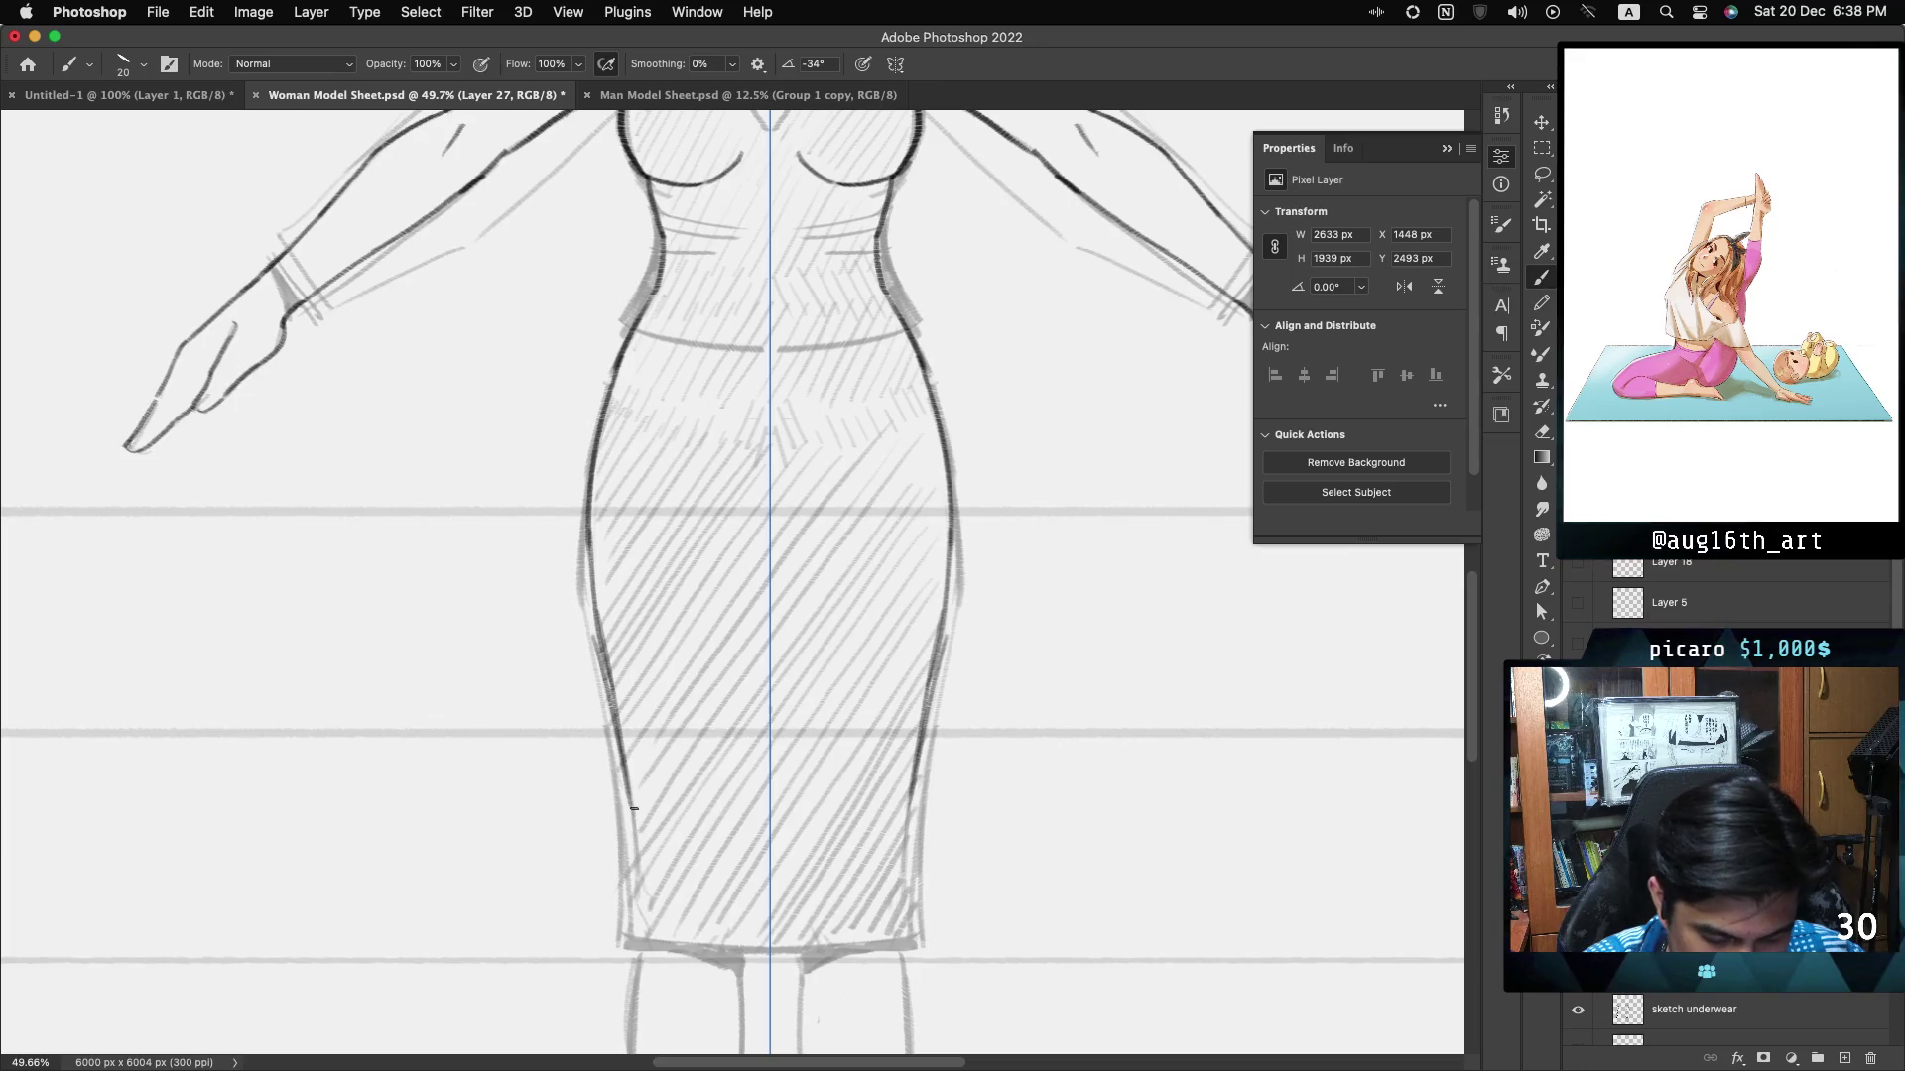
- Extend the skirt's left contour and ink the mirrored outer contours of both legs
{"action": "left_click", "coordinate": [641, 922], "text": "shift"}
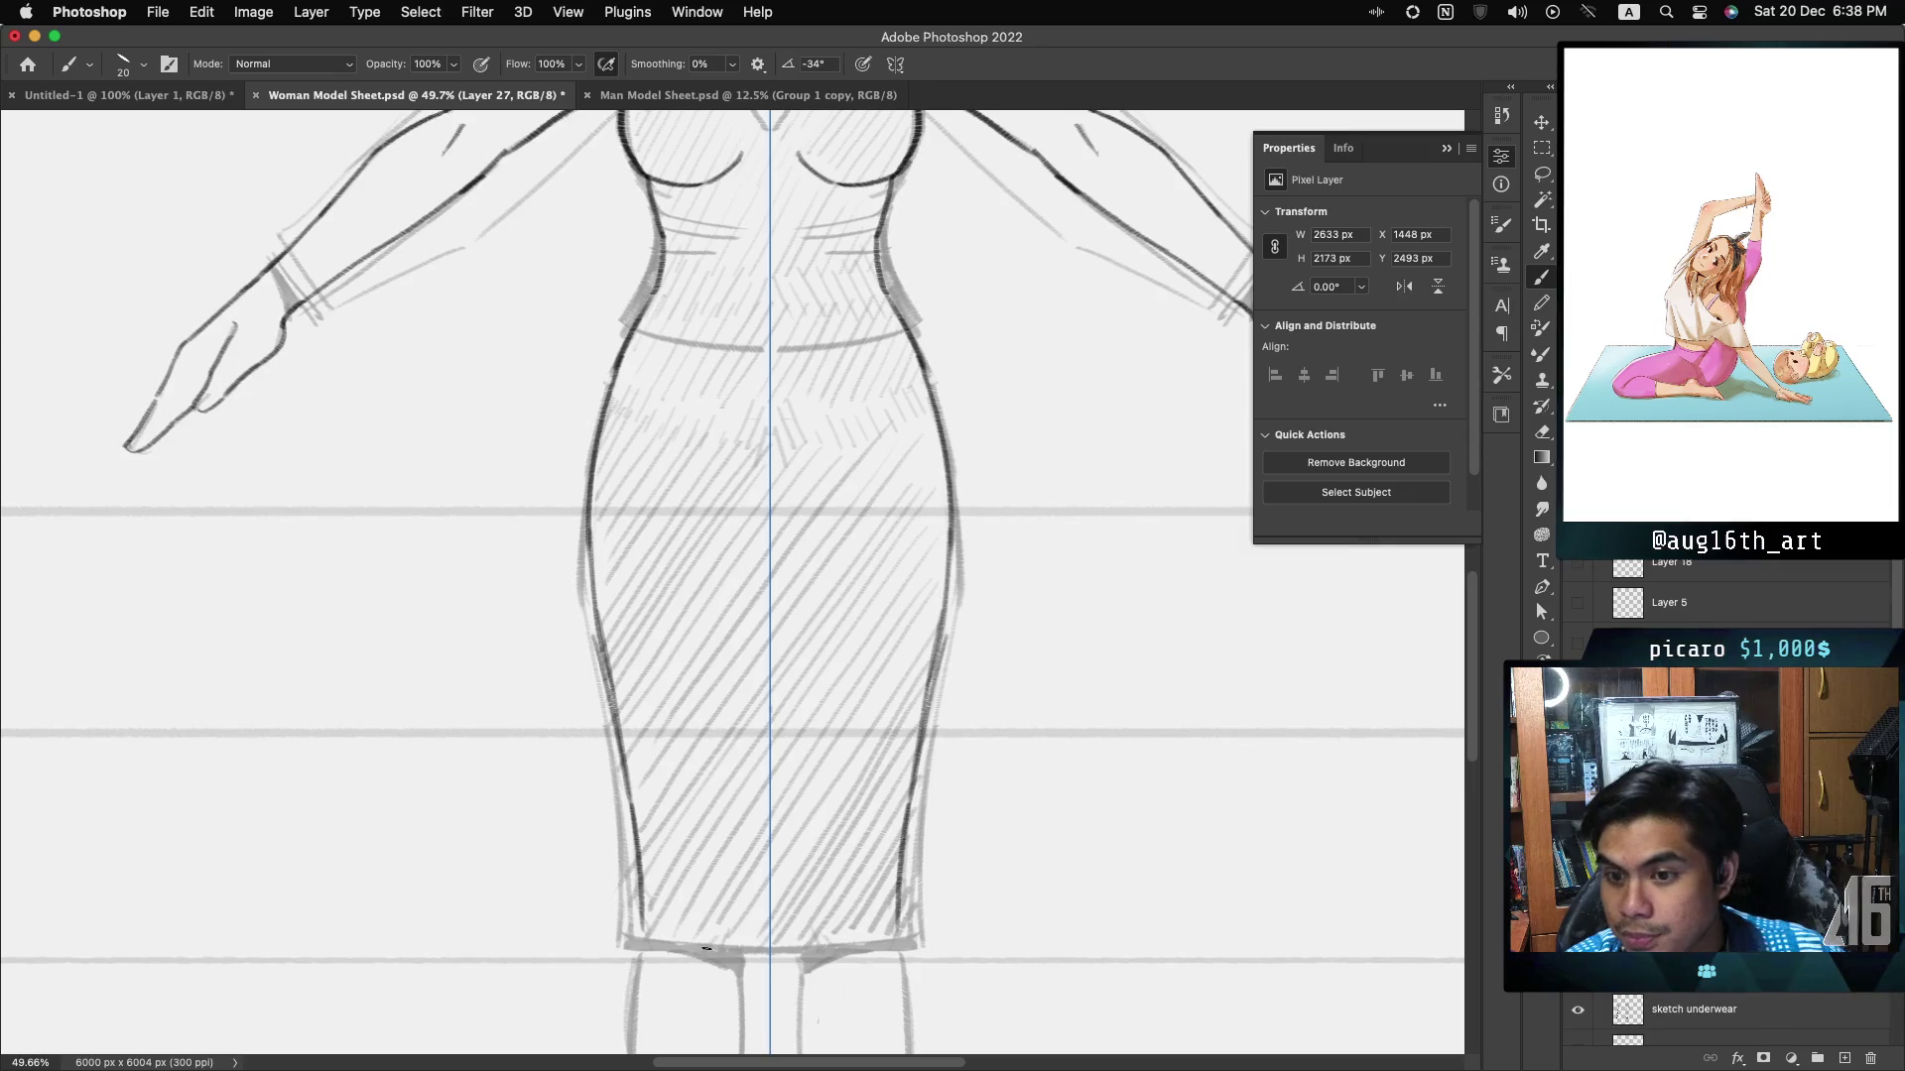
{"action": "scroll", "coordinate": [706, 948], "scroll_direction": "down", "scroll_amount": 5}
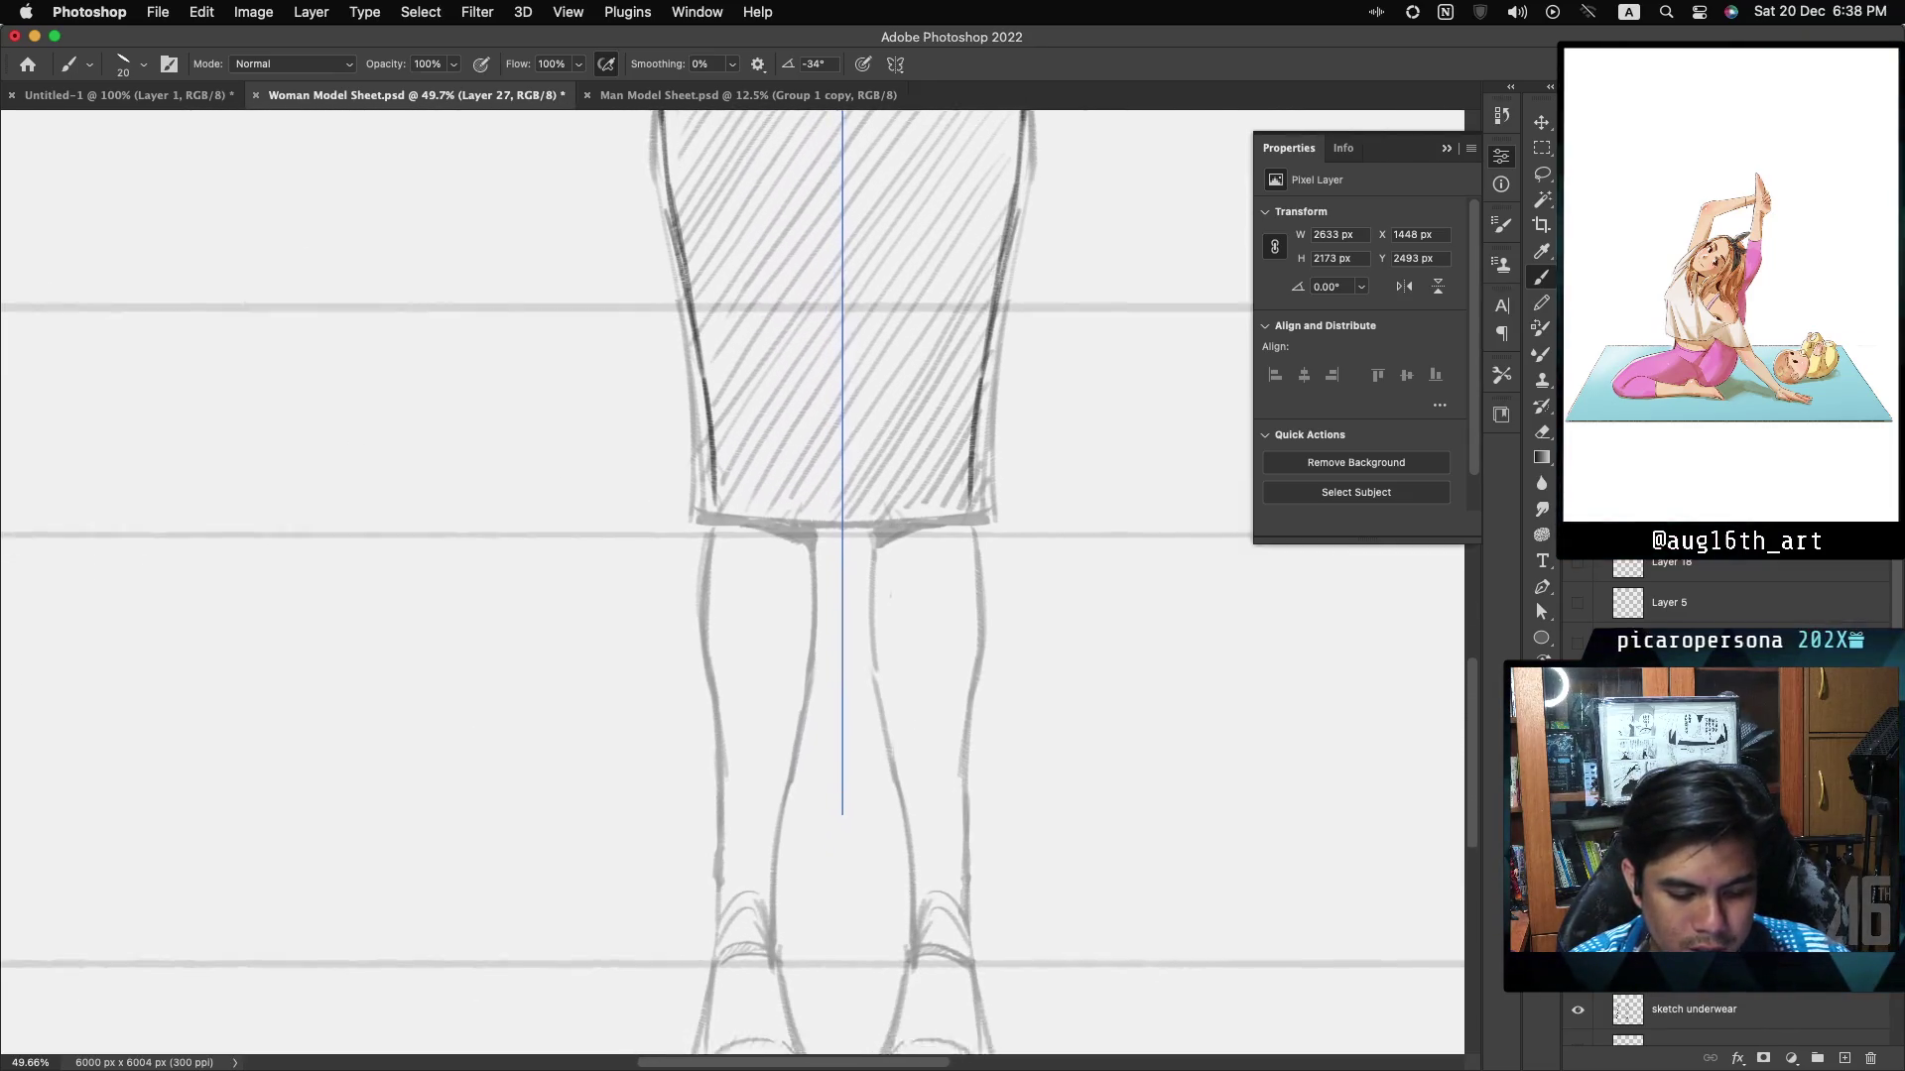
{"action": "scroll", "coordinate": [659, 410], "scroll_direction": "down", "scroll_amount": 2}
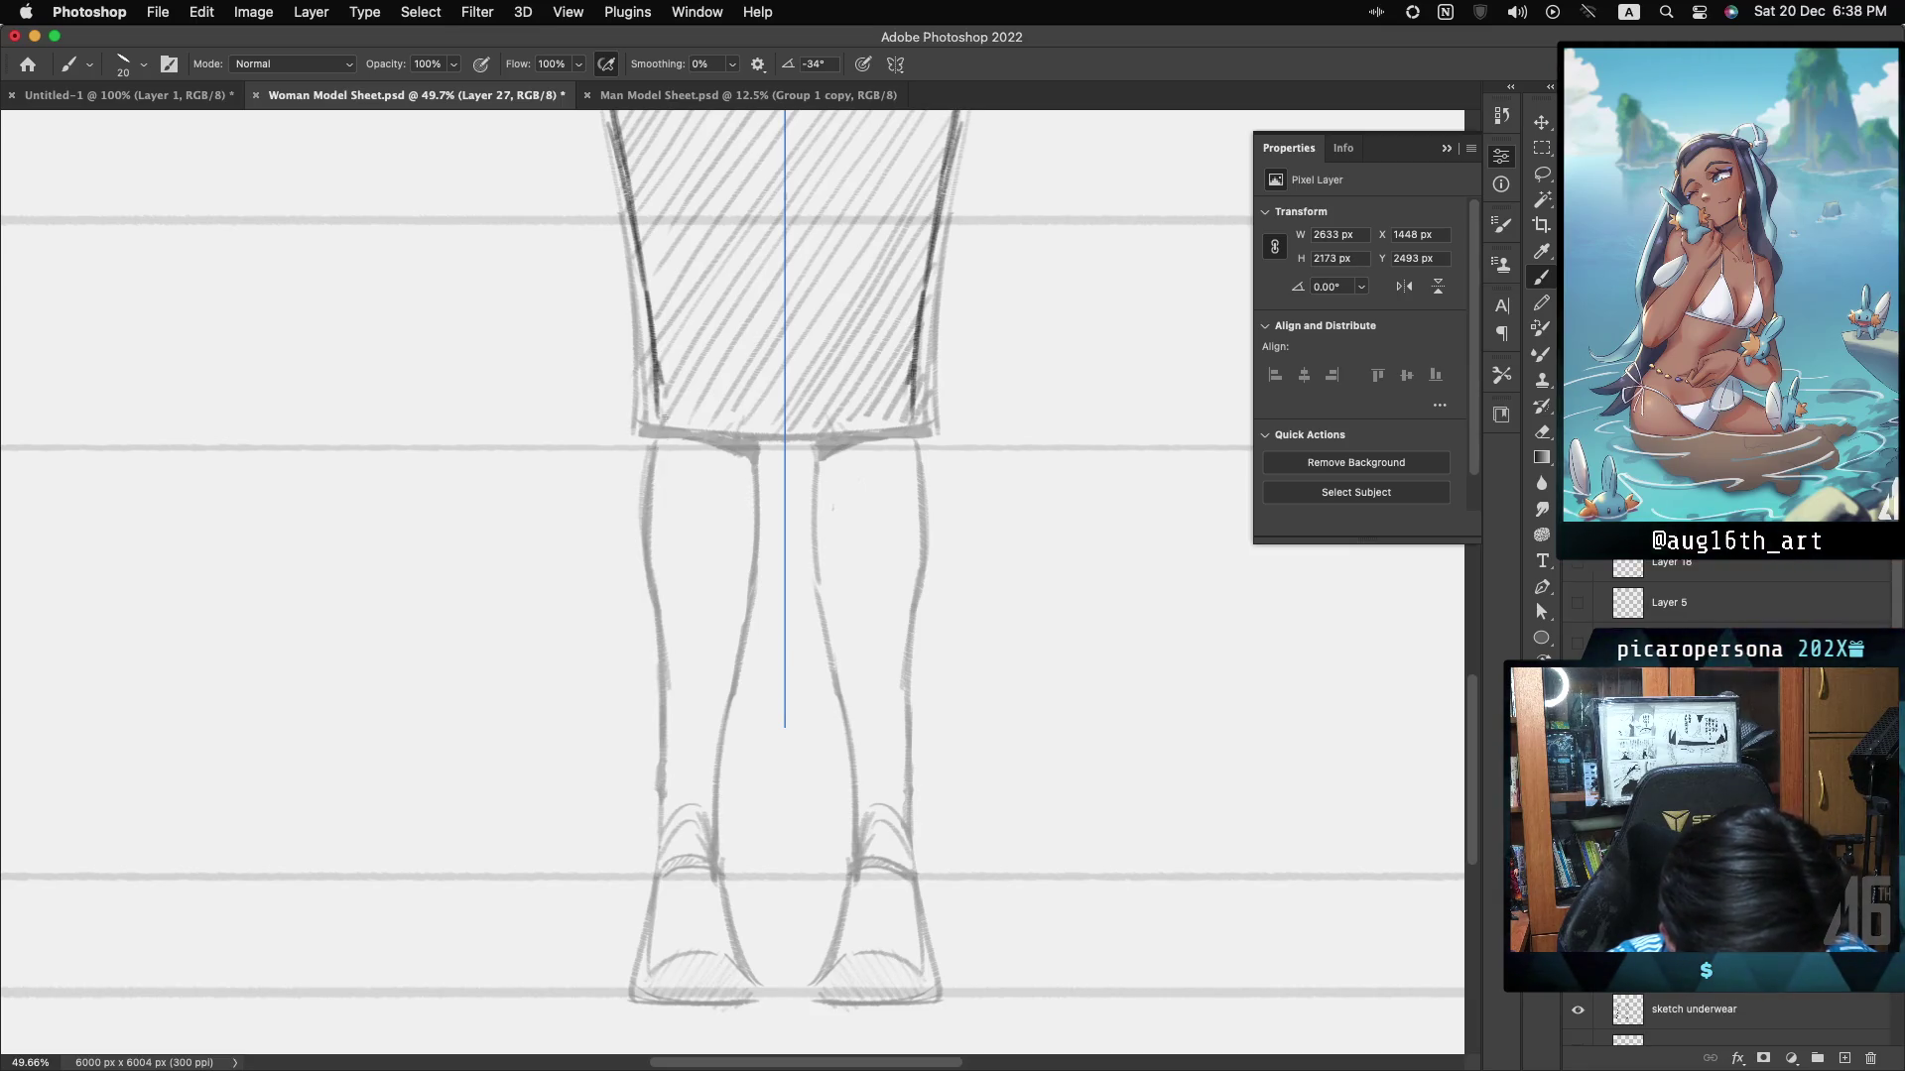
{"action": "left_click_drag", "start_coordinate": [652, 447], "coordinate": [662, 684]}
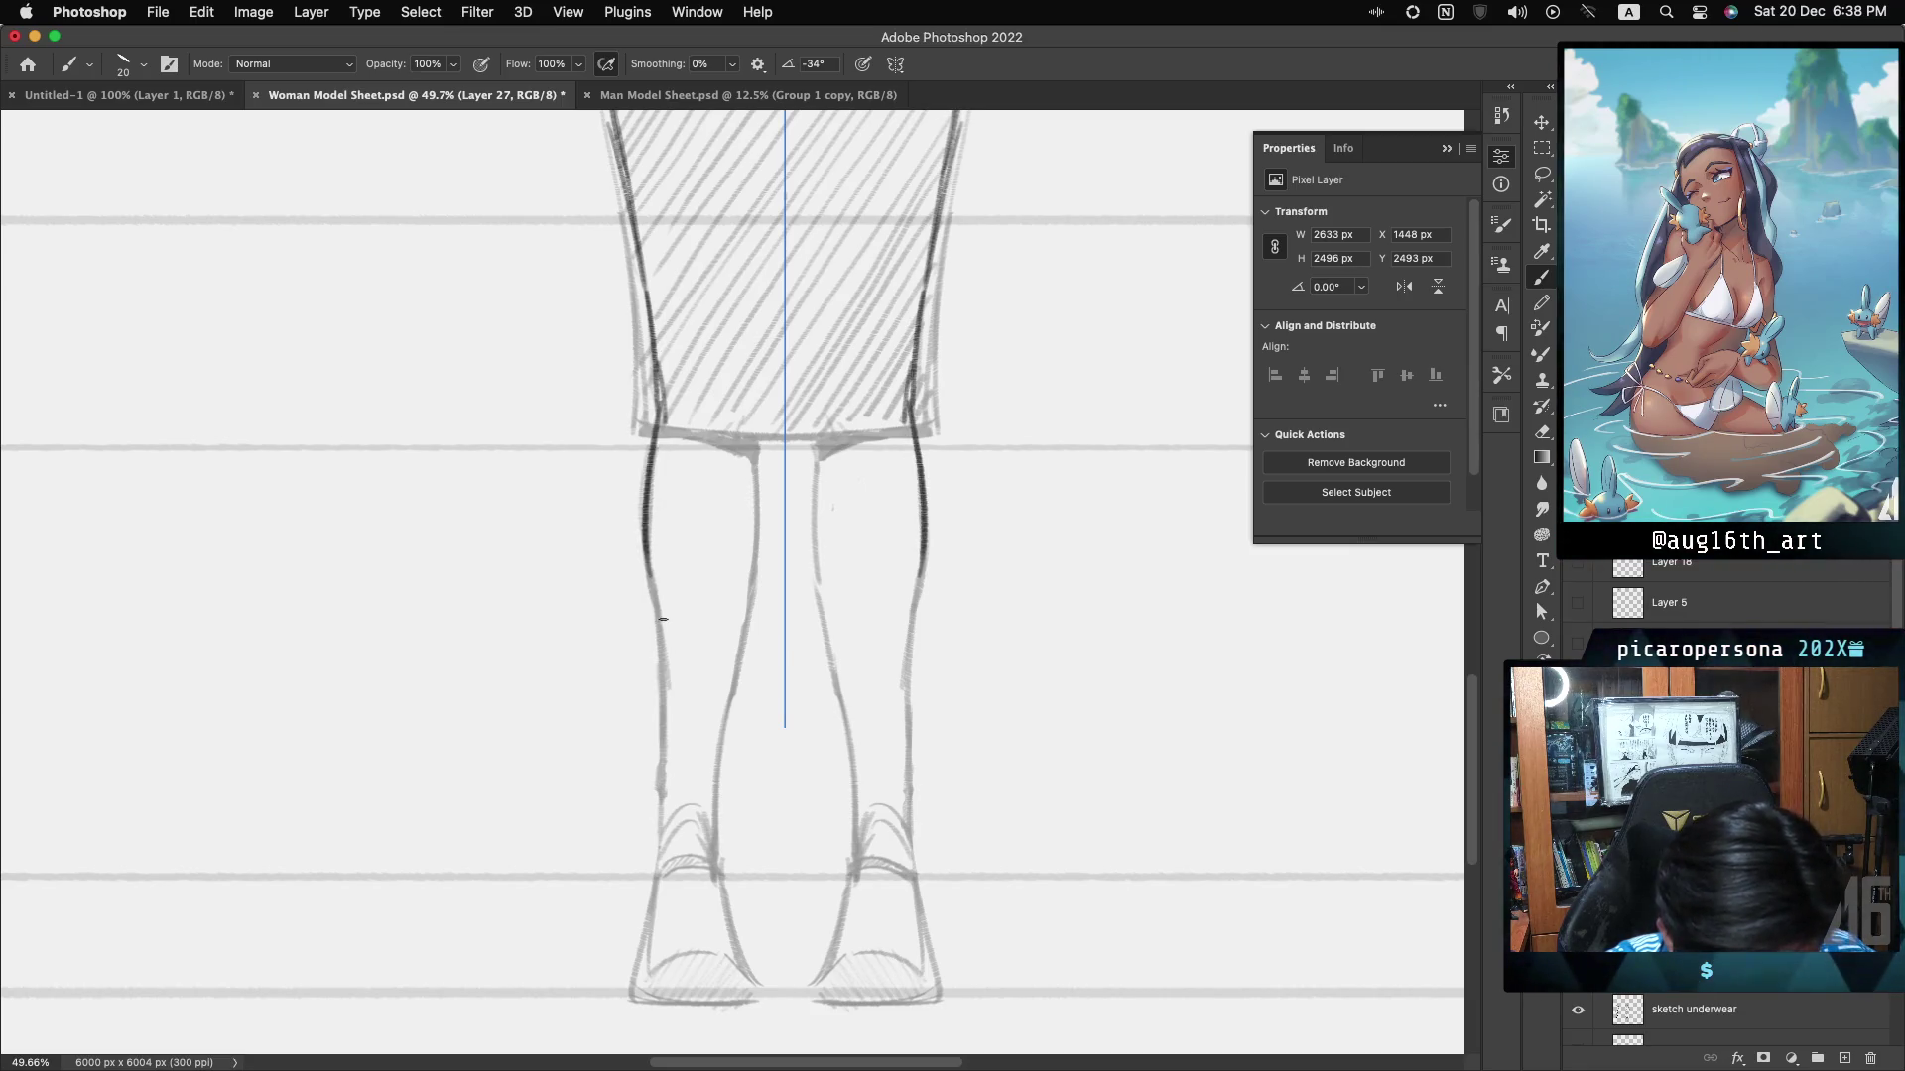
{"action": "left_click_drag", "start_coordinate": [915, 447], "coordinate": [909, 650]}
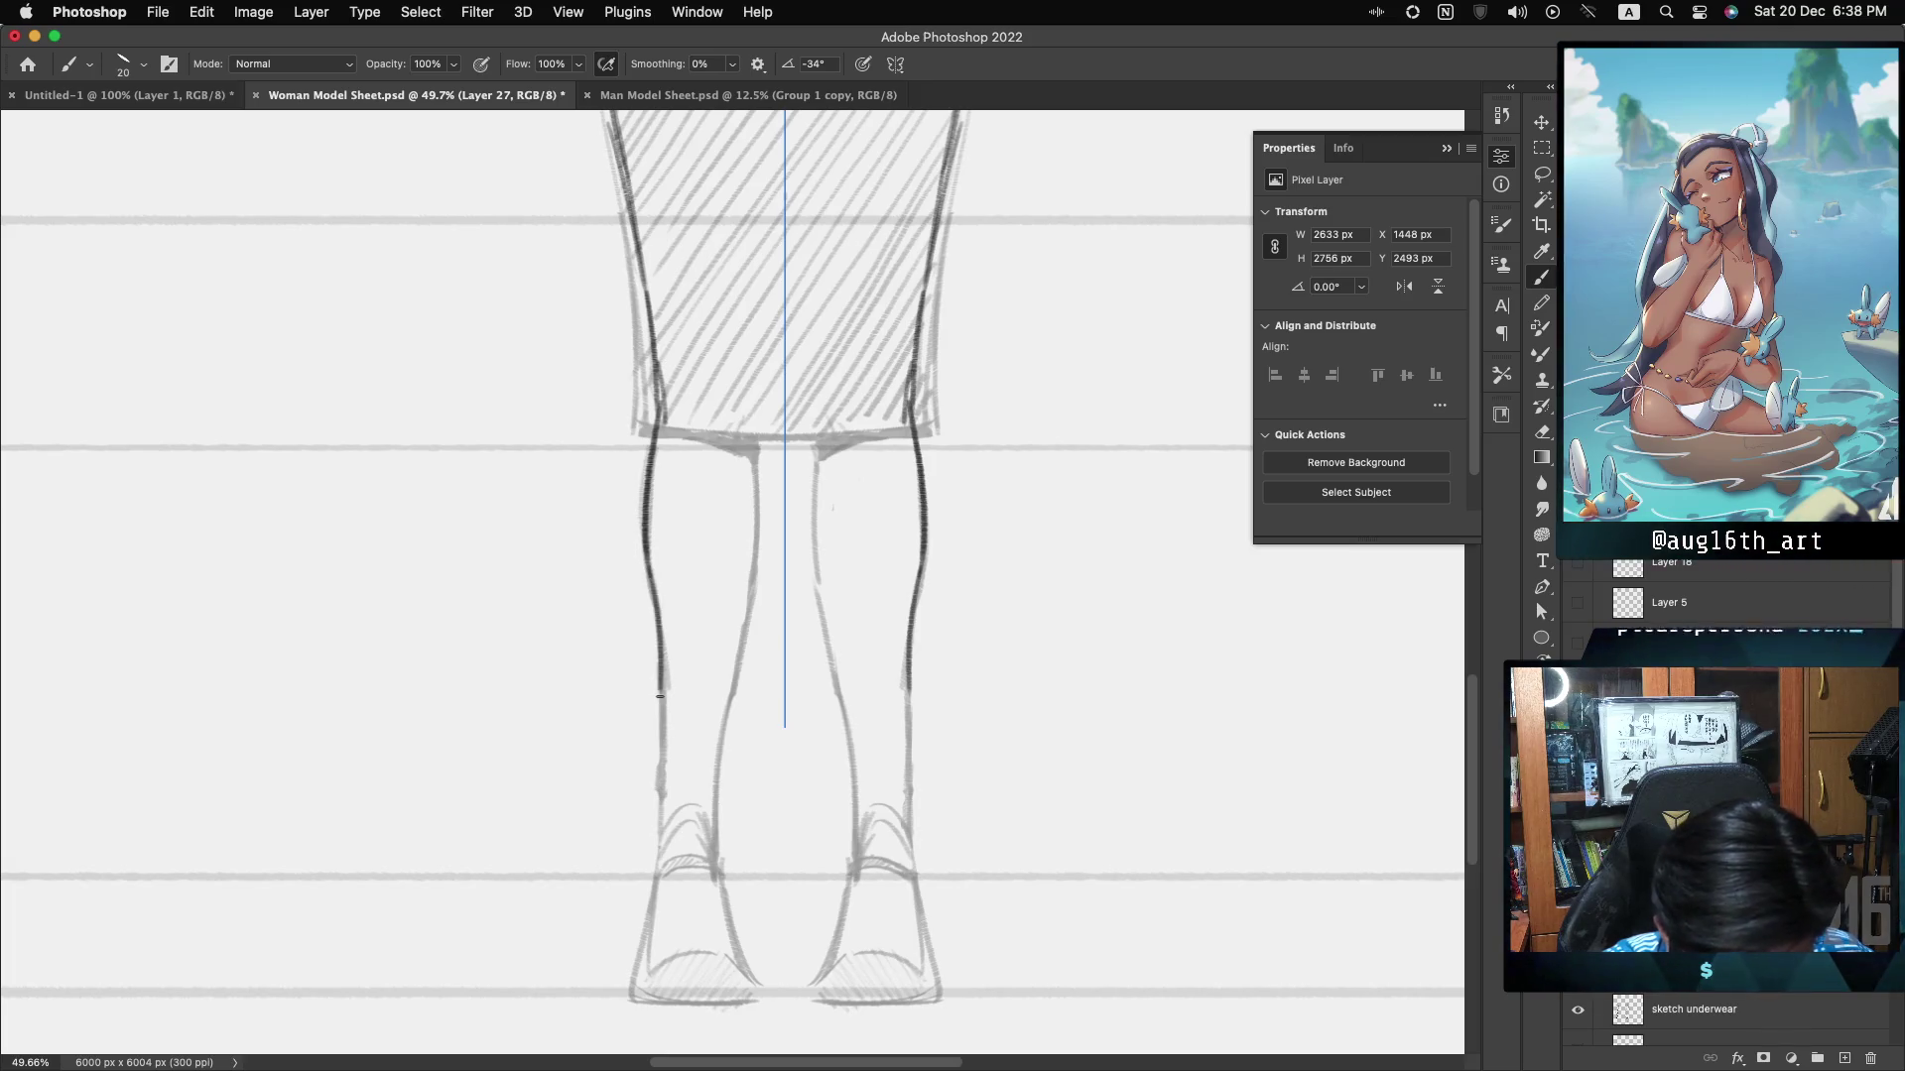
{"action": "key", "text": "super+z"}
{"action": "key", "text": "super+z"}
{"action": "key", "text": "super+z"}
{"action": "key", "text": "super+z"}
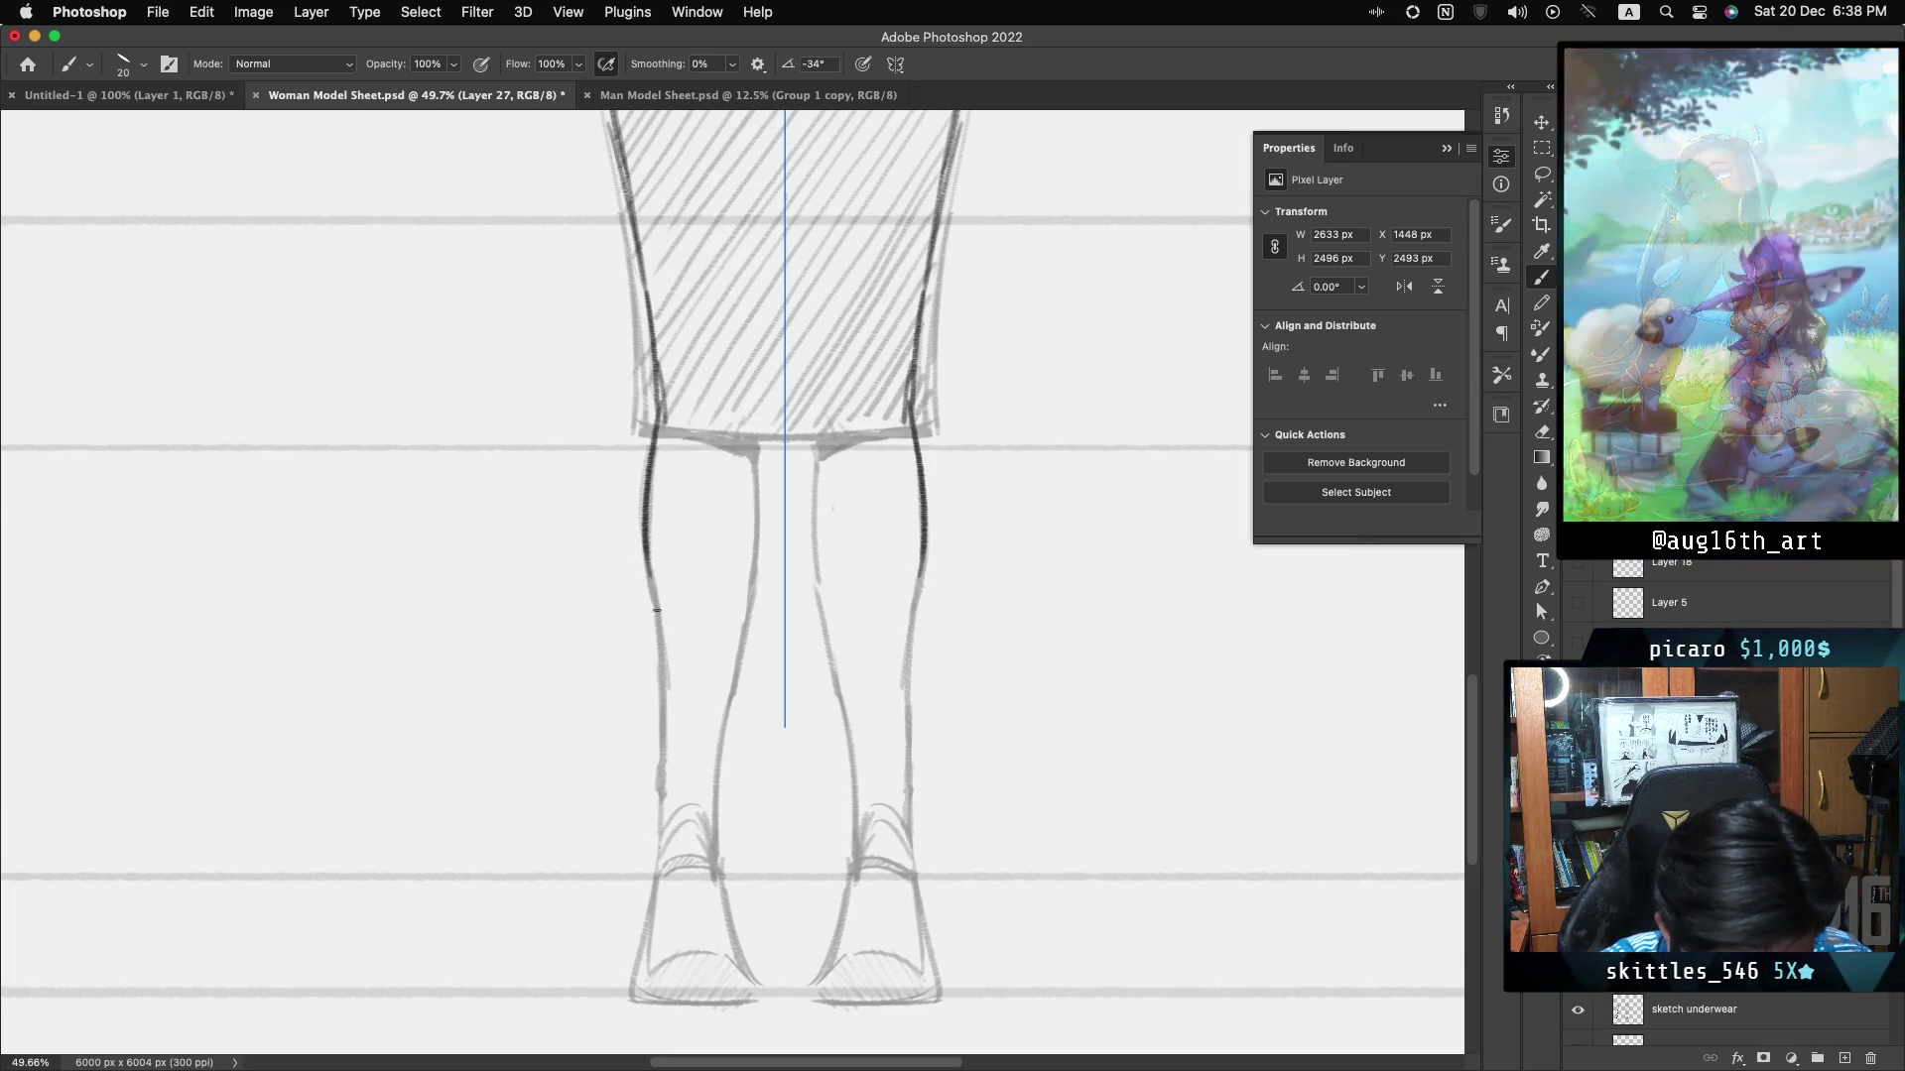
- Lengthen the leg contours toward the ankles and ink the inner contours of both legs
{"action": "left_click_drag", "start_coordinate": [910, 674], "coordinate": [904, 829]}
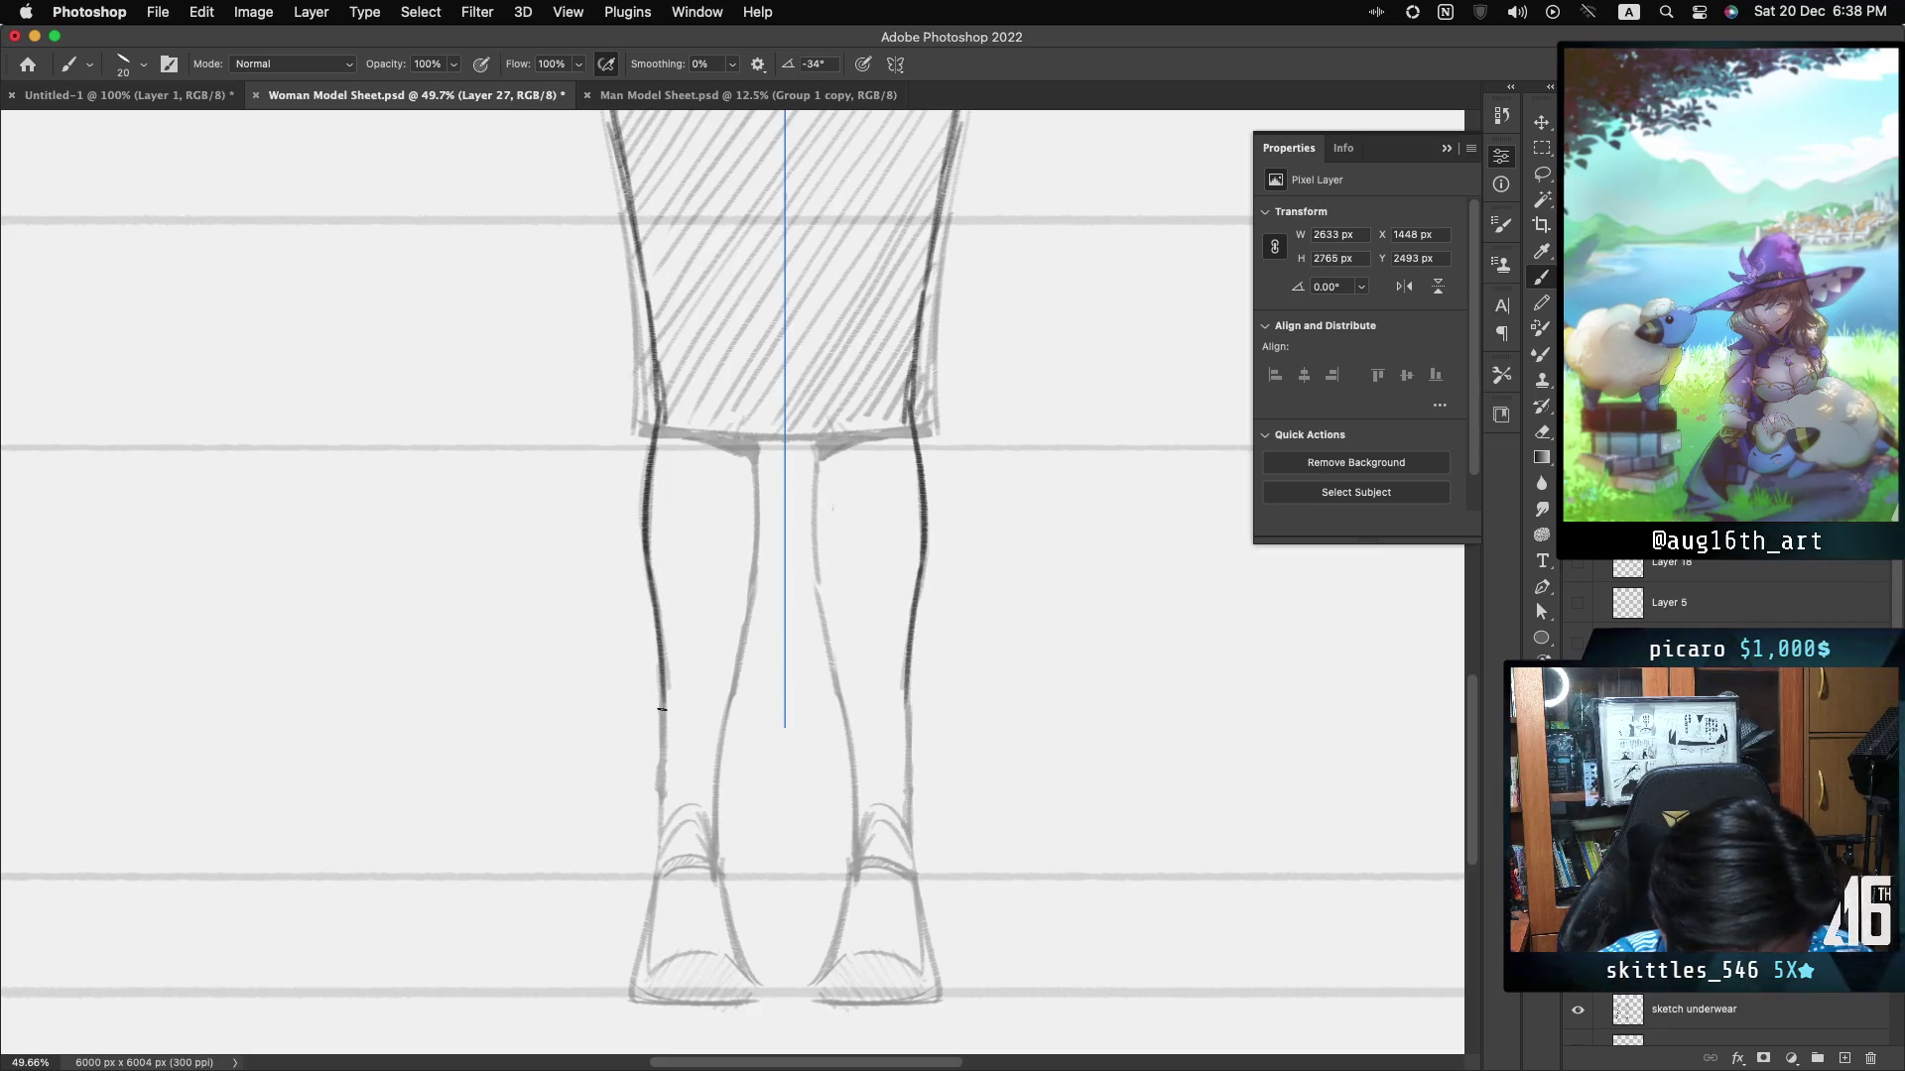
{"action": "left_click_drag", "start_coordinate": [660, 689], "coordinate": [665, 827]}
{"action": "key", "text": "super+z"}
{"action": "key", "text": "super+z"}
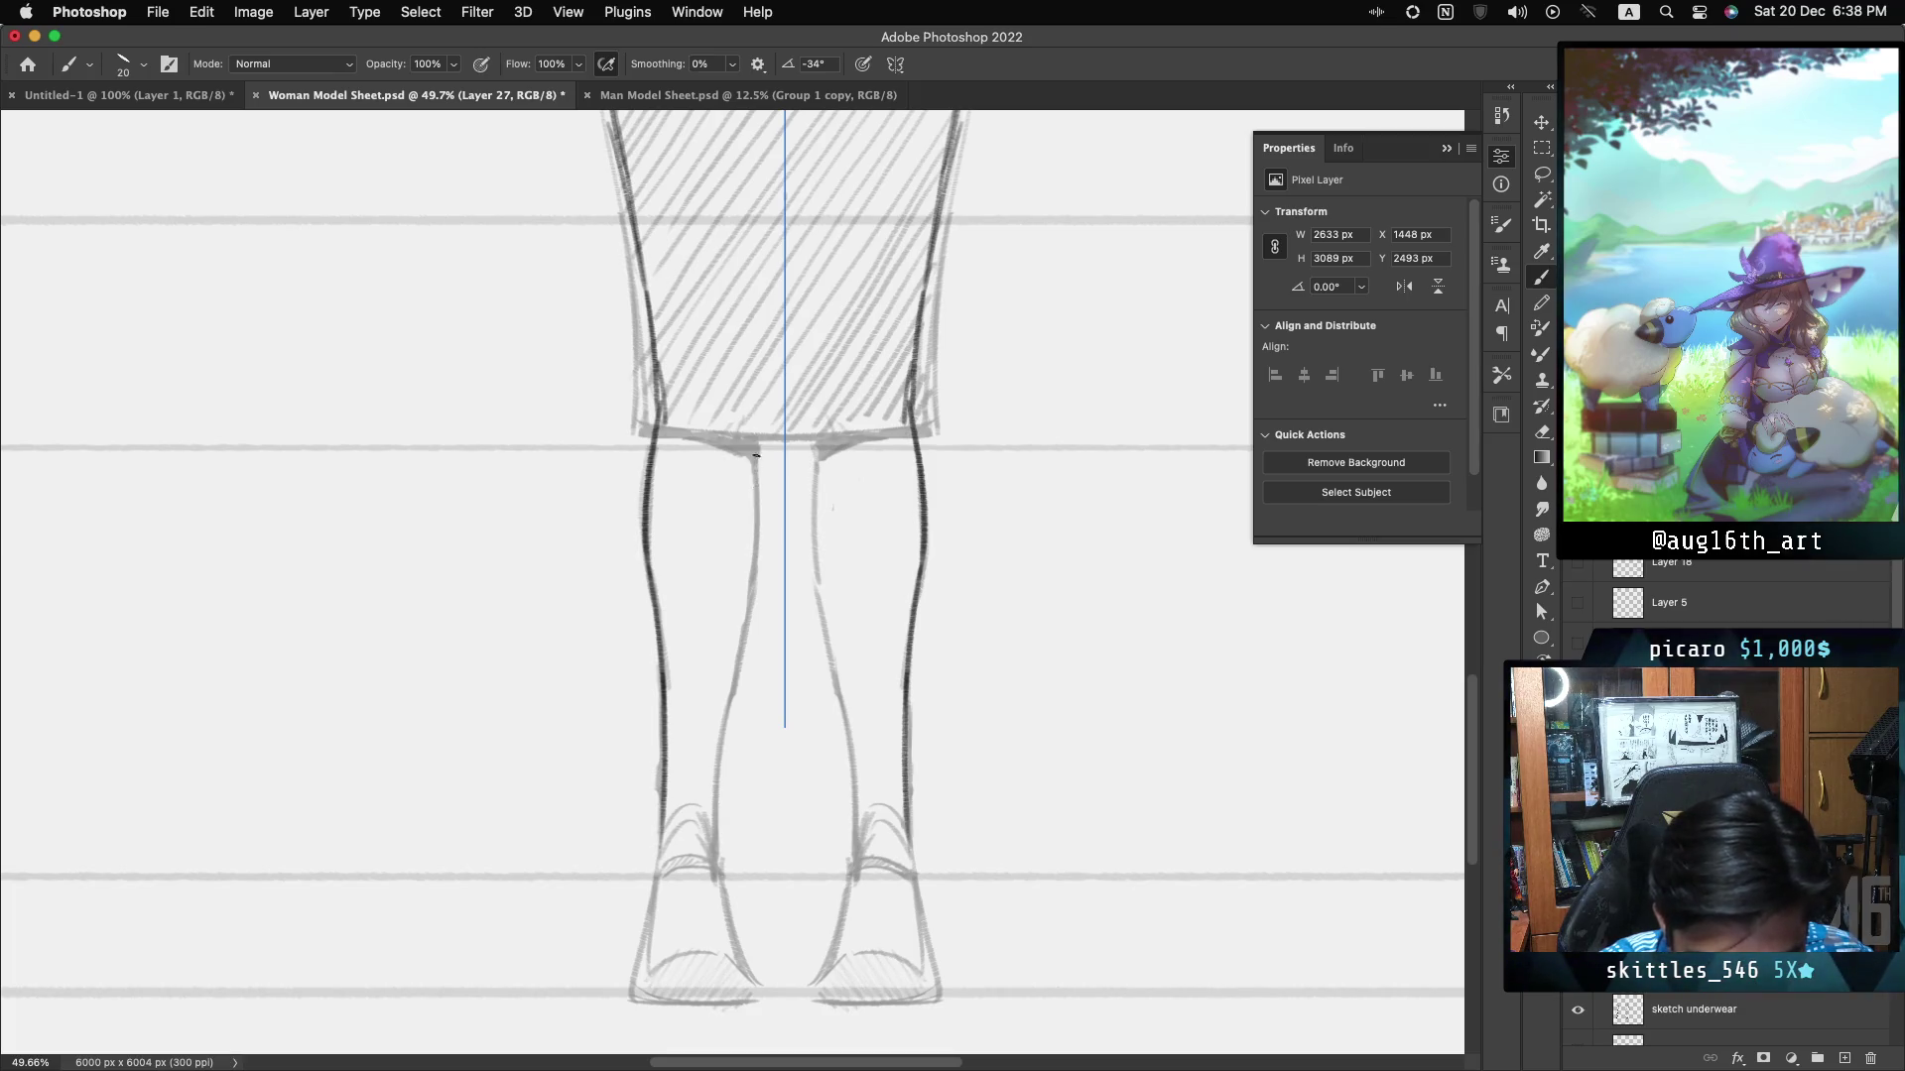
{"action": "left_click_drag", "start_coordinate": [756, 441], "coordinate": [721, 873]}
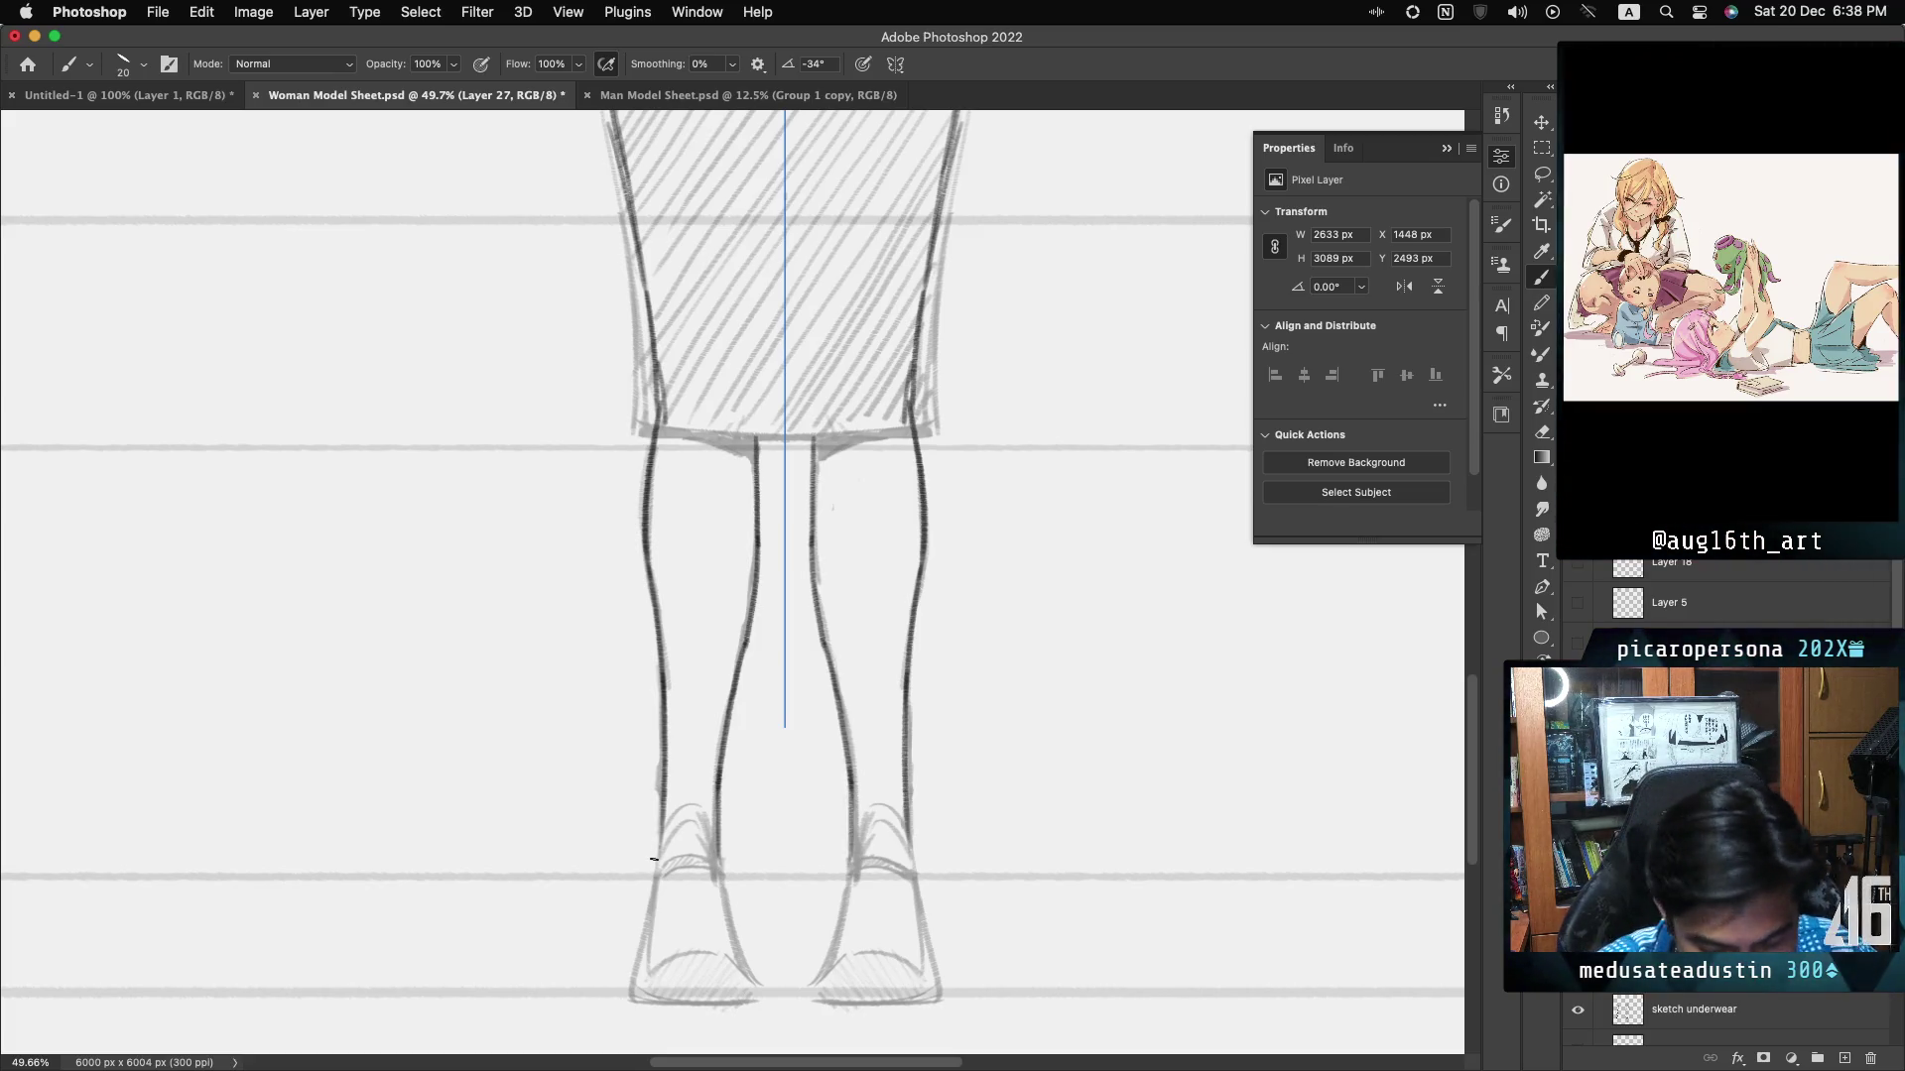
- Carry the outer and inner leg outlines down to the ankles and ink the bottom of the feet
{"action": "left_click_drag", "start_coordinate": [653, 859], "coordinate": [638, 983]}
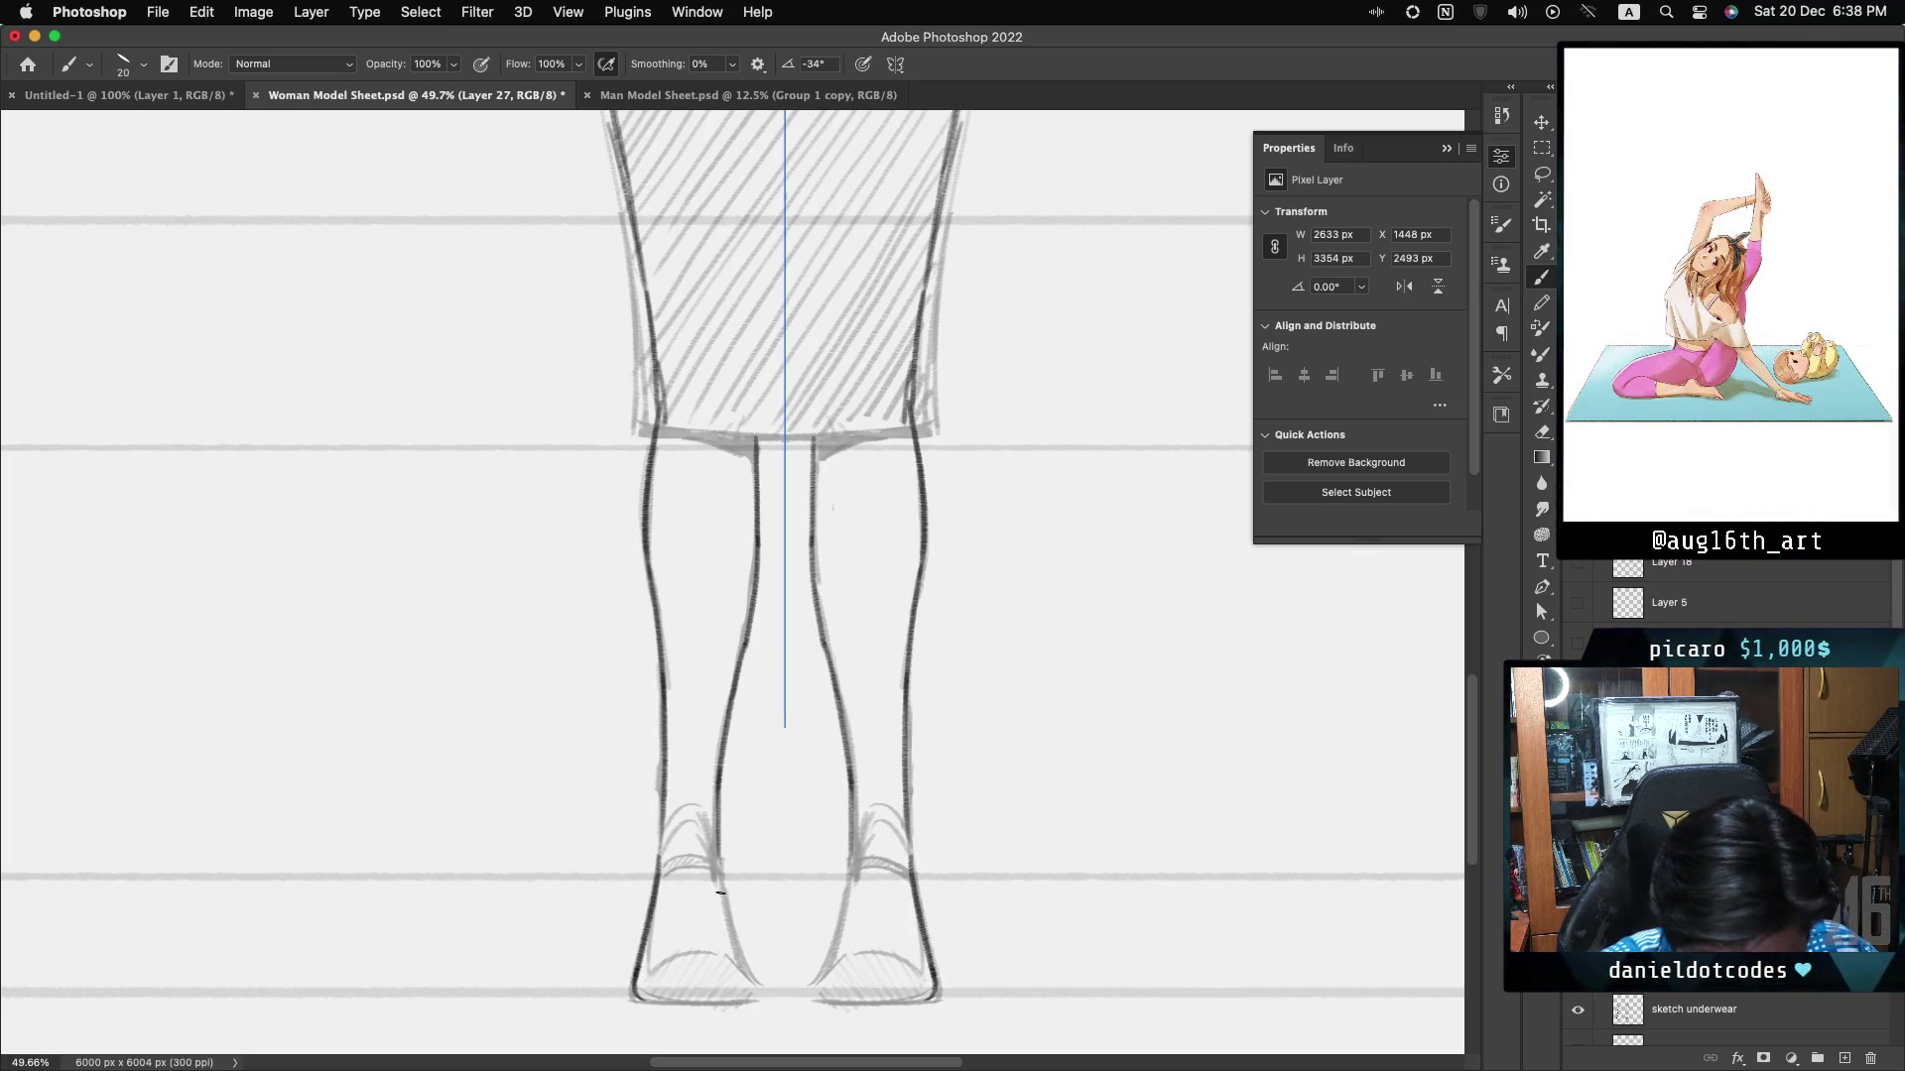
{"action": "left_click_drag", "start_coordinate": [717, 857], "coordinate": [762, 991]}
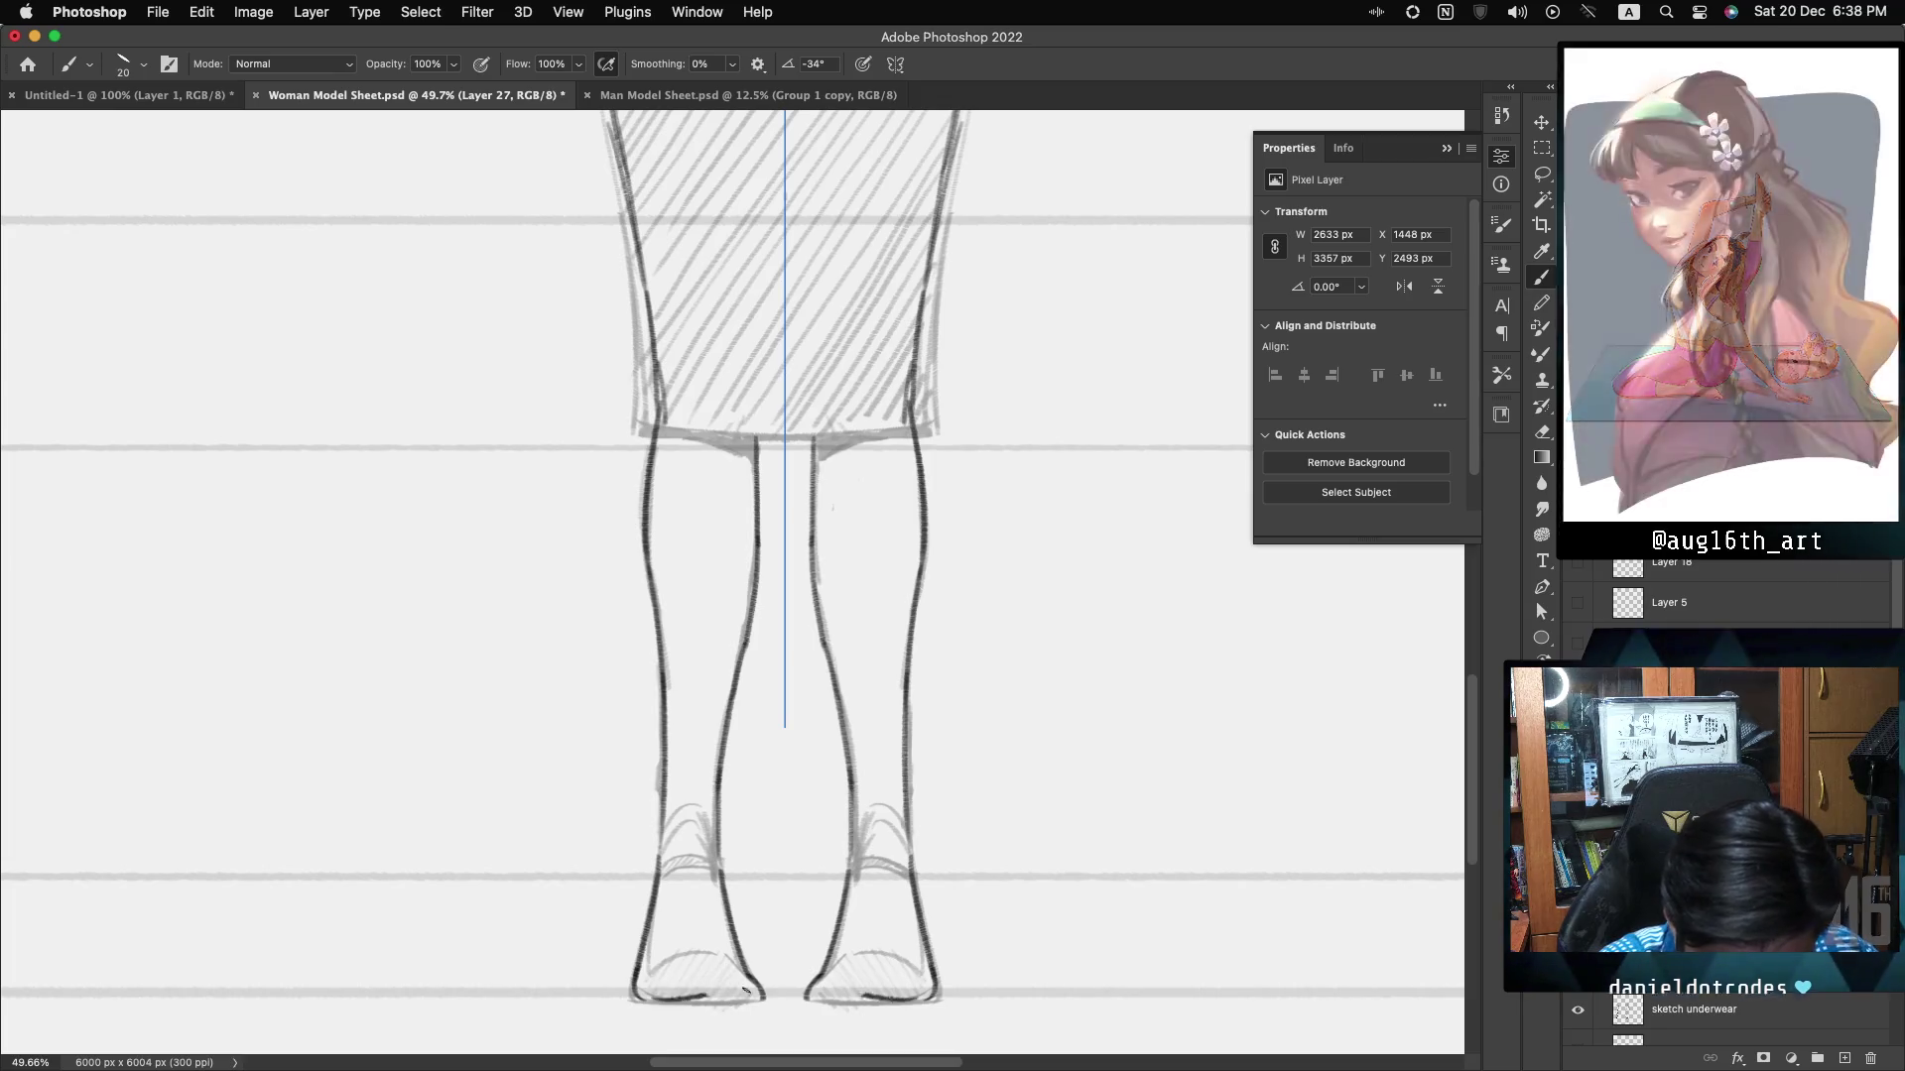
{"action": "left_click_drag", "start_coordinate": [637, 1001], "coordinate": [751, 1006]}
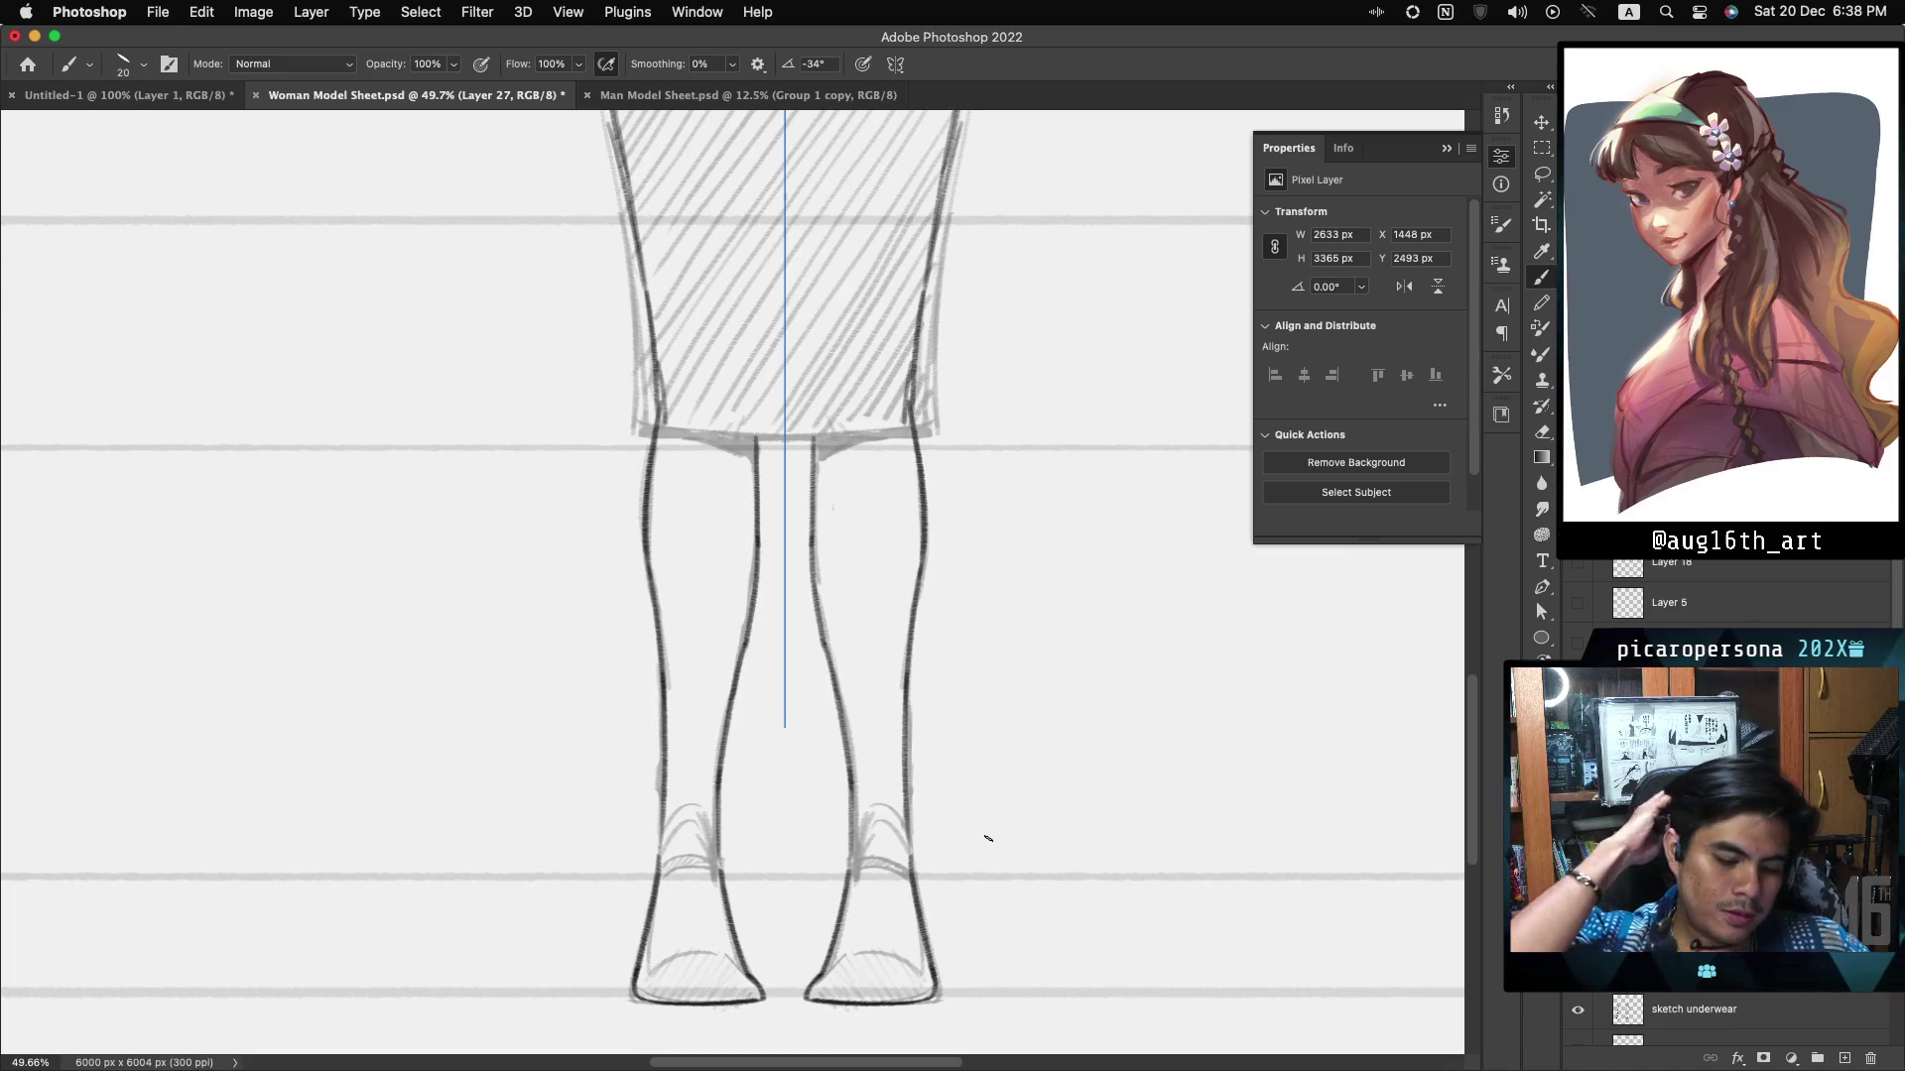
- Add small curved toe marks inside both feet
{"action": "left_click_drag", "start_coordinate": [848, 971], "coordinate": [850, 980]}
{"action": "left_click_drag", "start_coordinate": [717, 973], "coordinate": [721, 981]}
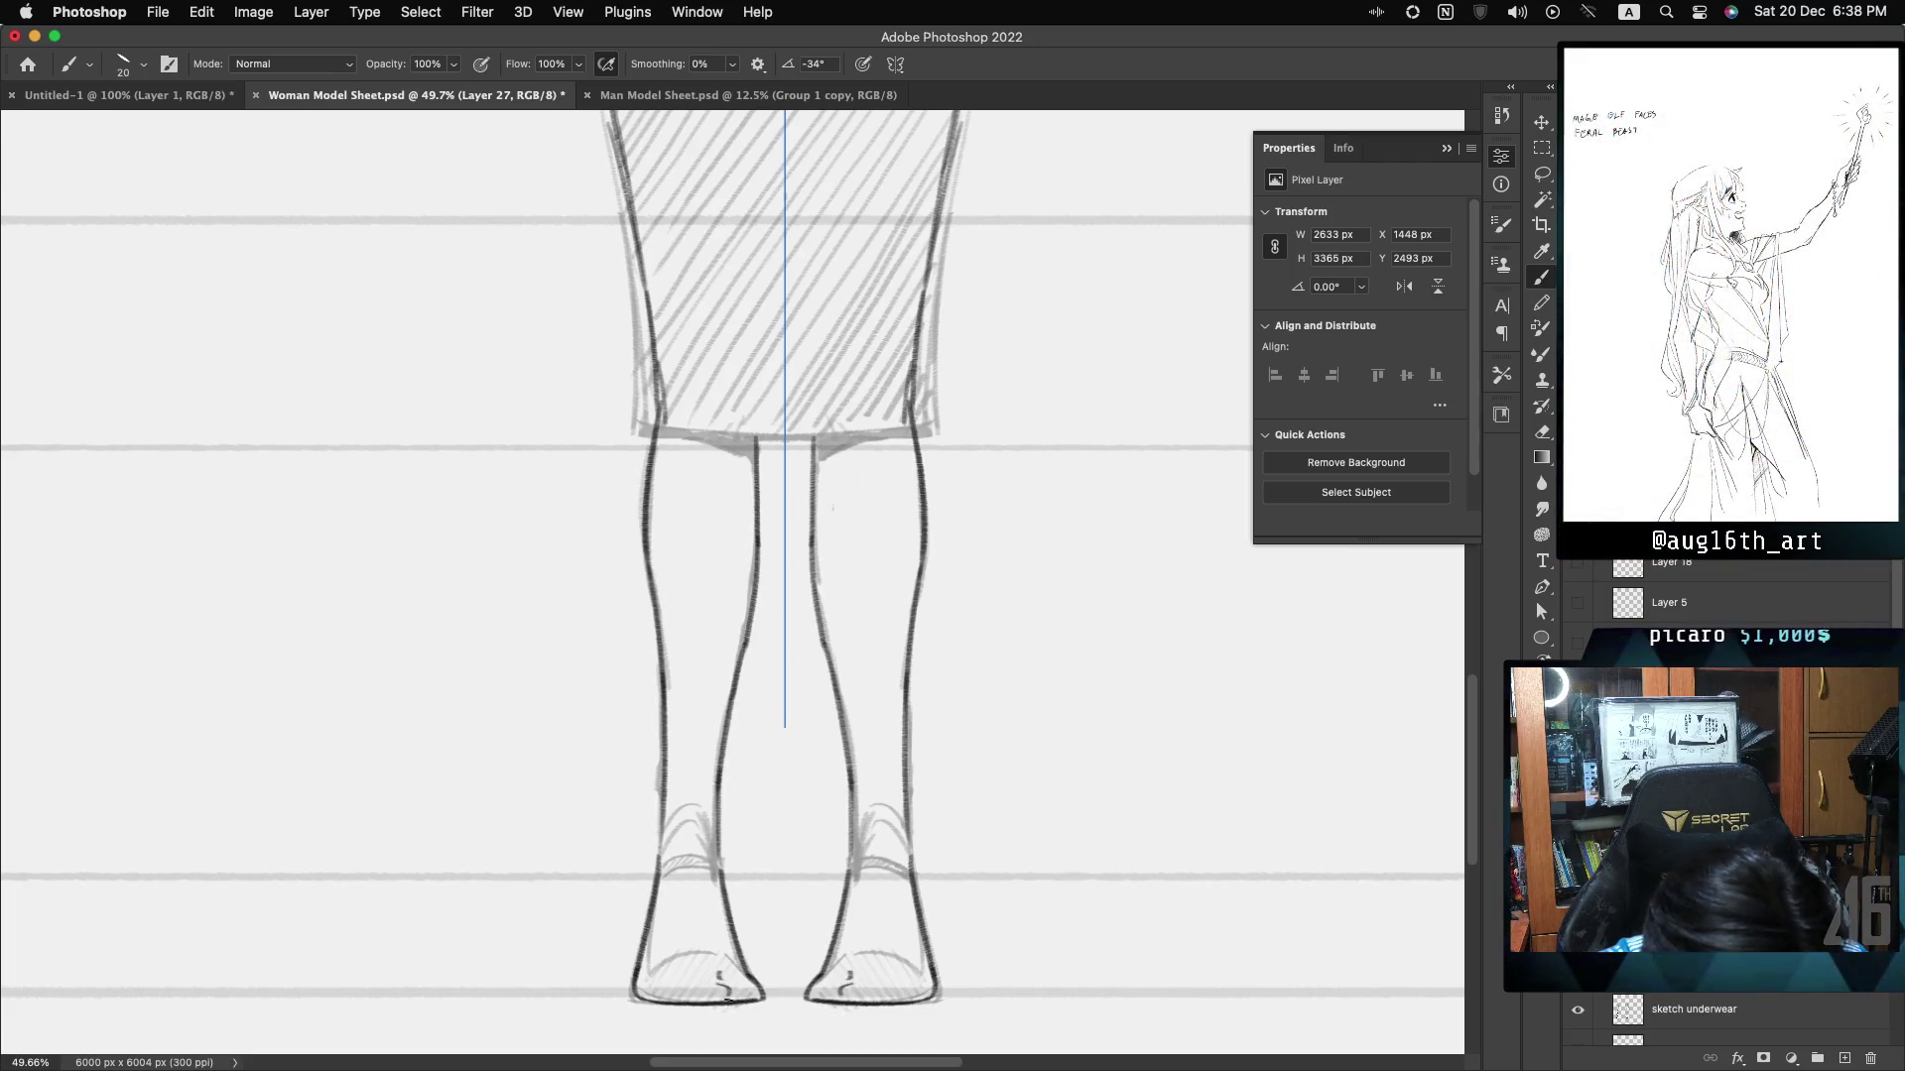
{"action": "left_click_drag", "start_coordinate": [850, 974], "coordinate": [844, 990]}
{"action": "left_click_drag", "start_coordinate": [721, 975], "coordinate": [754, 990]}
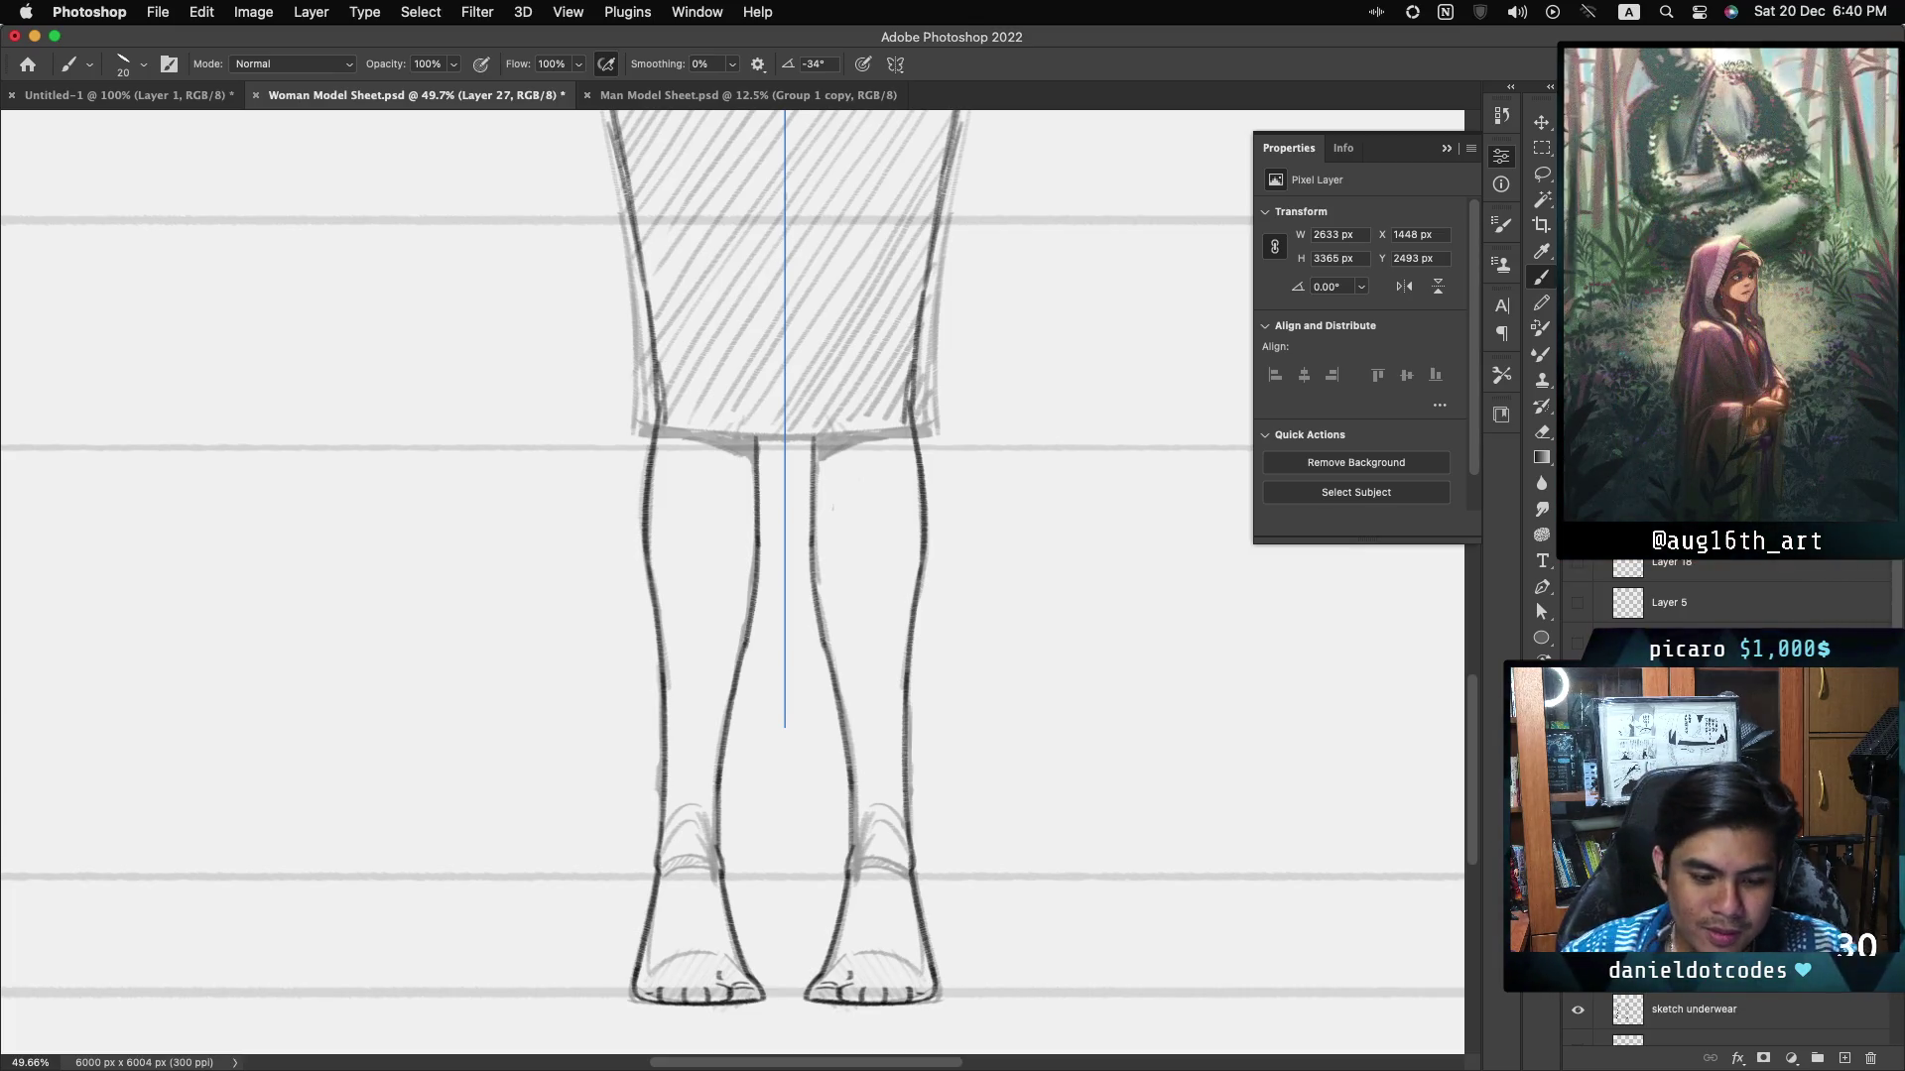
- Scroll the canvas up from the feet toward the hips
{"action": "scroll", "coordinate": [732, 585], "scroll_direction": "up", "scroll_amount": 5}
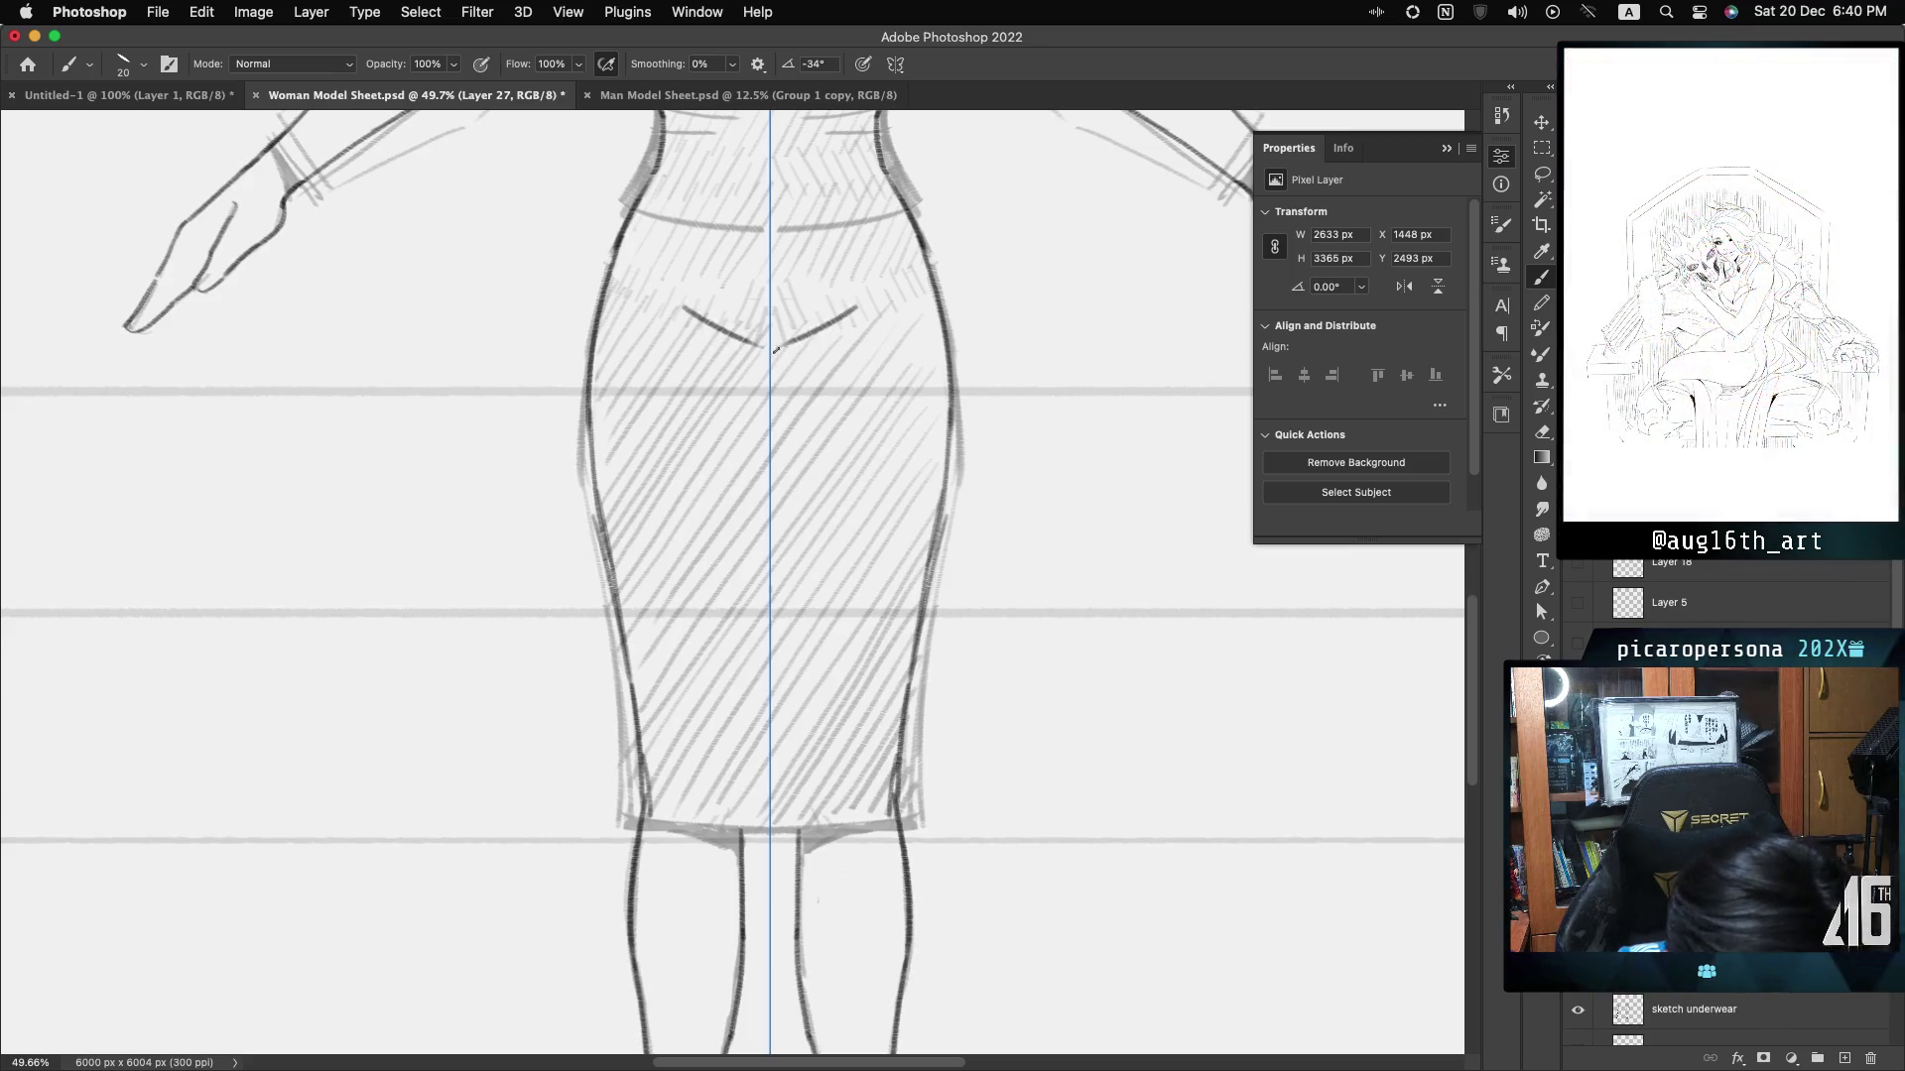
- Discard a trial V-shaped waist stroke and settle on inner-thigh lines reaching the lower legs
{"action": "left_click_drag", "start_coordinate": [681, 311], "coordinate": [859, 310]}
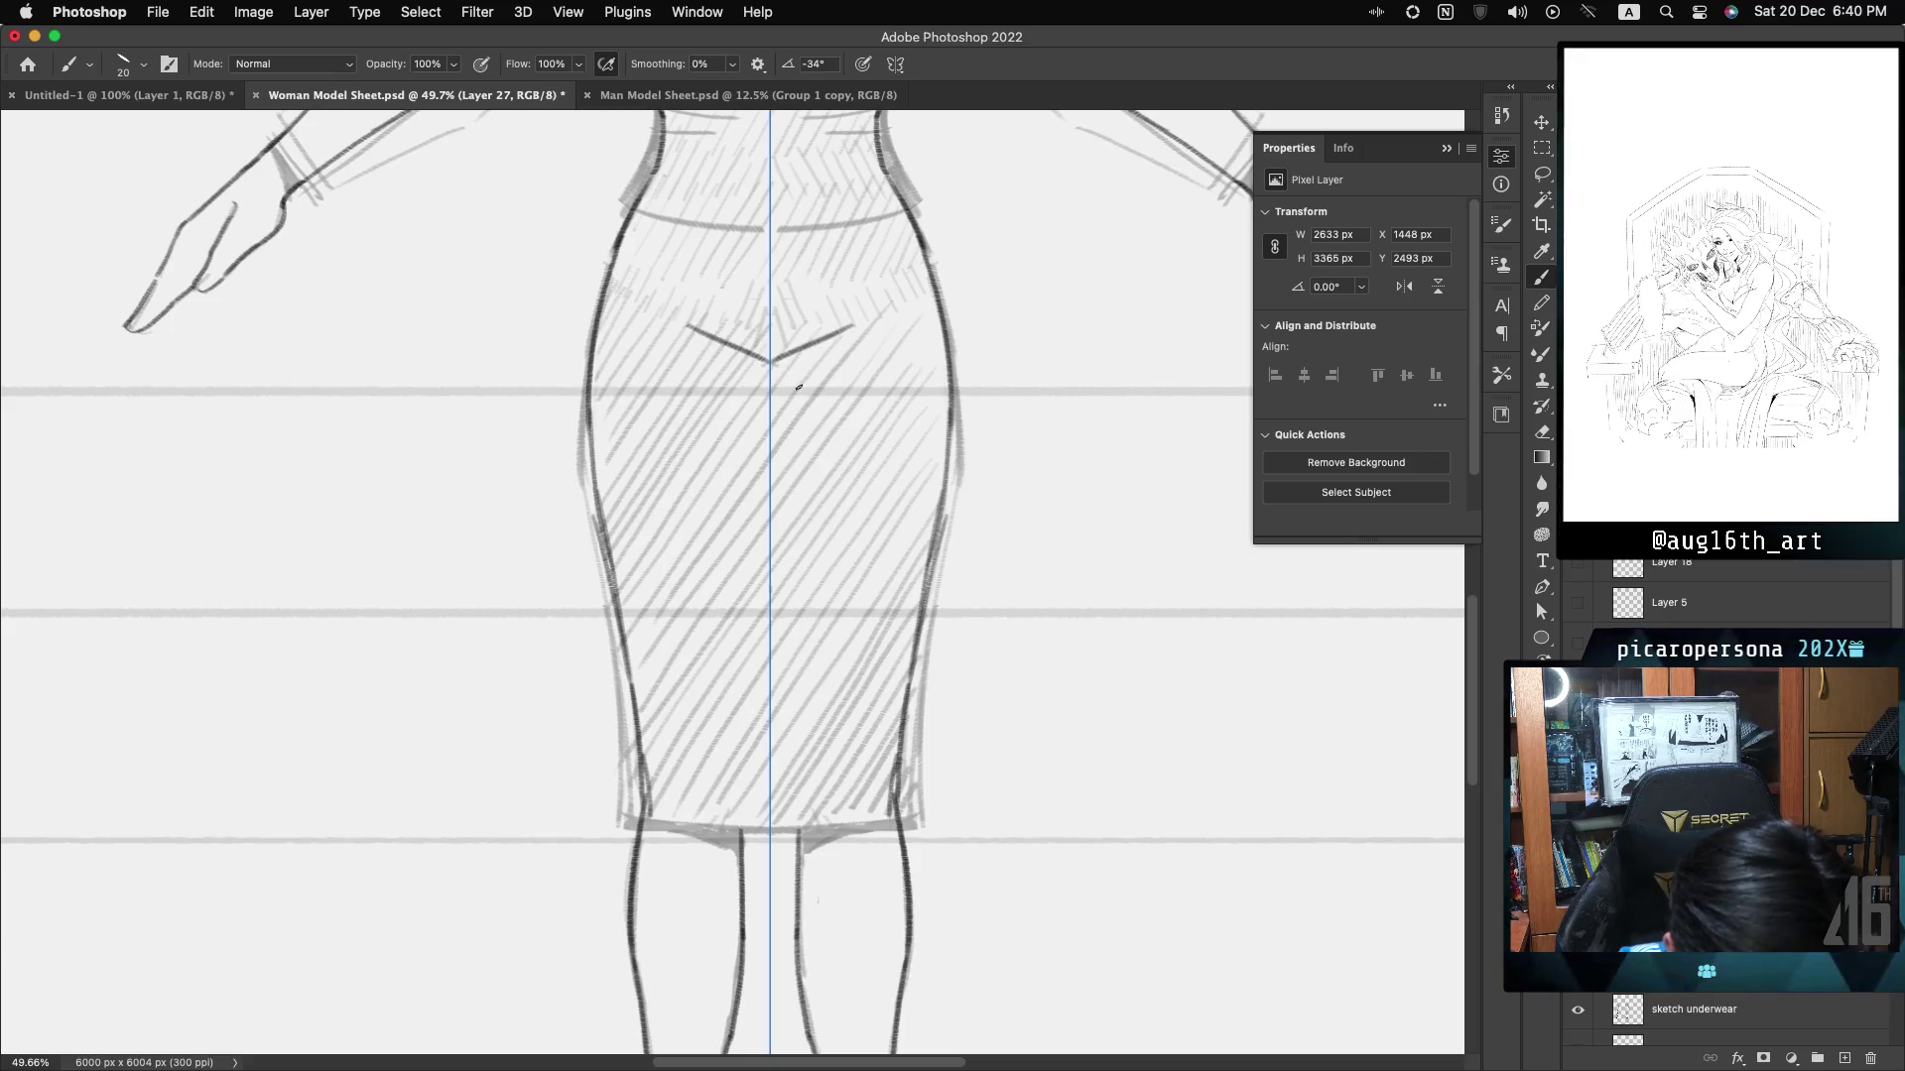
{"action": "key", "text": "ctrl+z"}
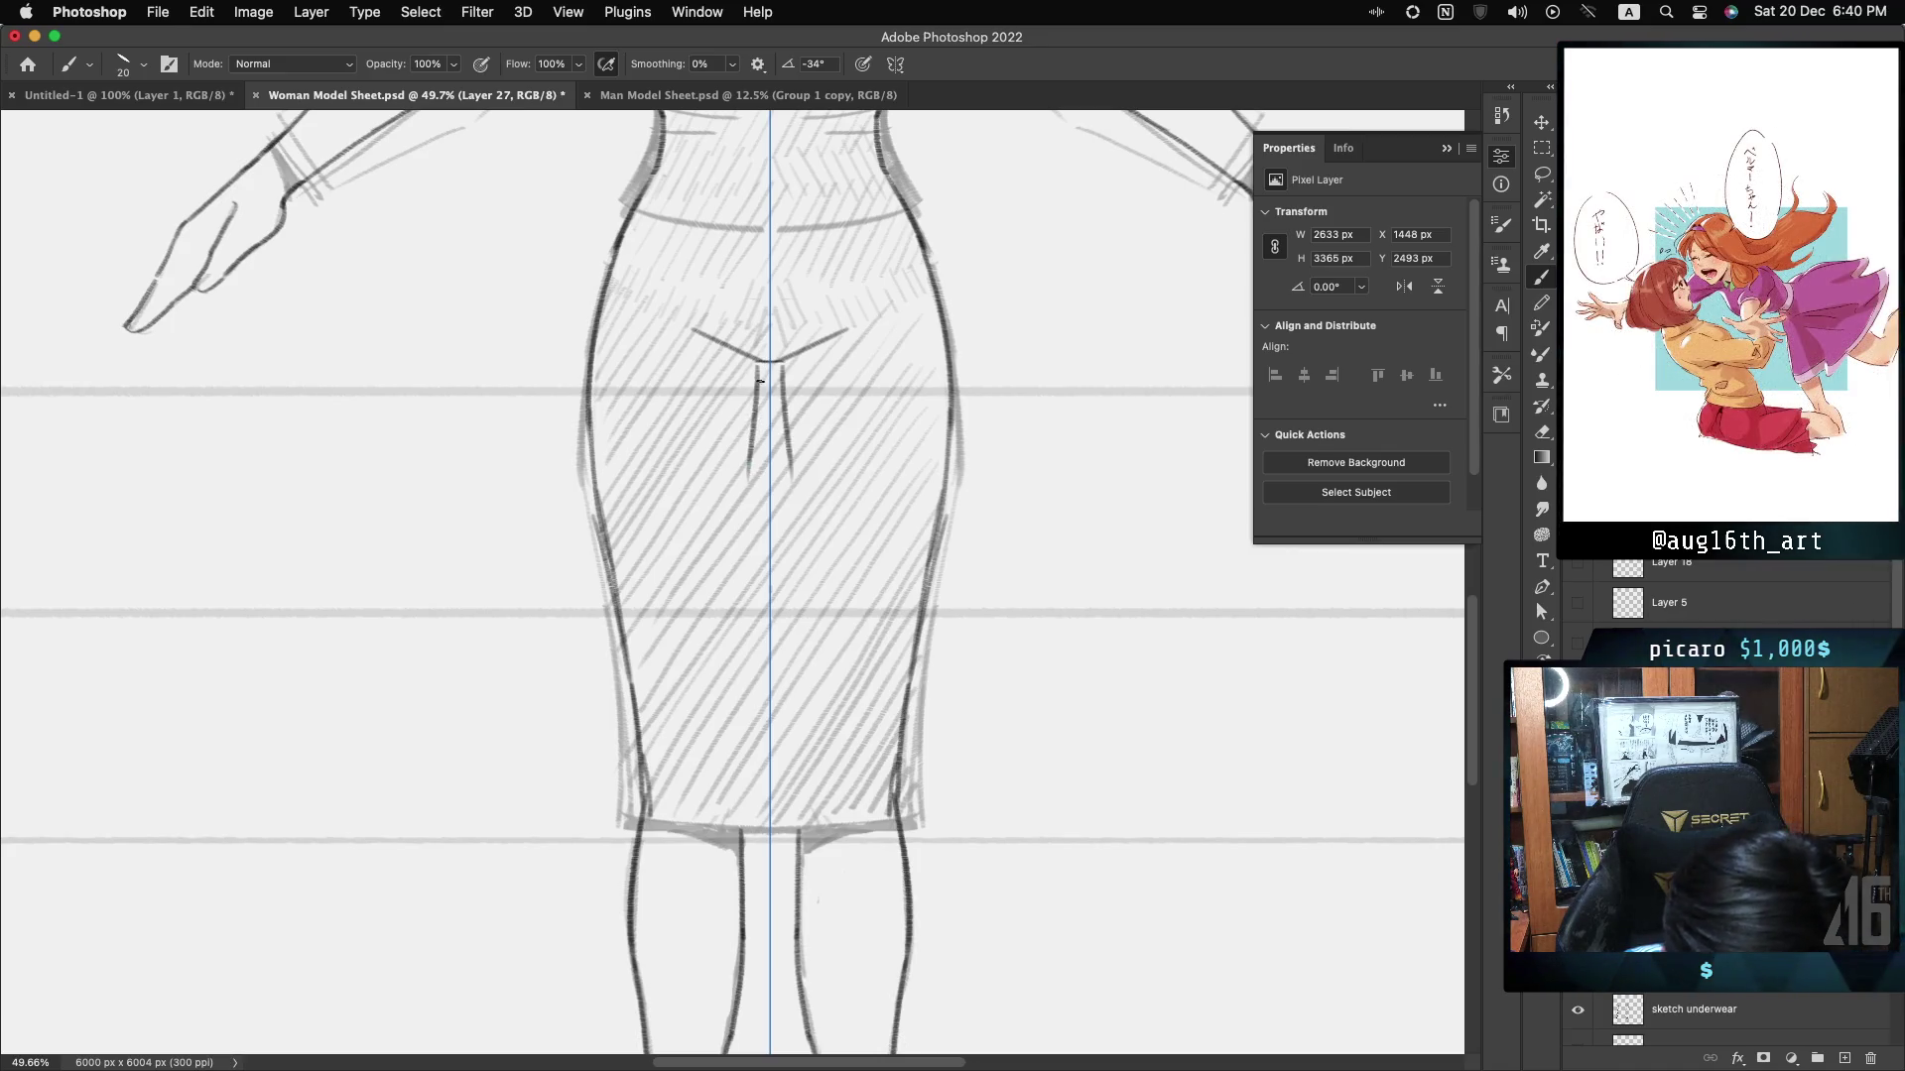
{"action": "mouse_move", "coordinate": [759, 363]}
{"action": "left_mouse_down"}
{"action": "mouse_move", "coordinate": [744, 501]}
{"action": "mouse_move", "coordinate": [795, 486]}
{"action": "left_mouse_up"}
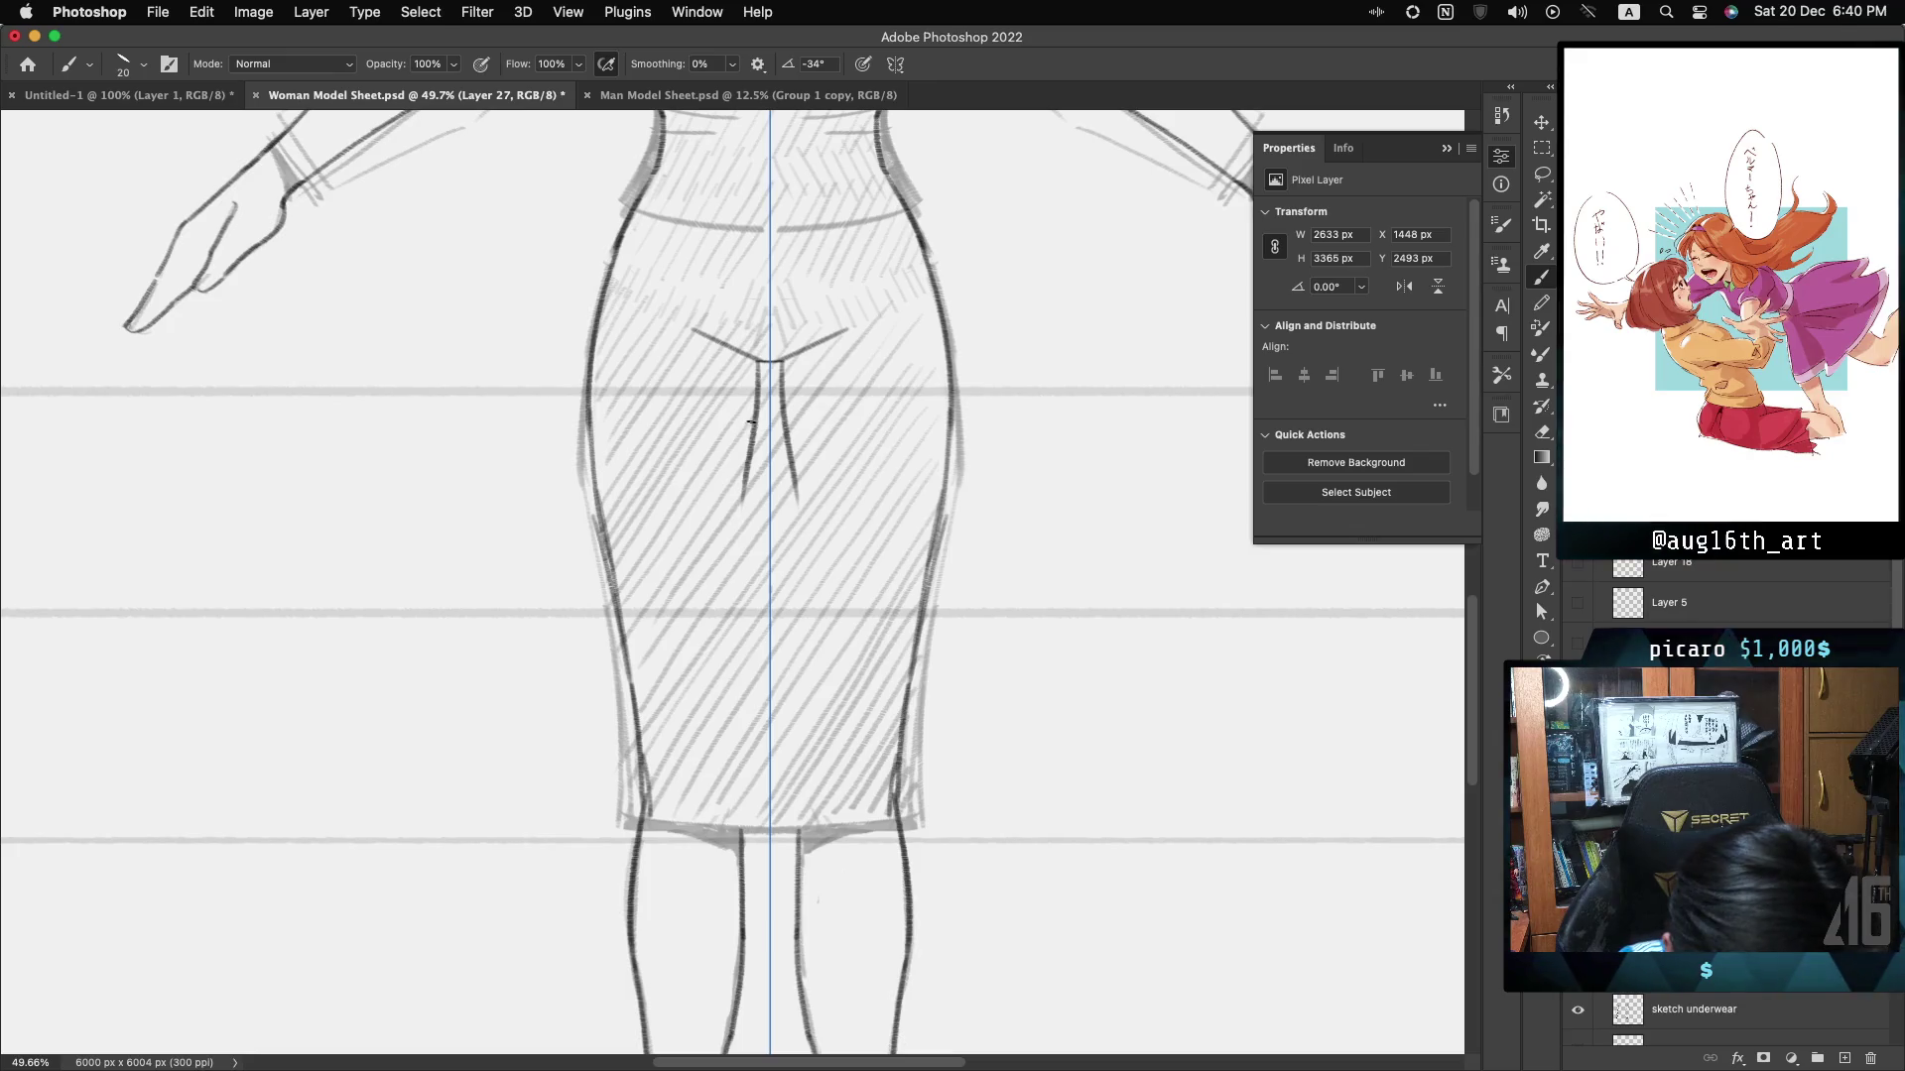
{"action": "key", "text": "ctrl+shift+z"}
{"action": "key", "text": "ctrl+z"}
{"action": "key", "text": "ctrl+shift+z"}
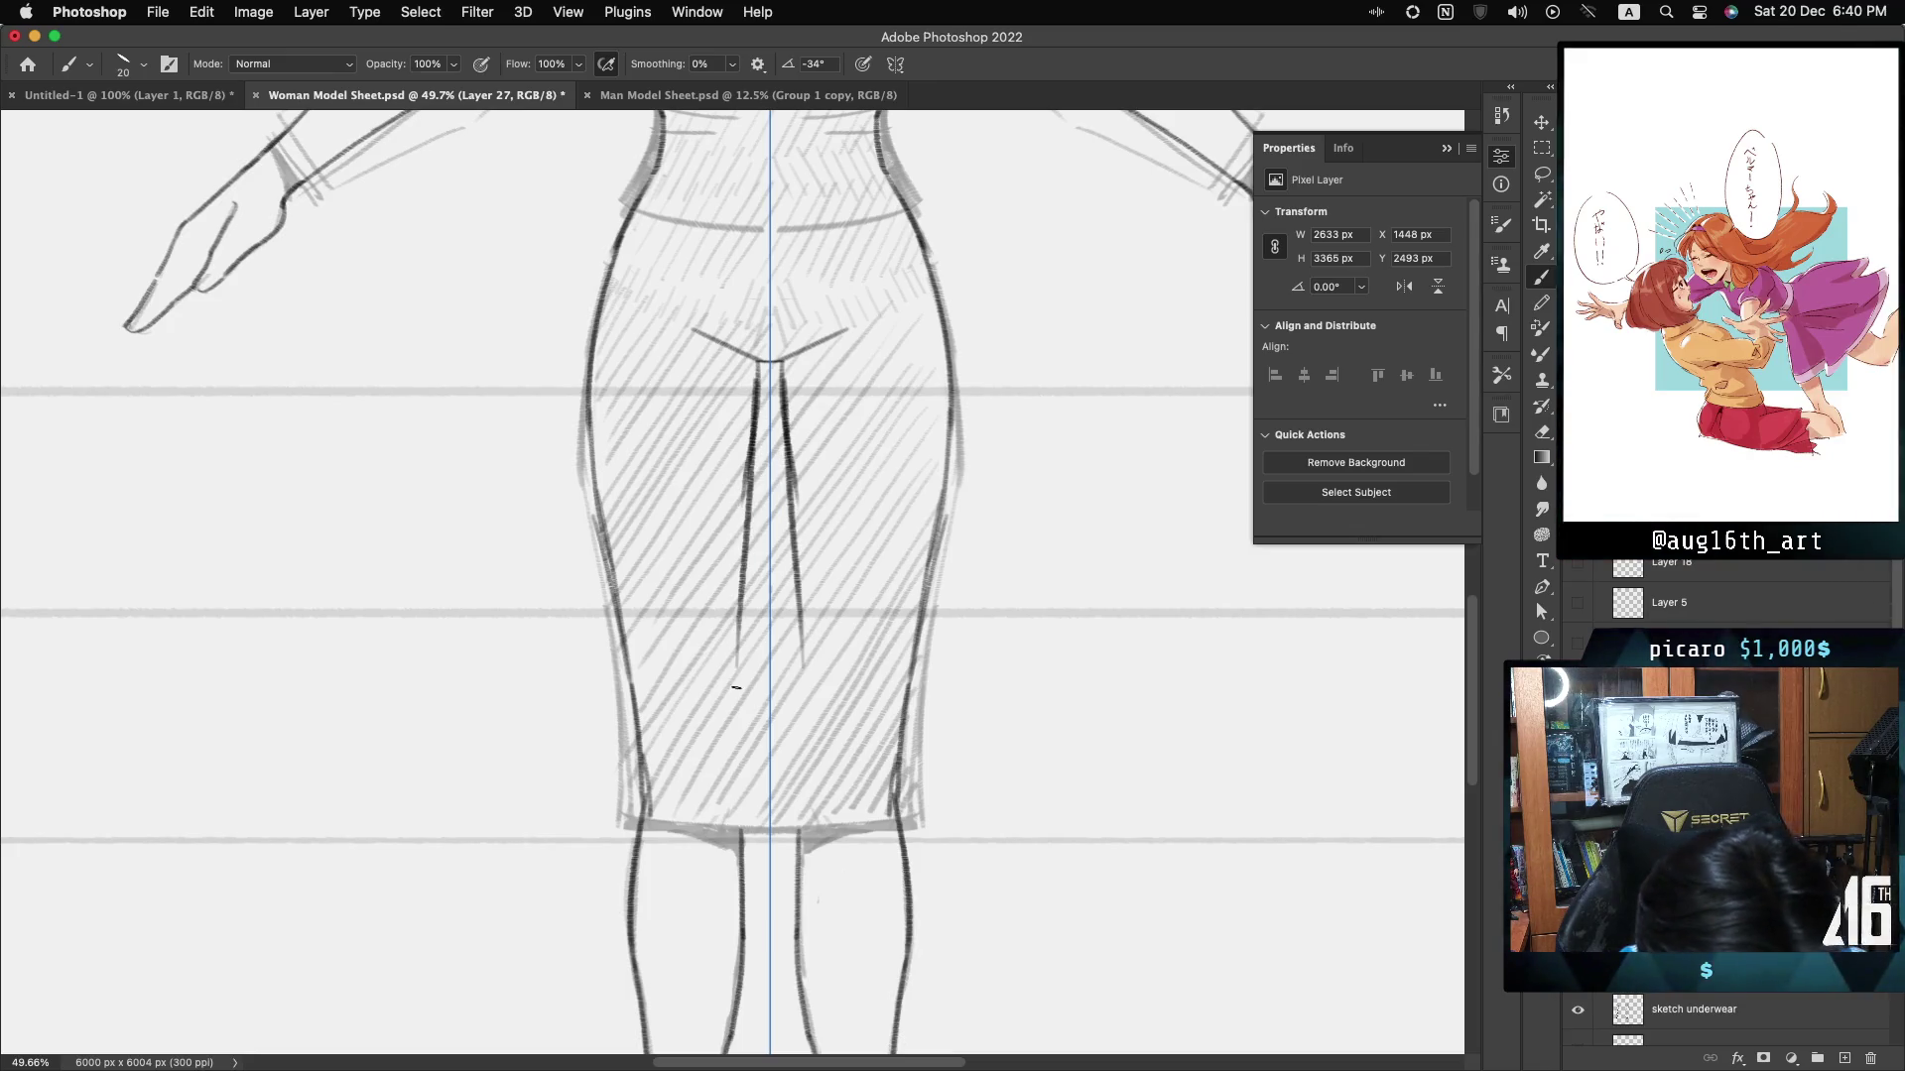
{"action": "key", "text": "ctrl+z"}
{"action": "key", "text": "ctrl+shift+z"}
{"action": "key", "text": "ctrl+shift+z"}
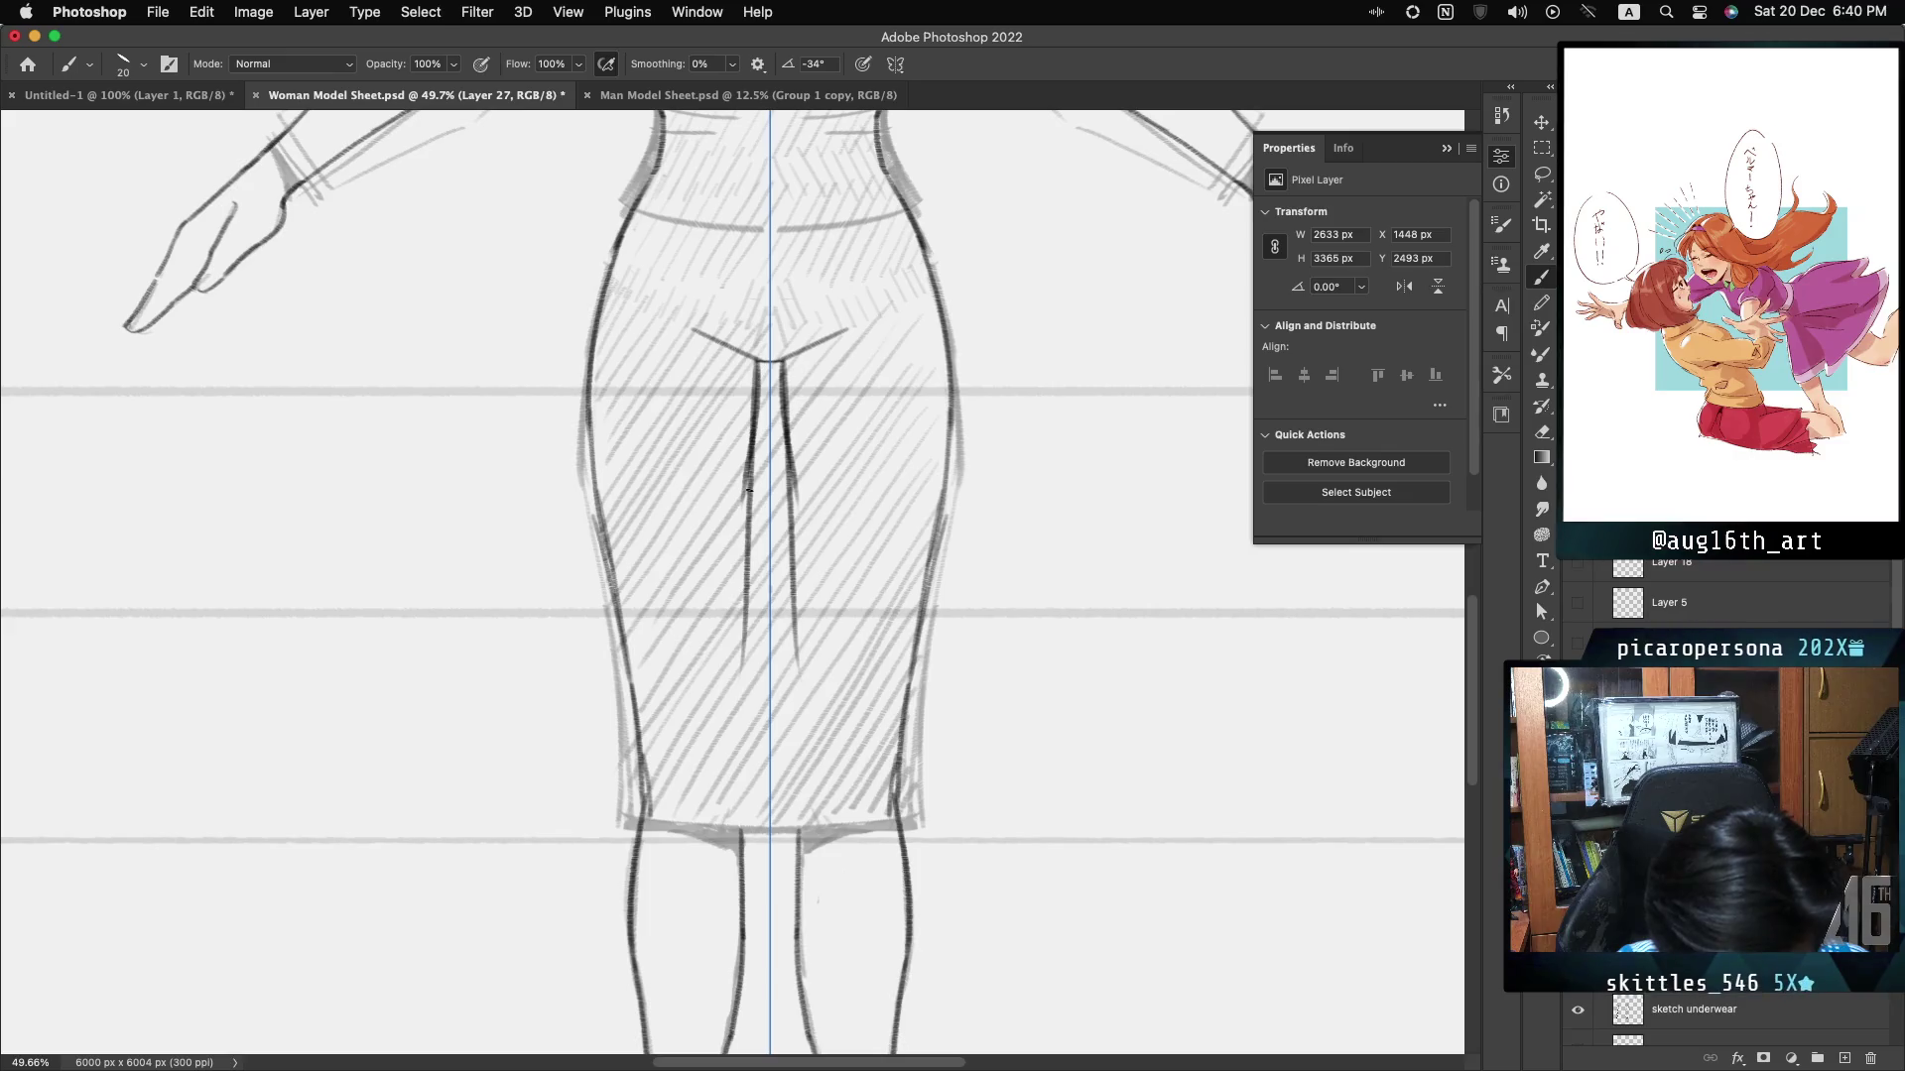
{"action": "key", "text": "ctrl+shift+z"}
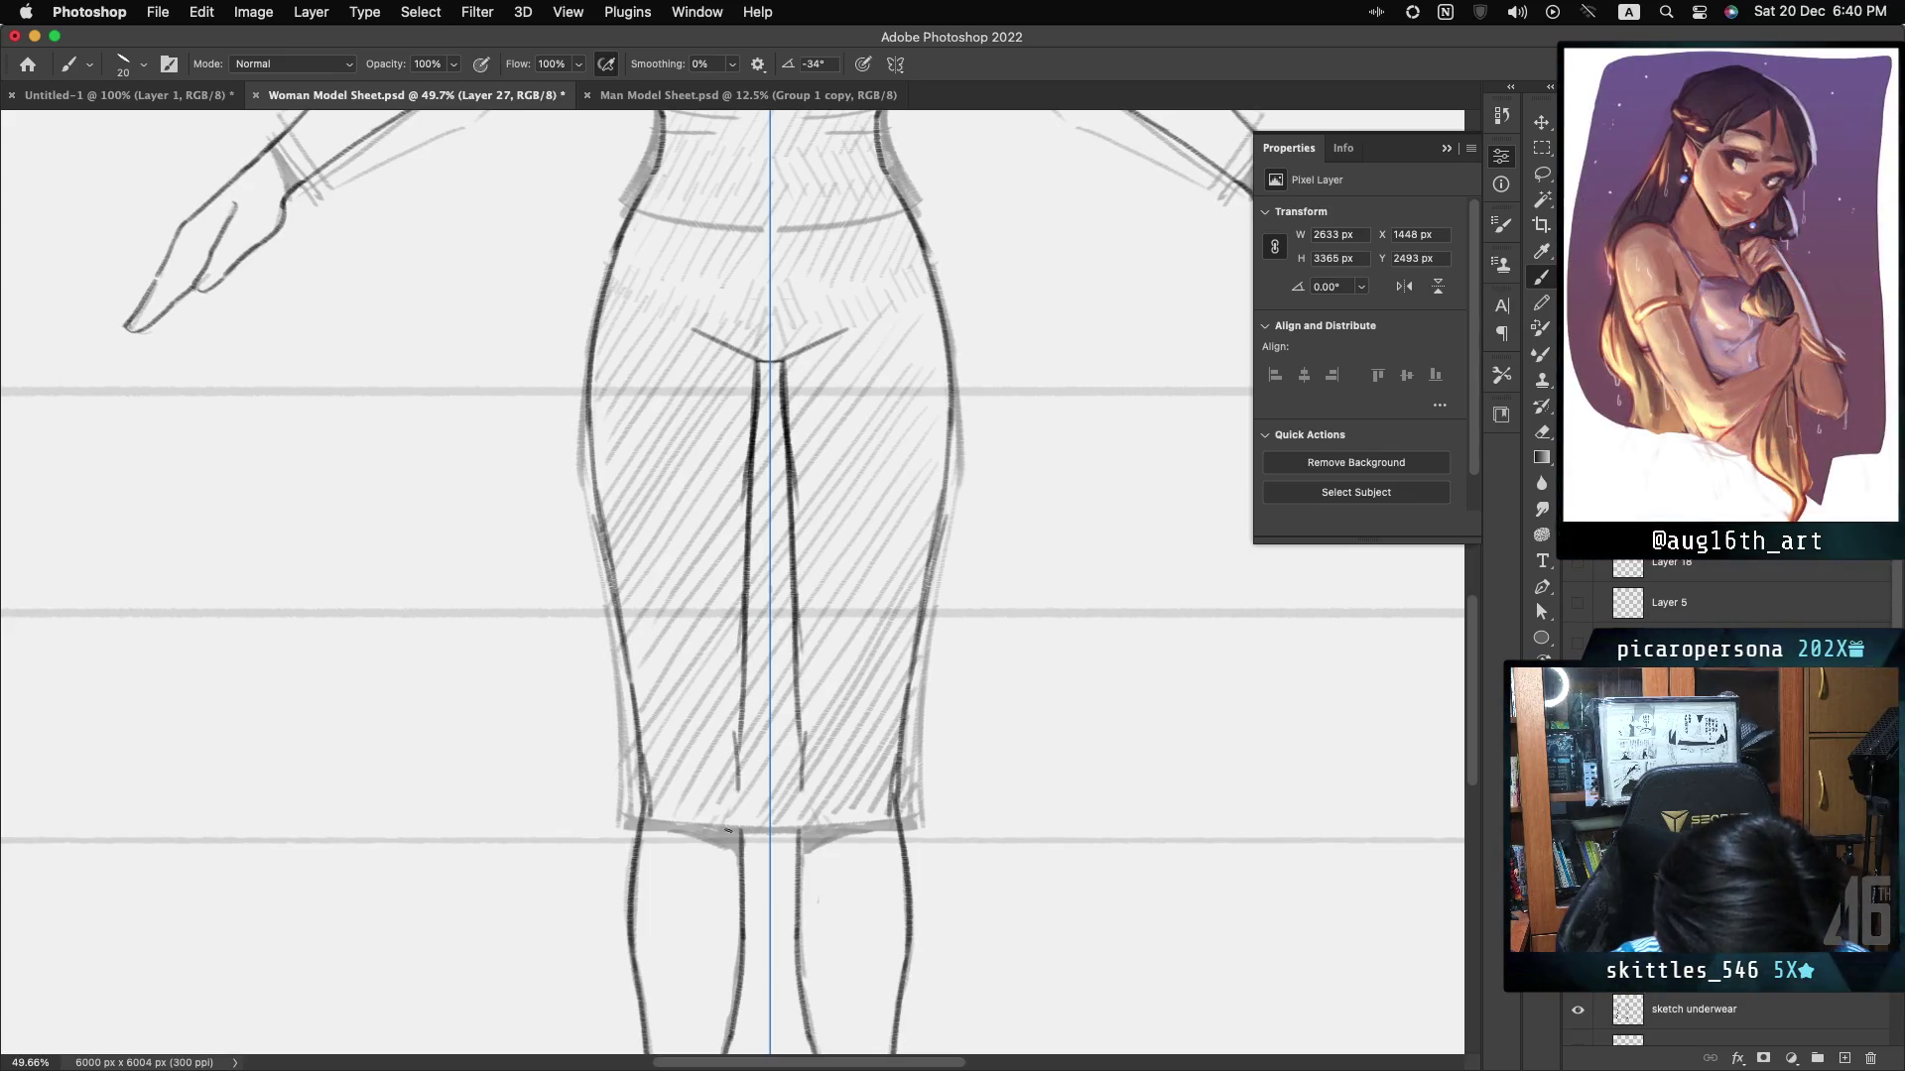
{"action": "key", "text": "ctrl+shift+z"}
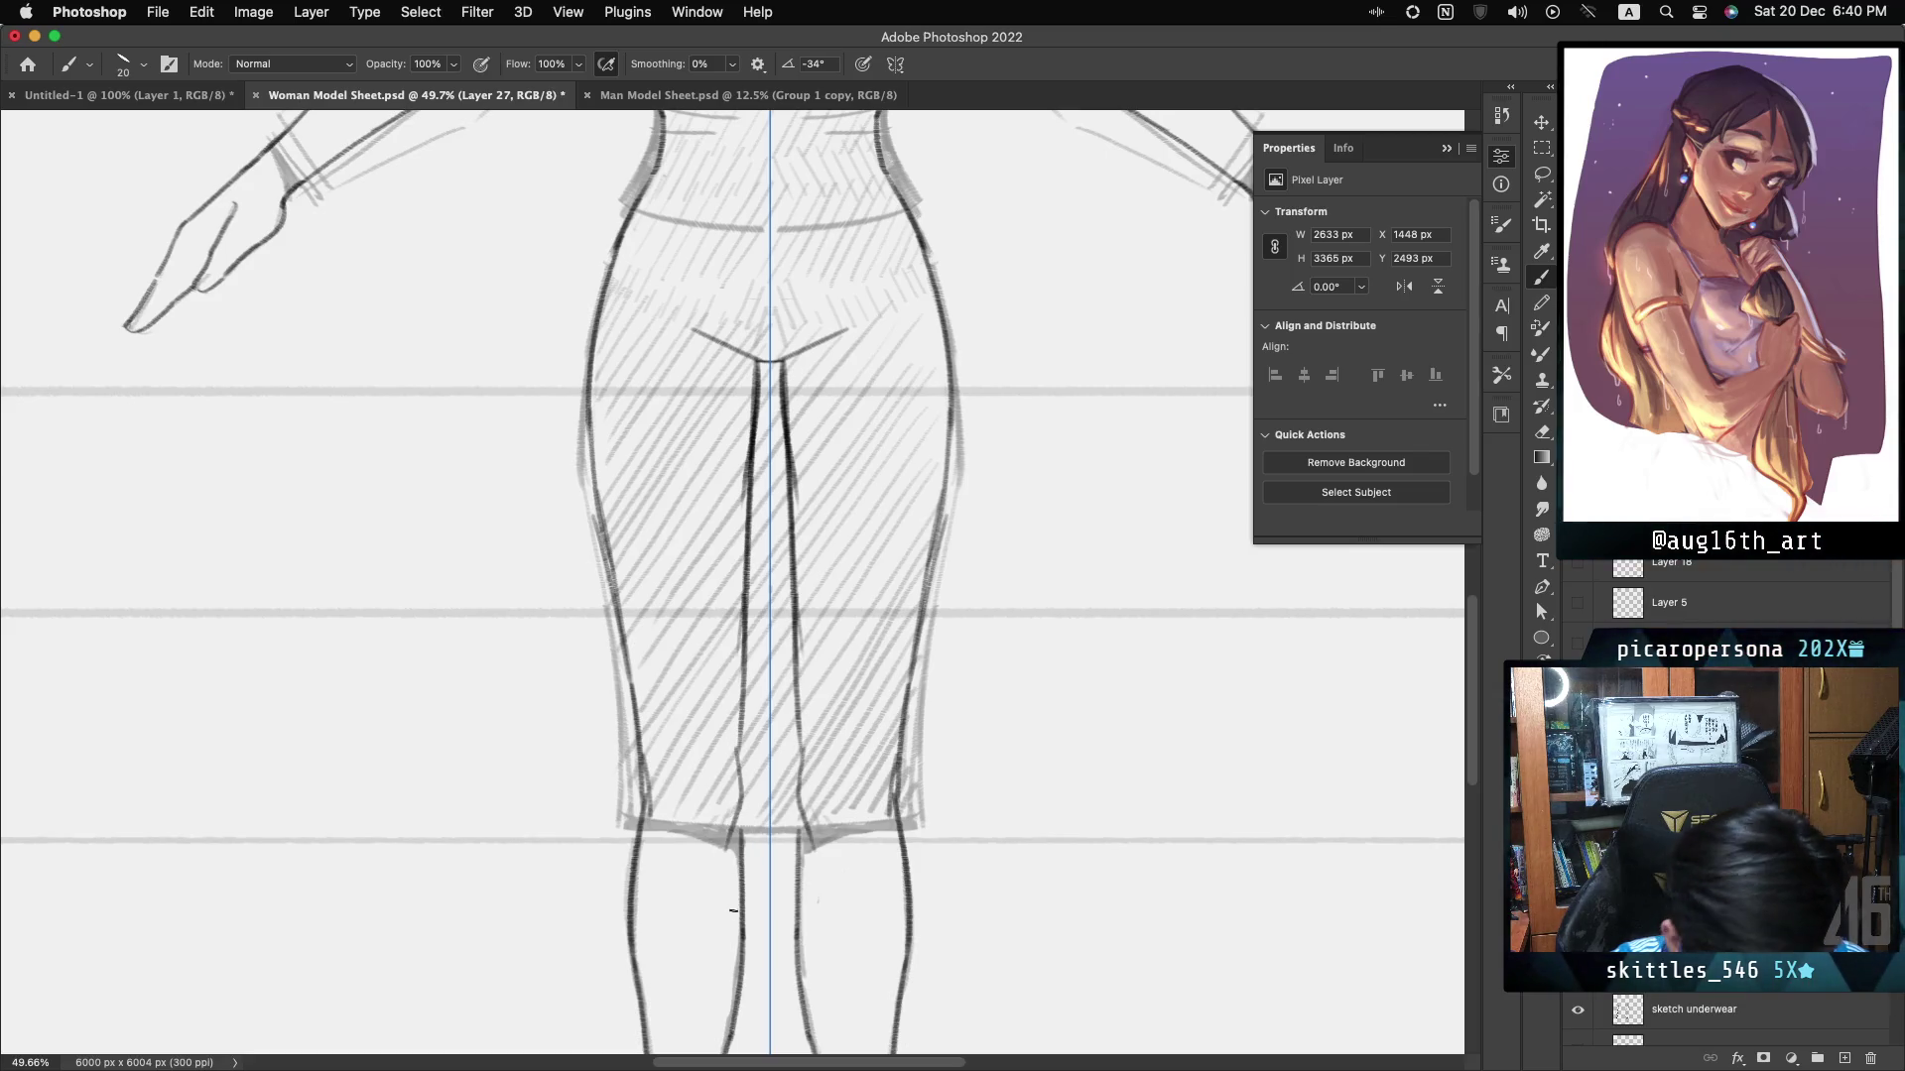
- Add mirrored strokes at the shorts' hem
{"action": "left_click_drag", "start_coordinate": [665, 784], "coordinate": [677, 834]}
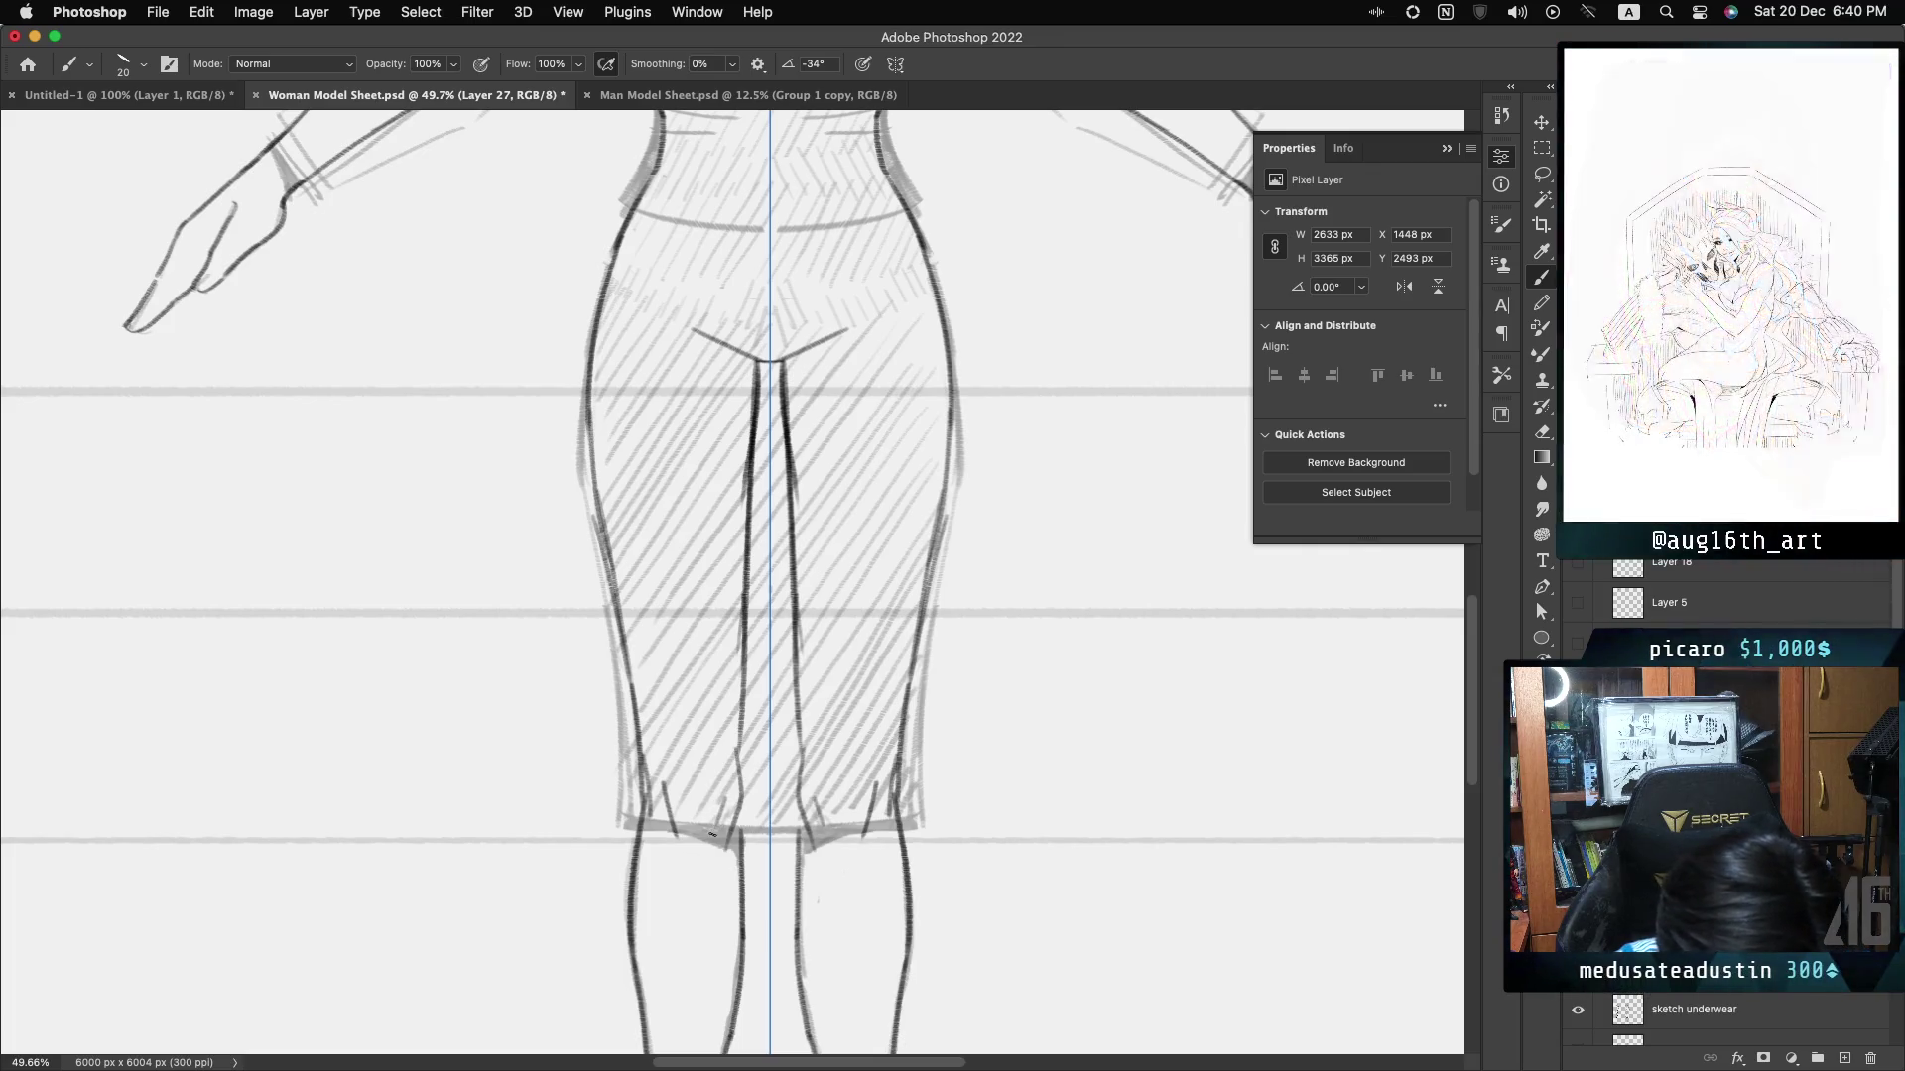
{"action": "key", "text": "ctrl+minus"}
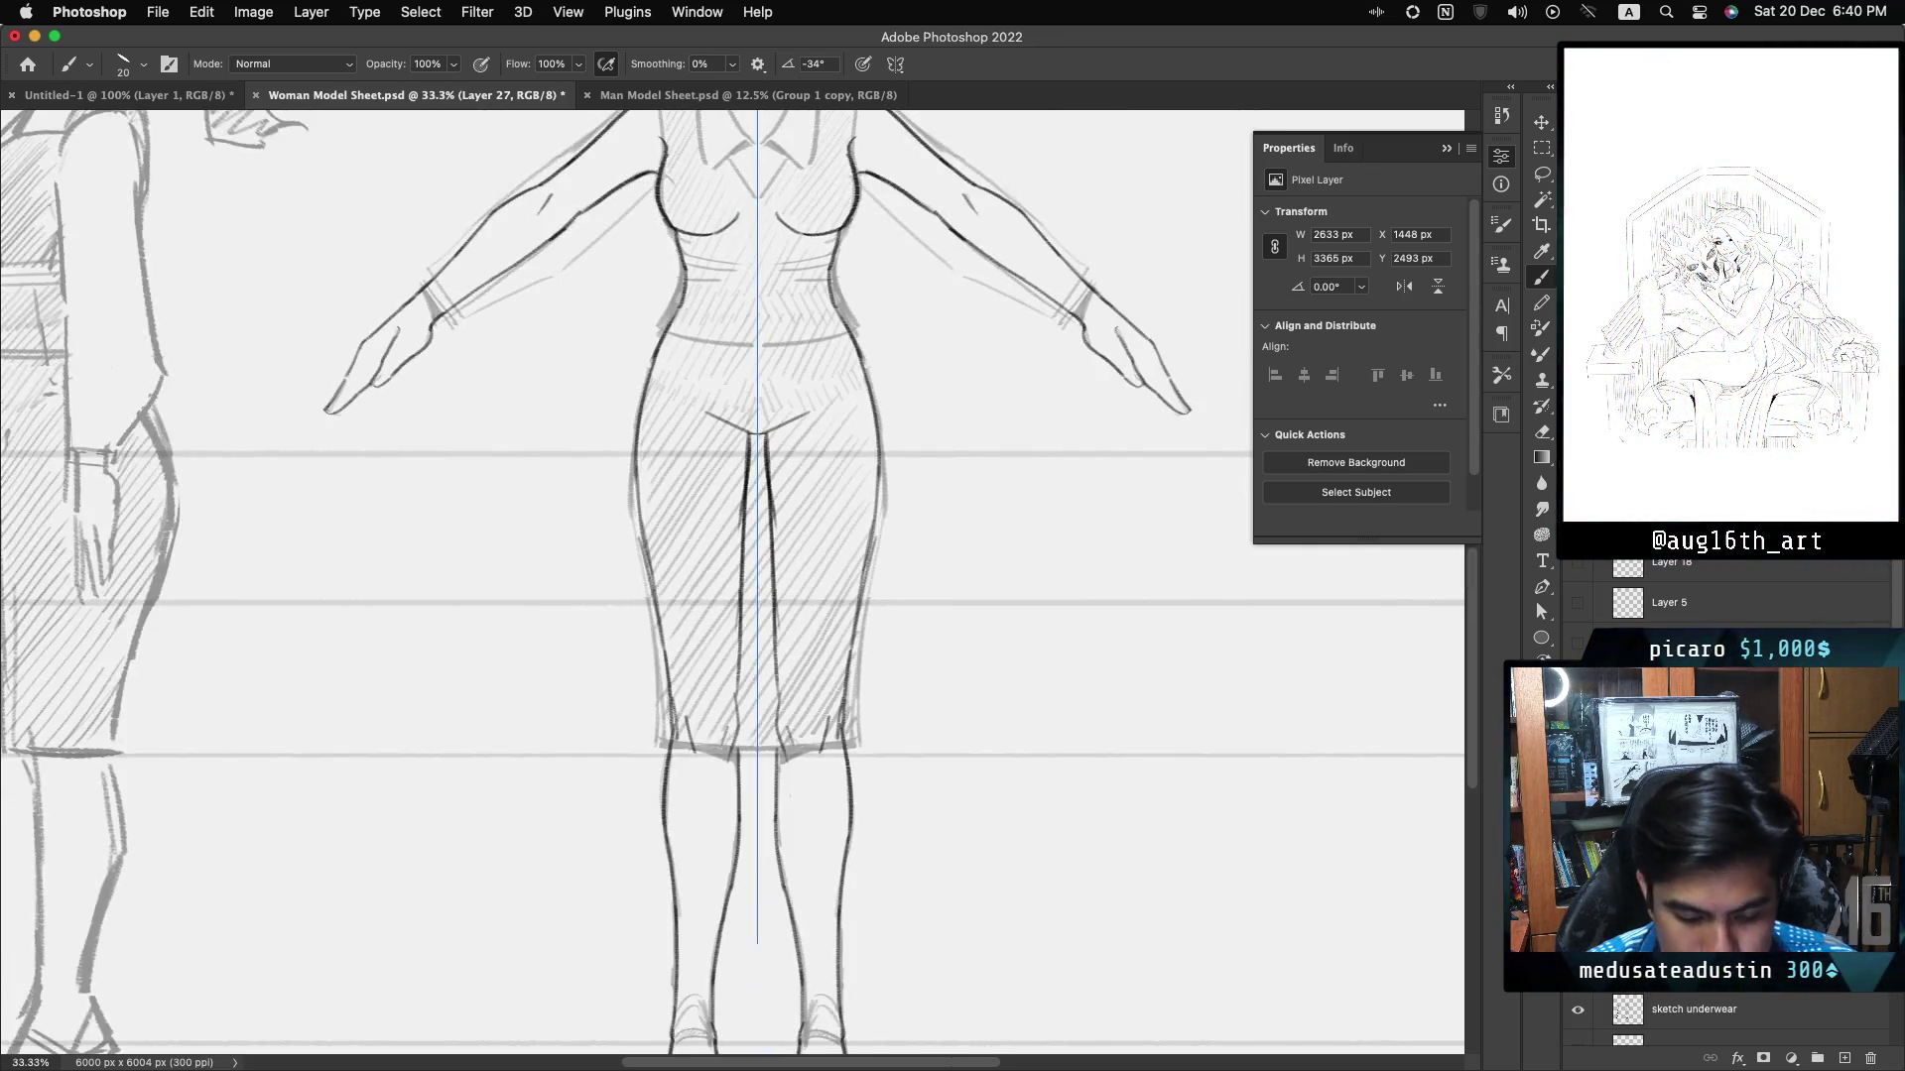
{"action": "scroll", "coordinate": [732, 583], "scroll_direction": "down", "scroll_amount": 3}
{"action": "scroll", "coordinate": [732, 583], "scroll_direction": "up", "scroll_amount": 5}
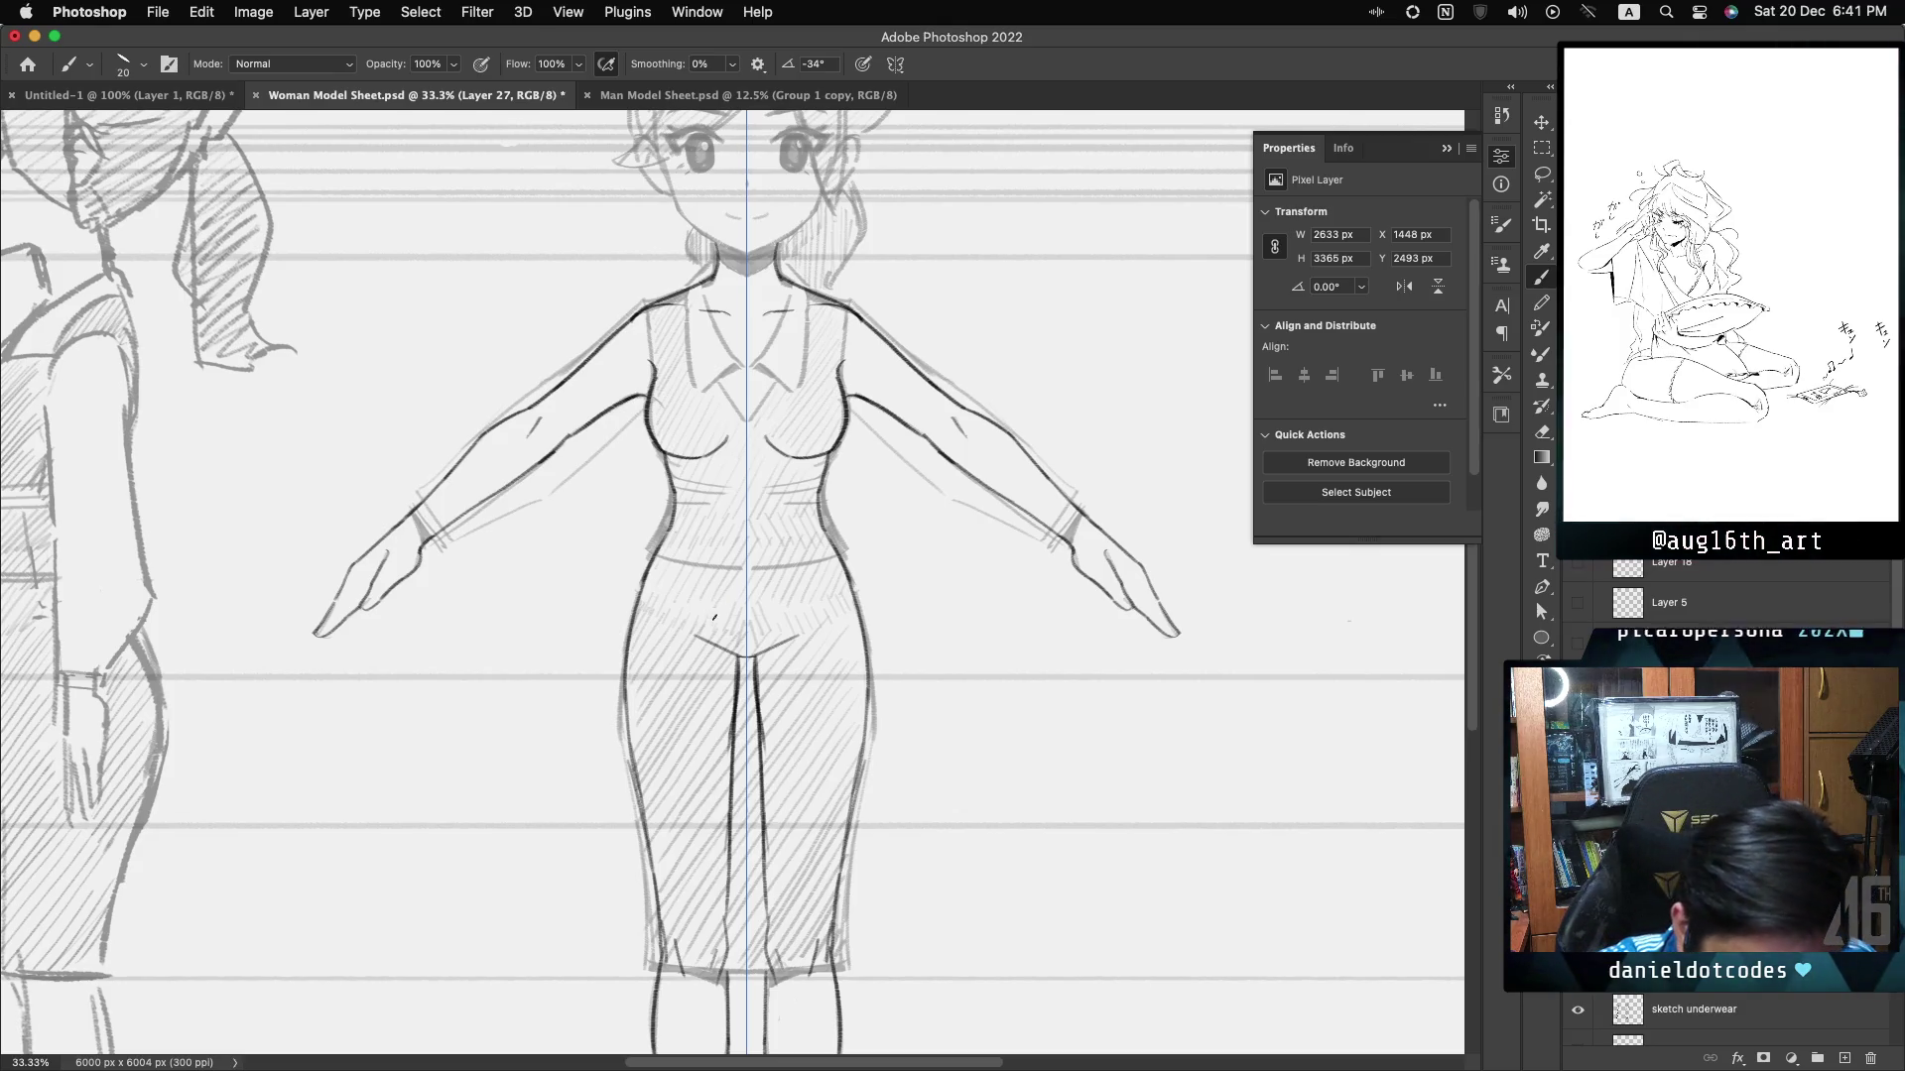
- Lasso the front figure's crotch lines and move them lower between the thighs
{"action": "key", "text": "l"}
{"action": "mouse_move", "coordinate": [719, 610]}
{"action": "left_mouse_down"}
{"action": "mouse_move", "coordinate": [676, 658]}
{"action": "mouse_move", "coordinate": [744, 681]}
{"action": "mouse_move", "coordinate": [824, 621]}
{"action": "mouse_move", "coordinate": [724, 608]}
{"action": "mouse_move", "coordinate": [788, 655]}
{"action": "mouse_move", "coordinate": [786, 700]}
{"action": "left_mouse_up"}
{"action": "key", "text": "super+t"}
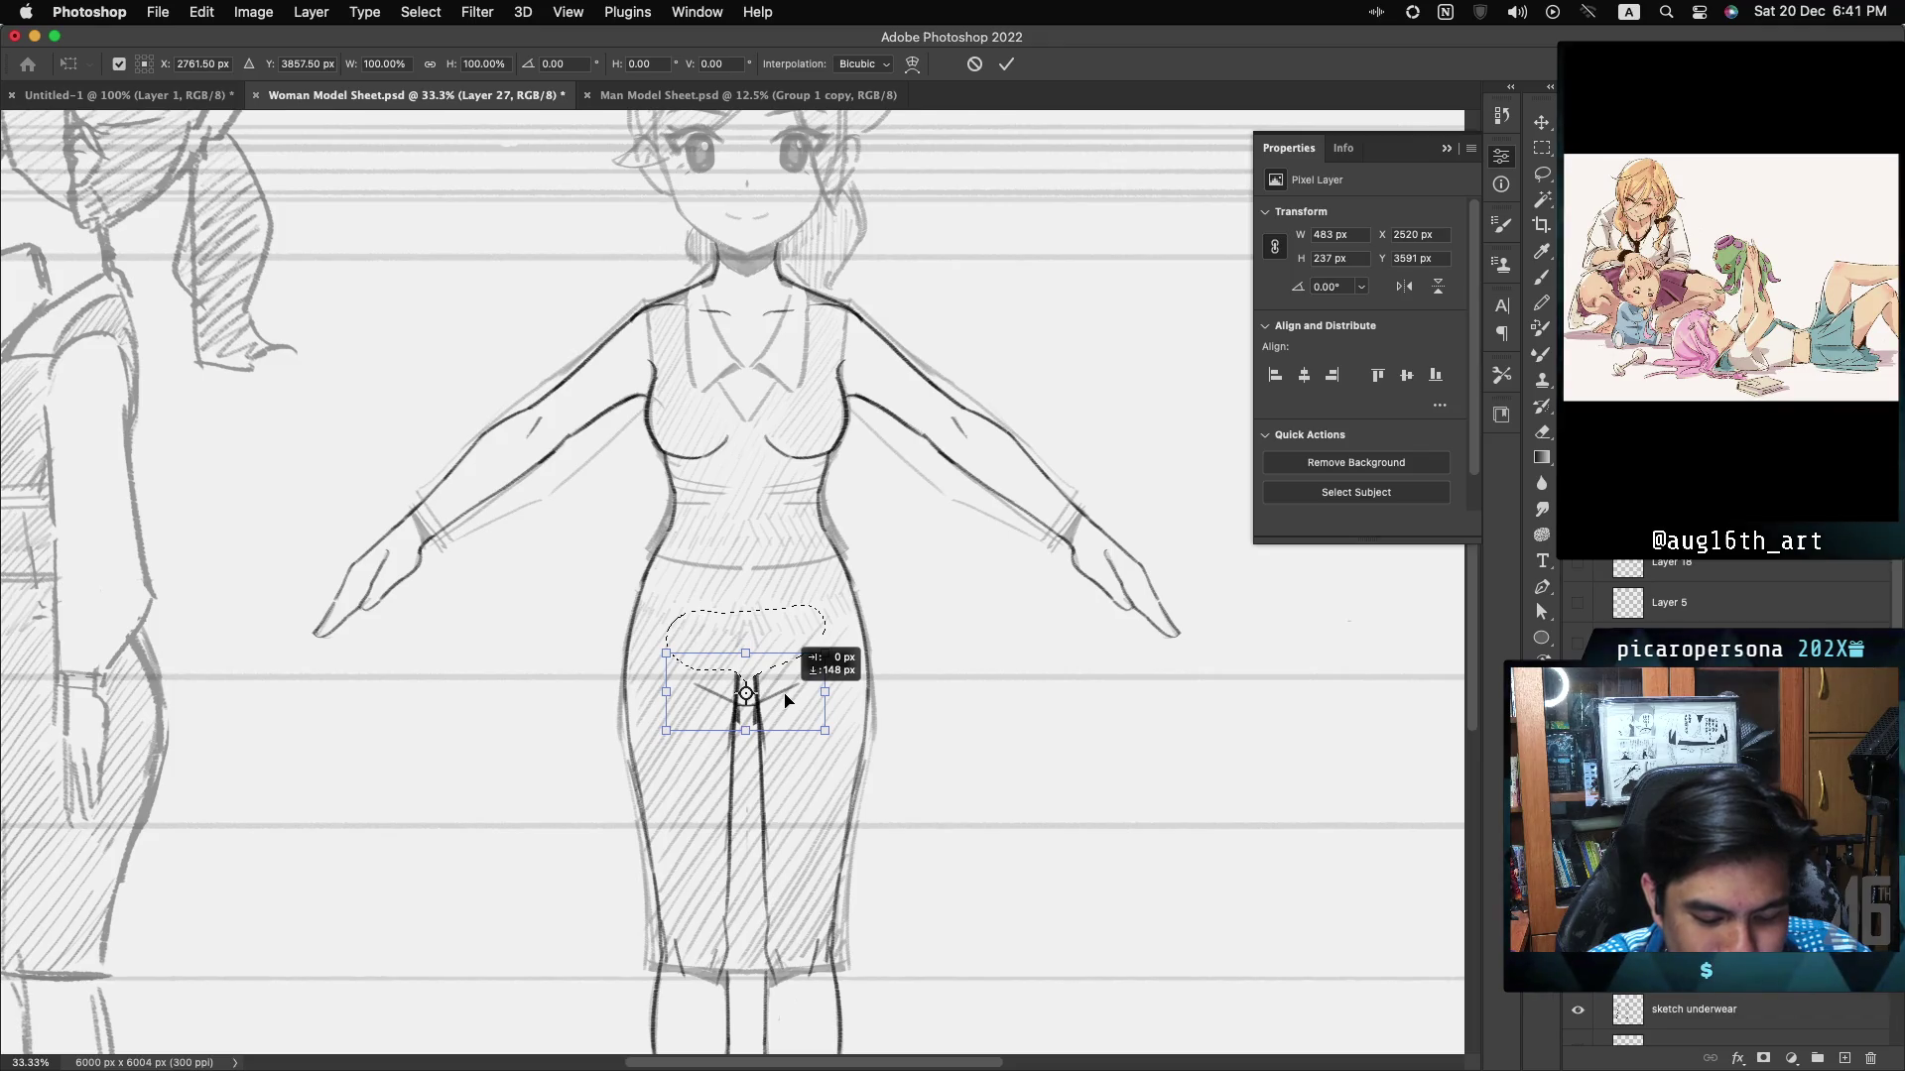
{"action": "key", "text": "Return"}
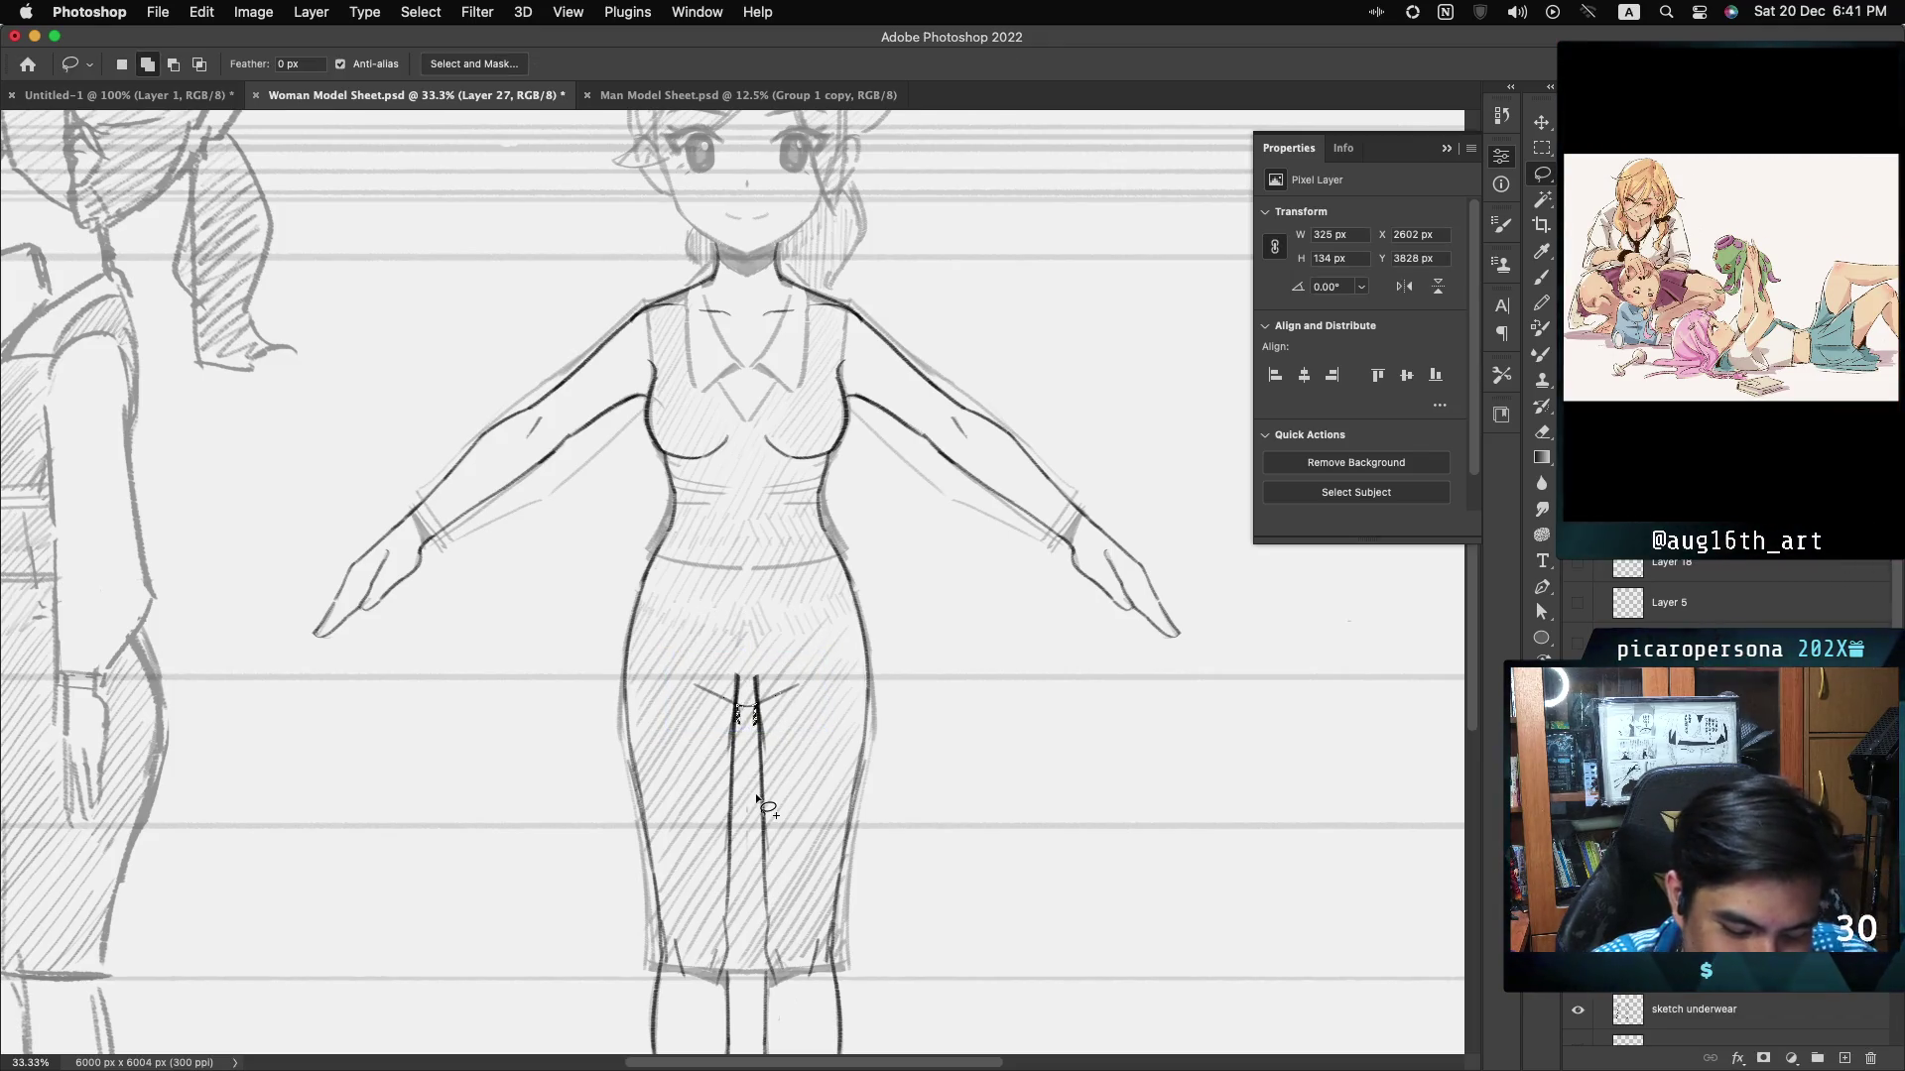
{"action": "key", "text": "cmd+d"}
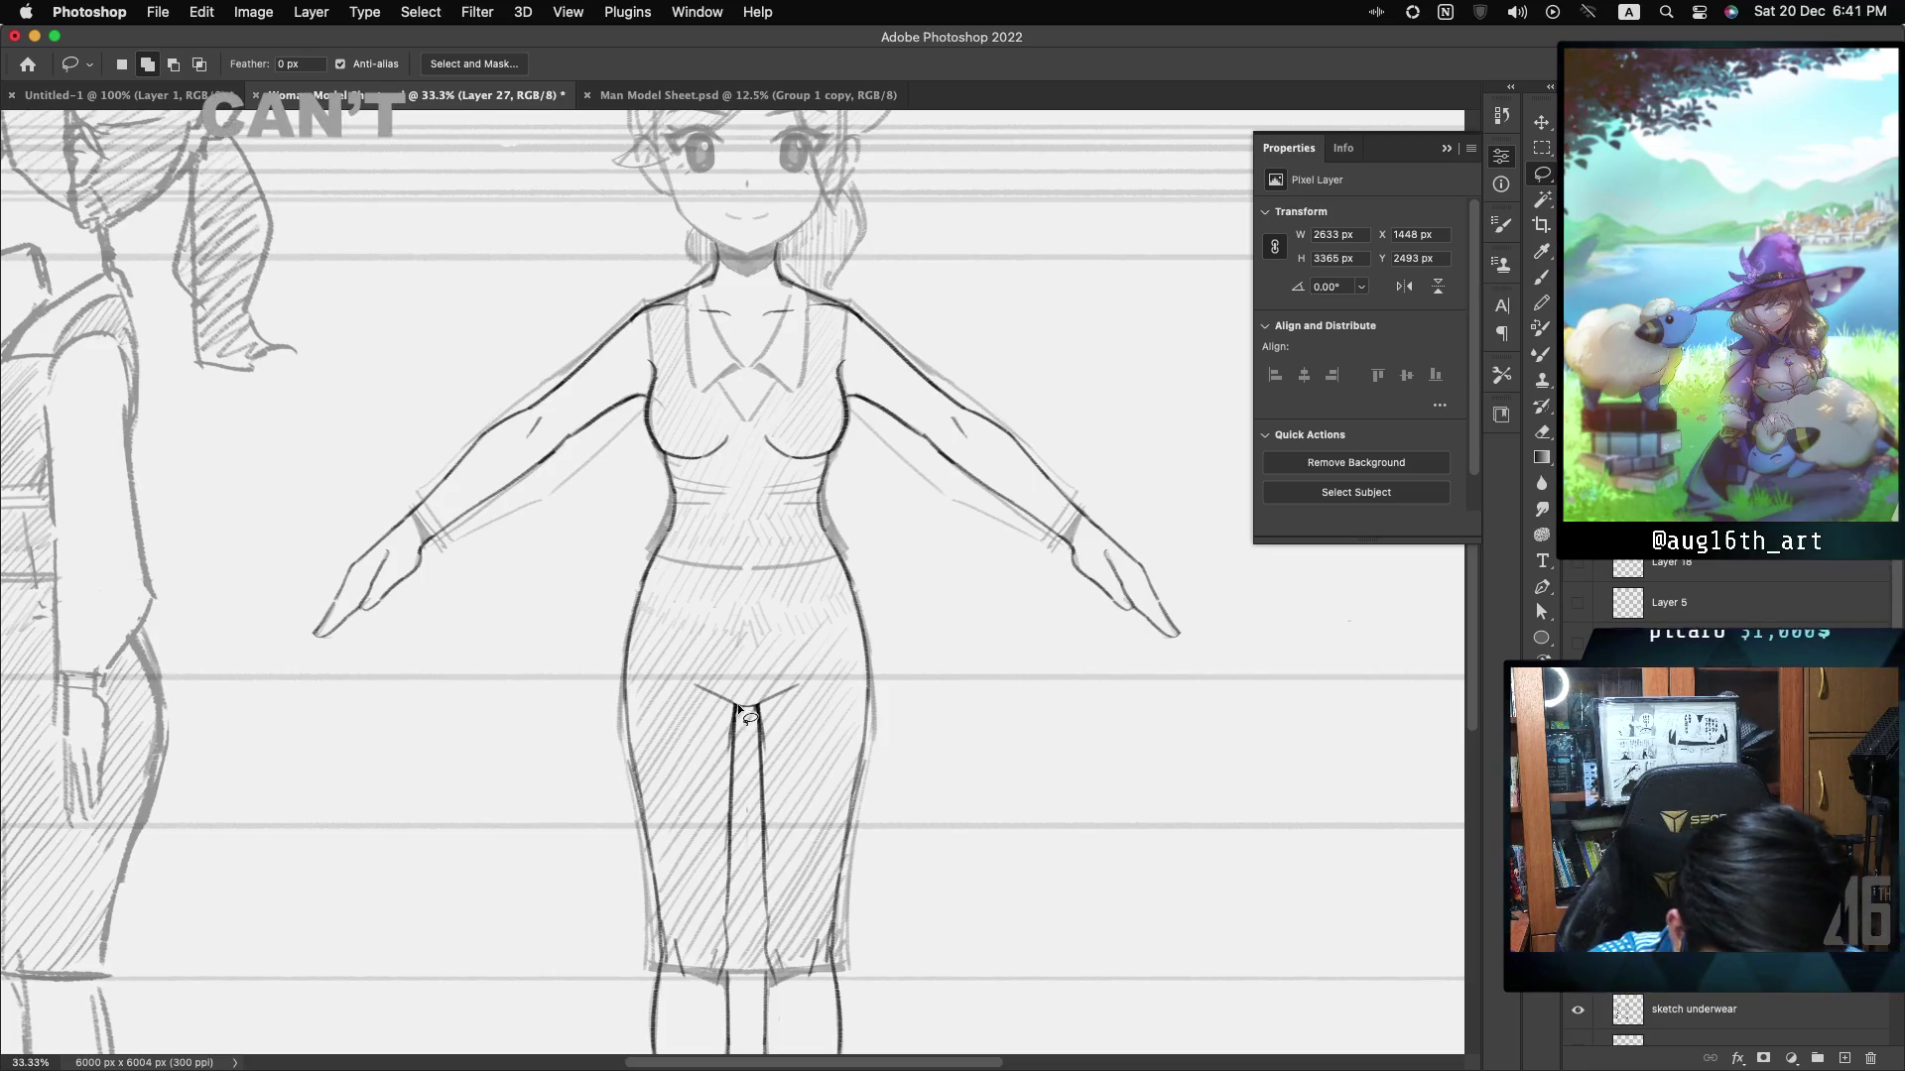
{"action": "key", "text": "b"}
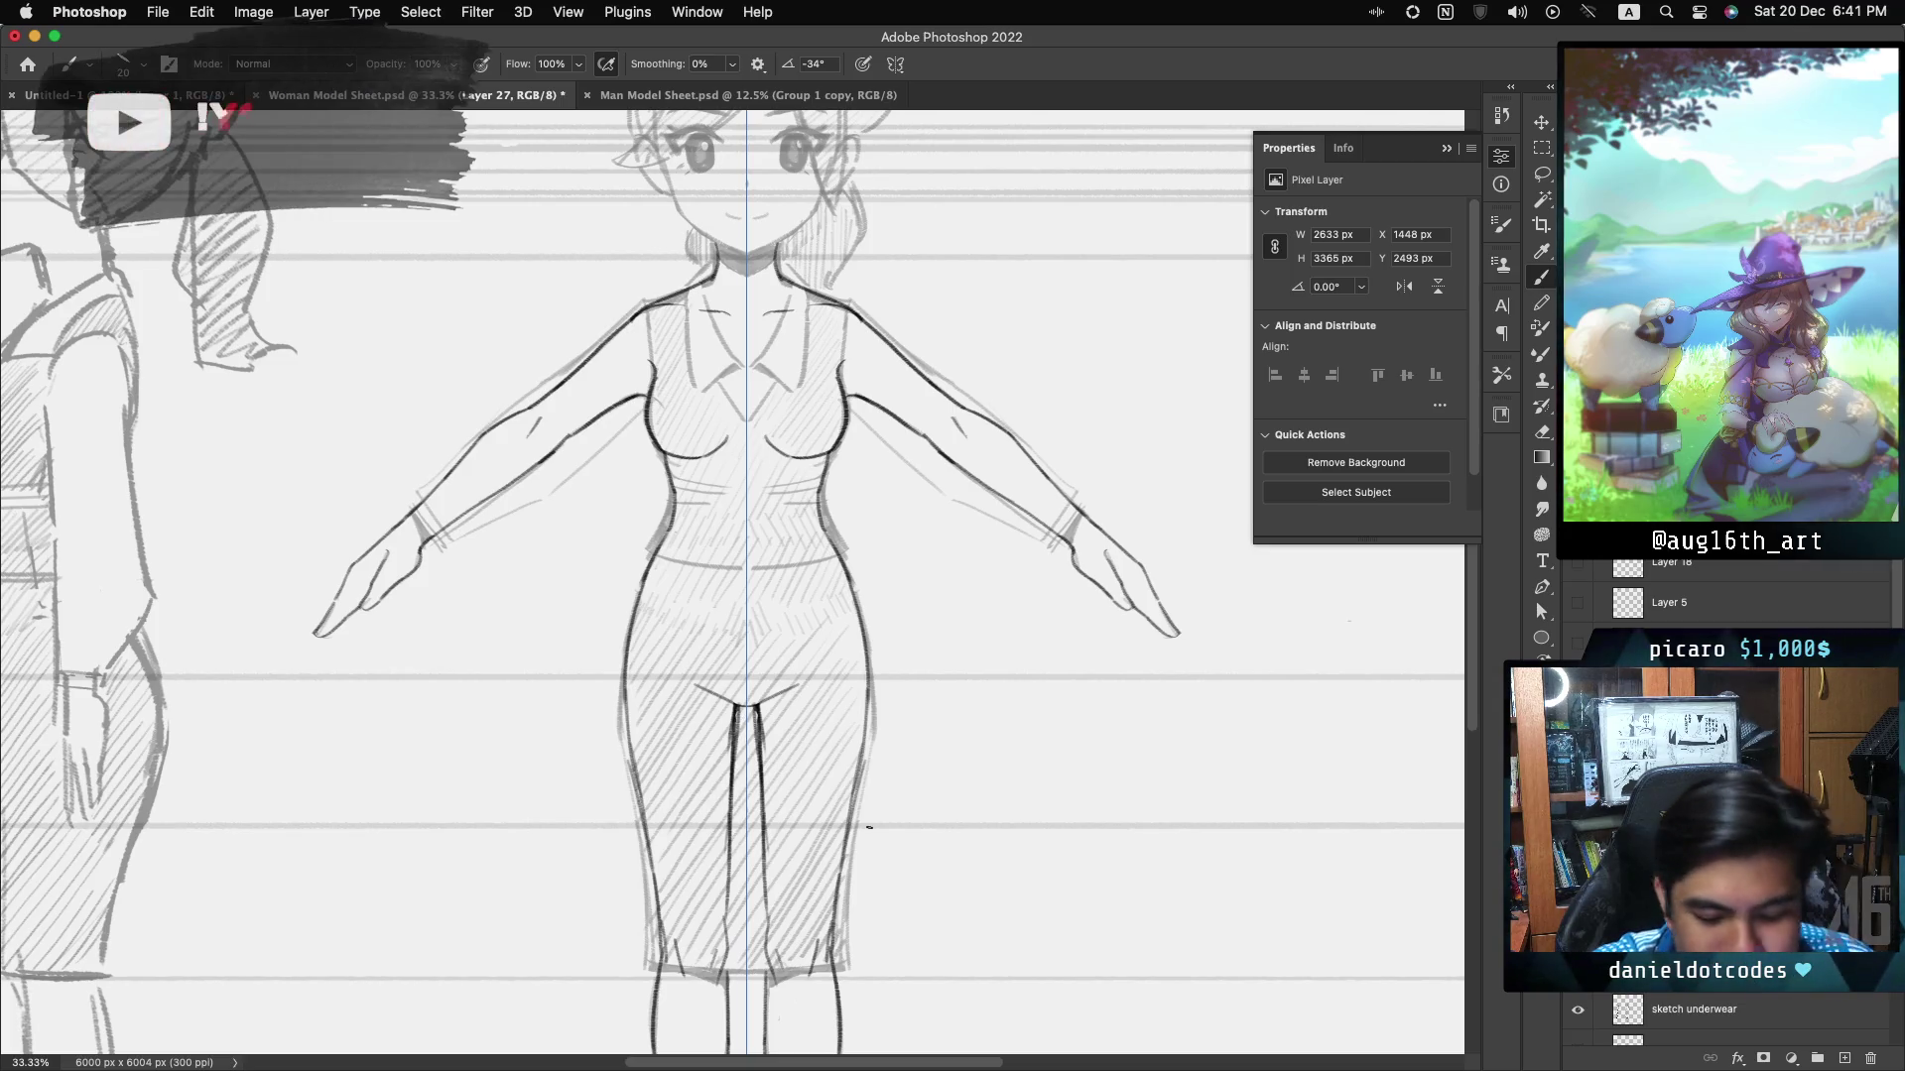
{"action": "key", "text": "ctrl+minus"}
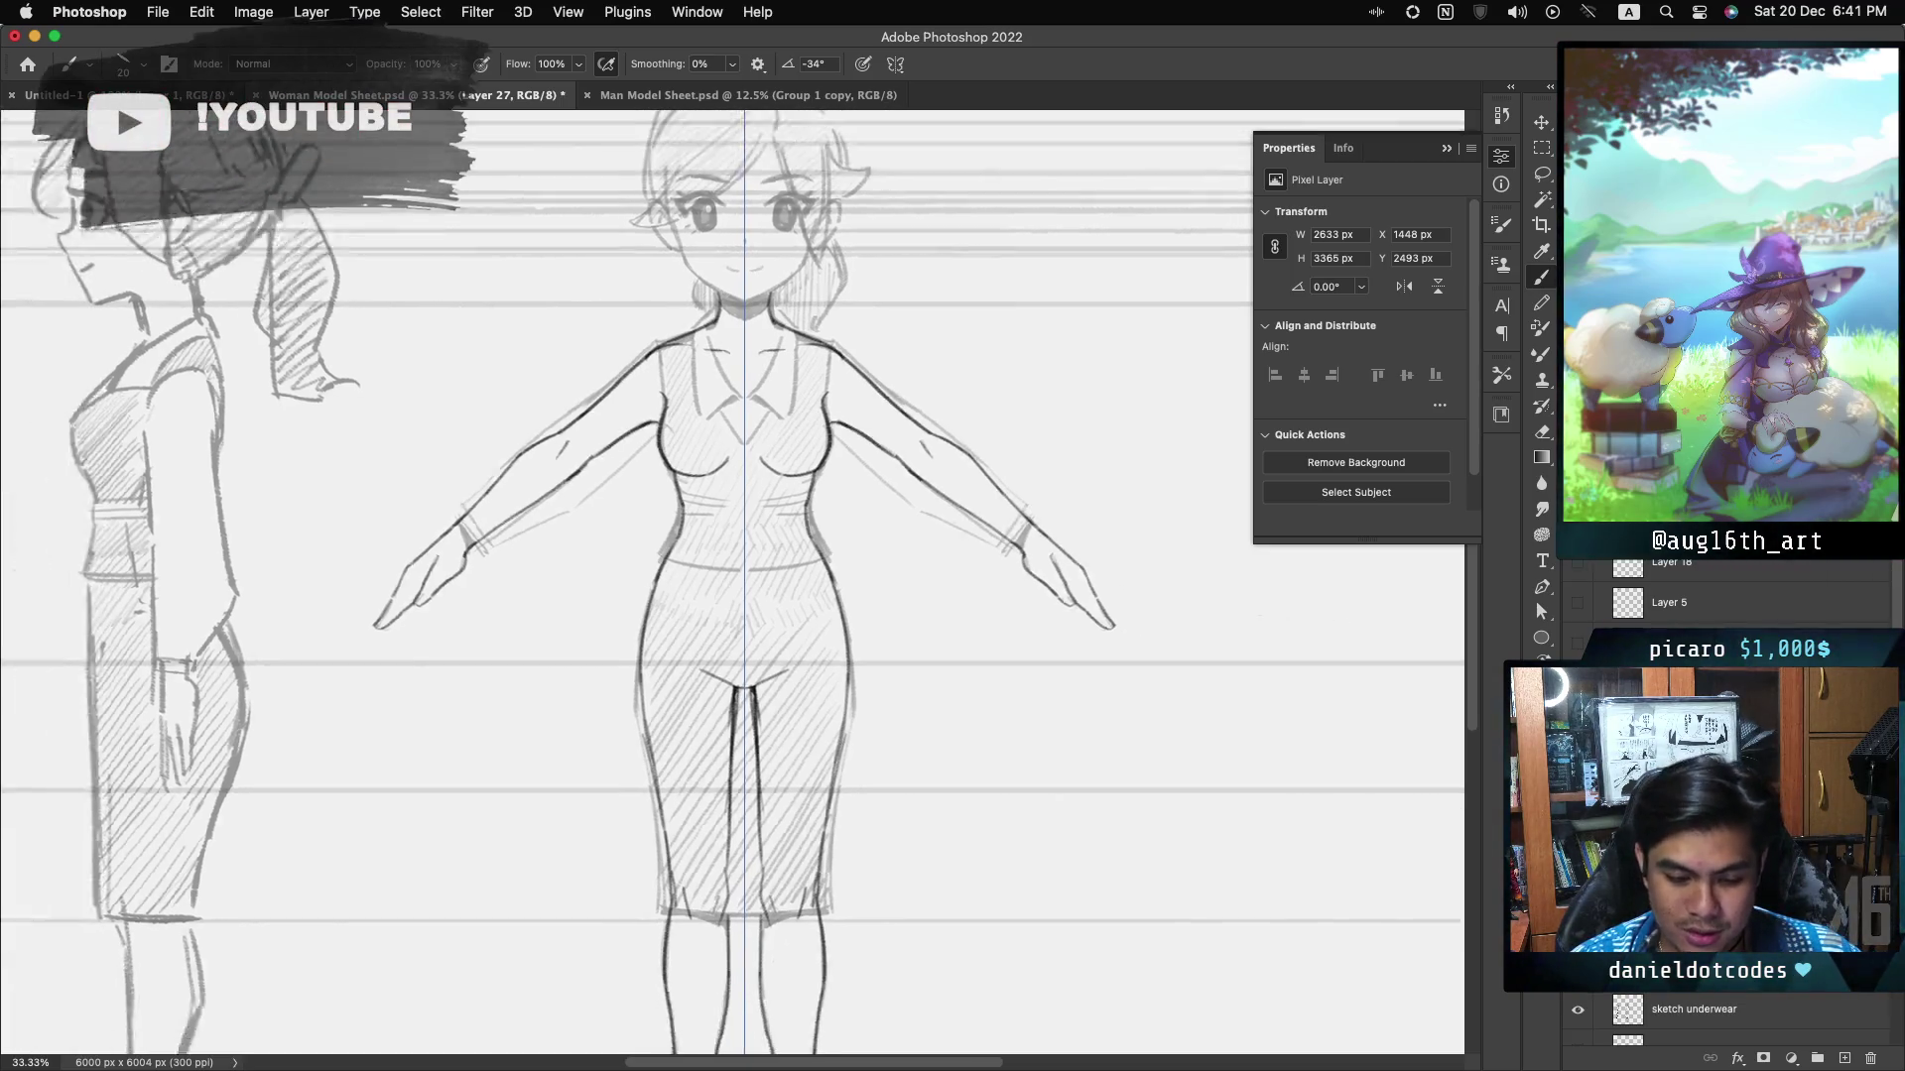
{"action": "scroll", "coordinate": [732, 584], "scroll_direction": "down", "scroll_amount": 5}
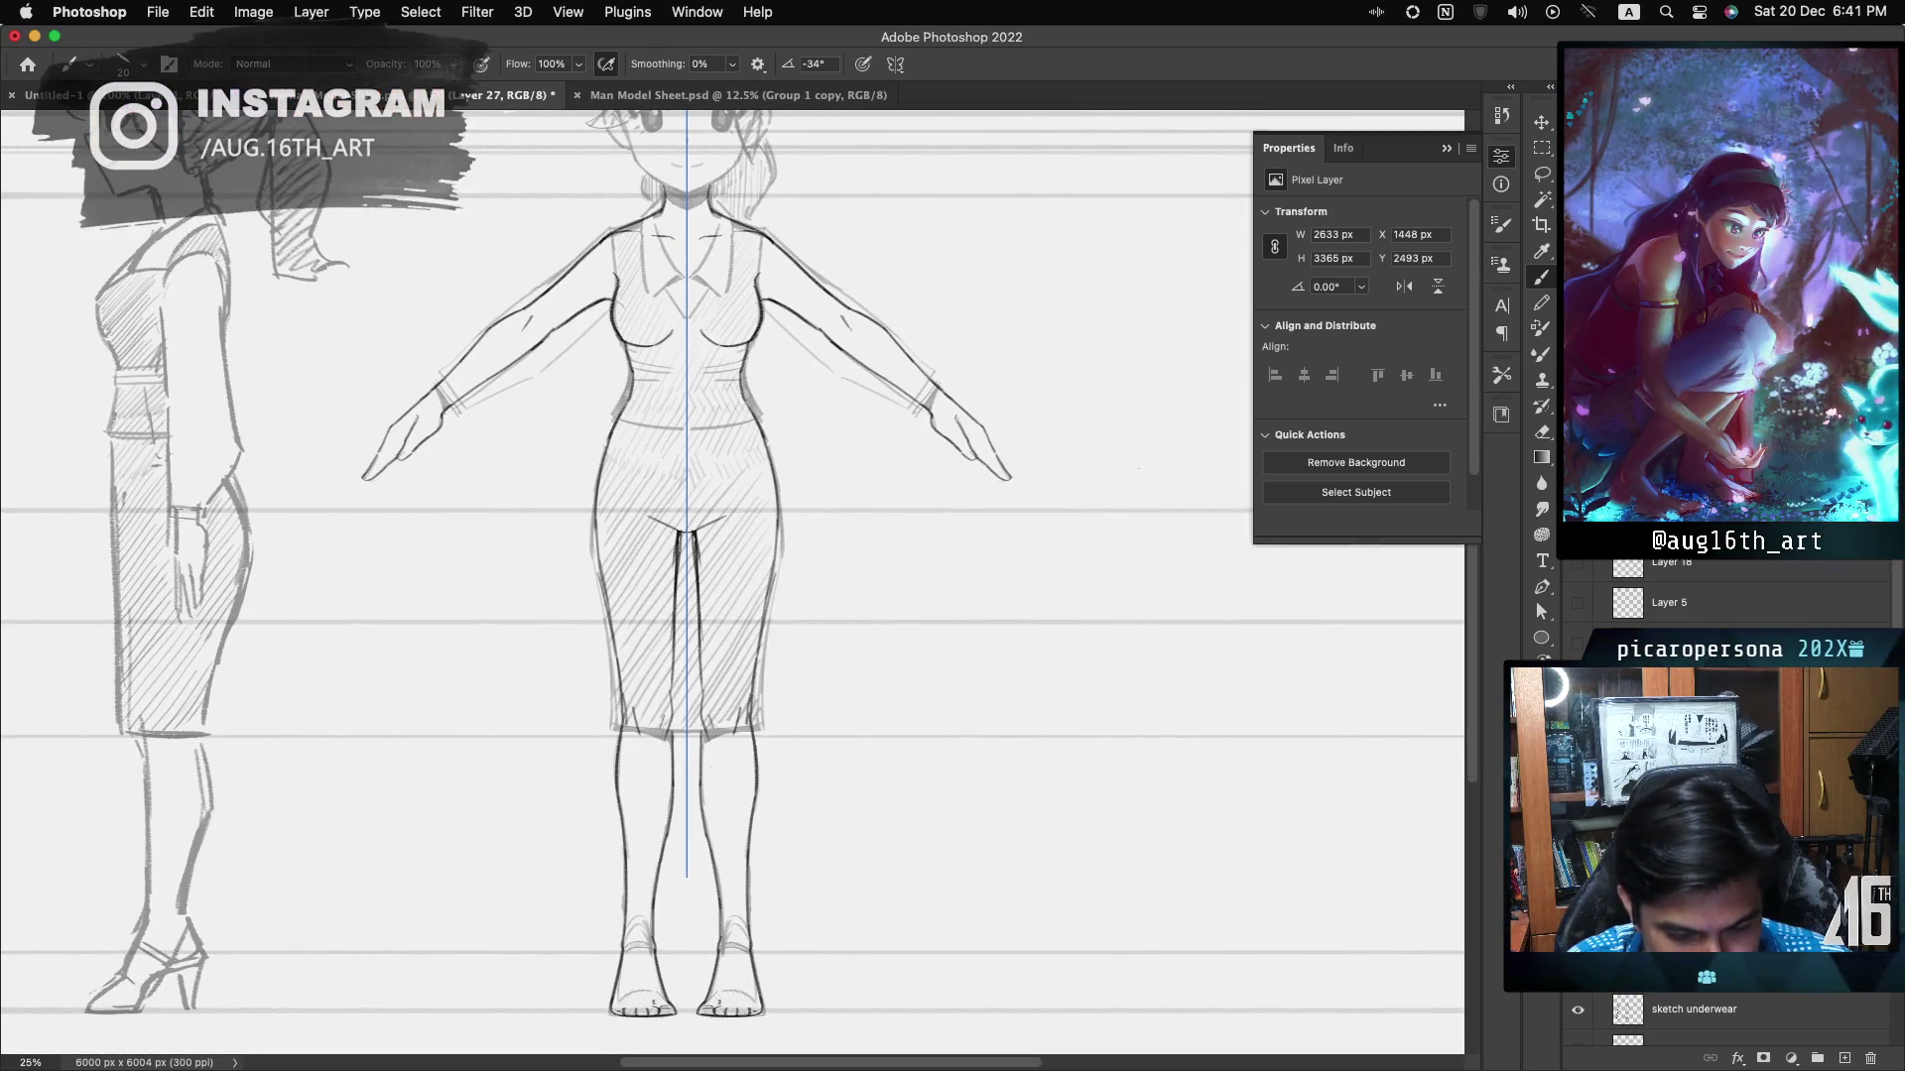
{"action": "left_click", "coordinate": [1579, 1010]}
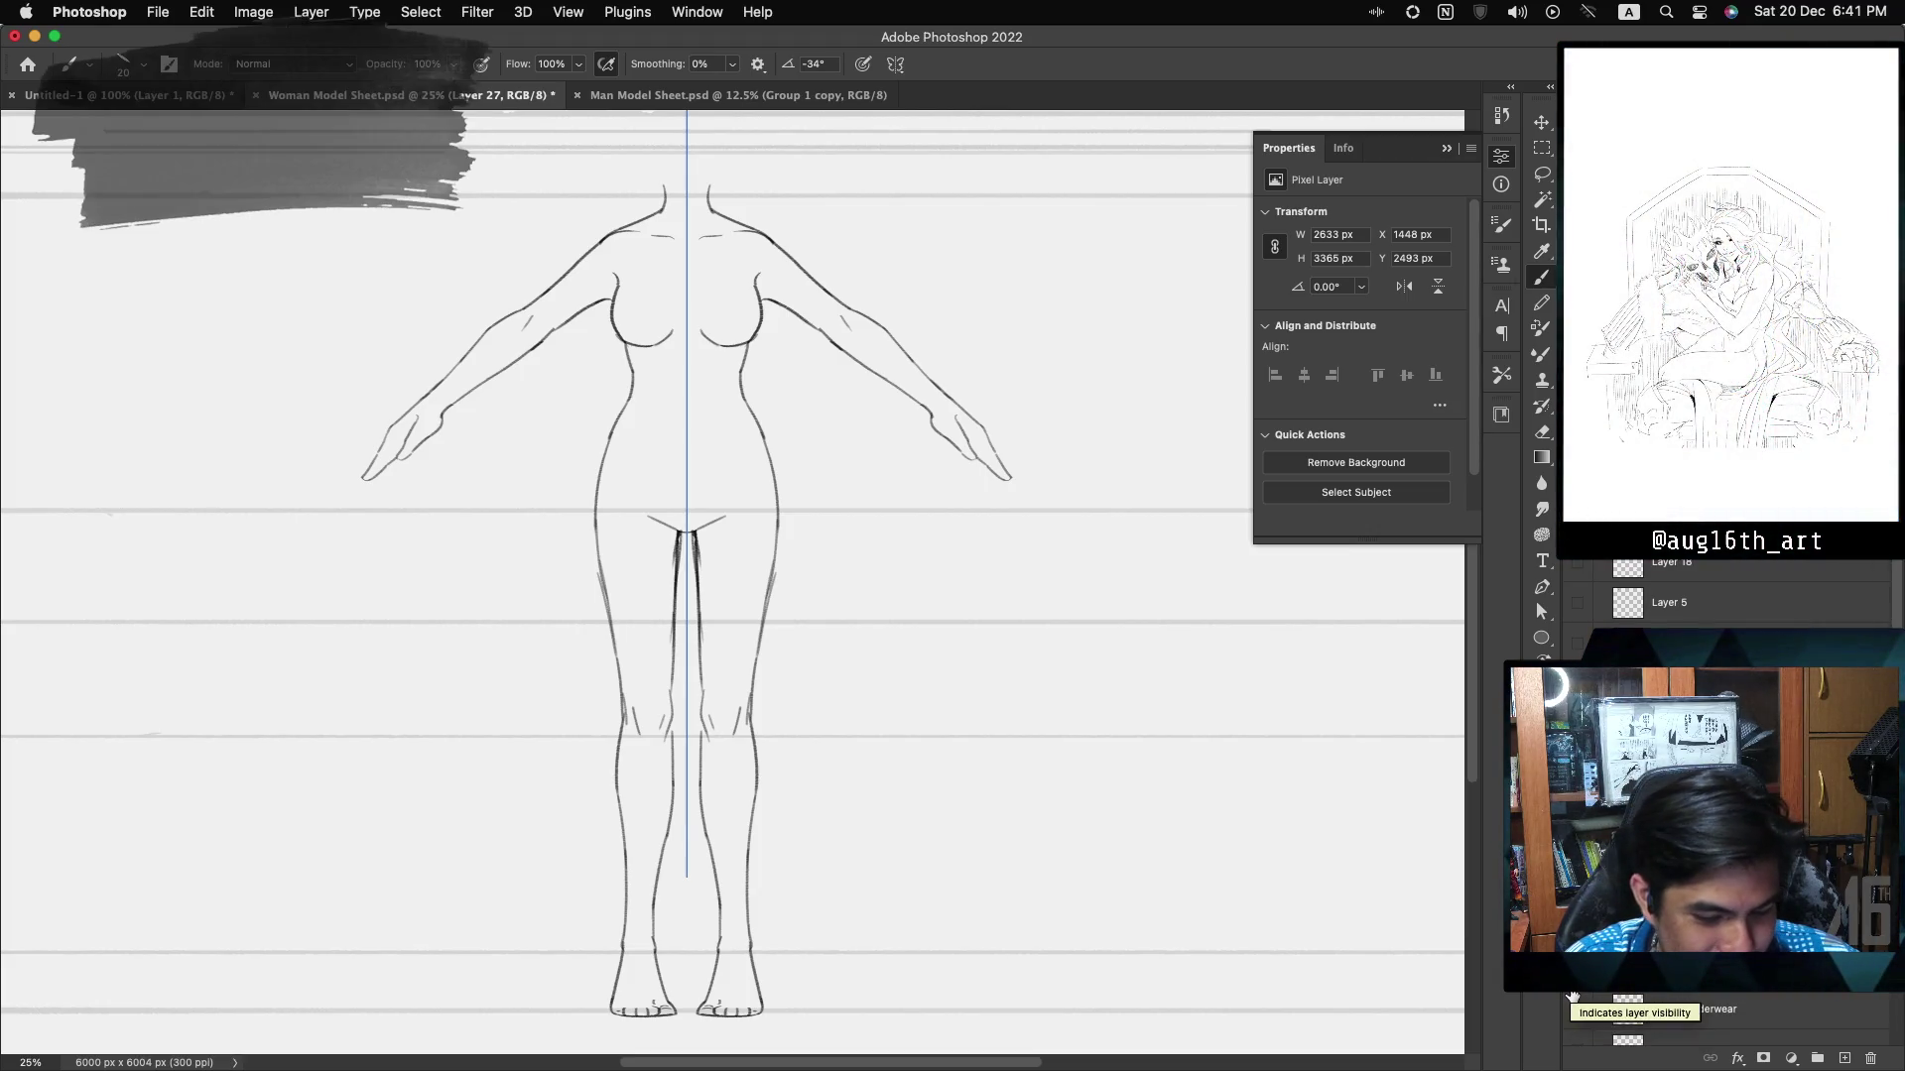
{"action": "key", "text": "super+minus"}
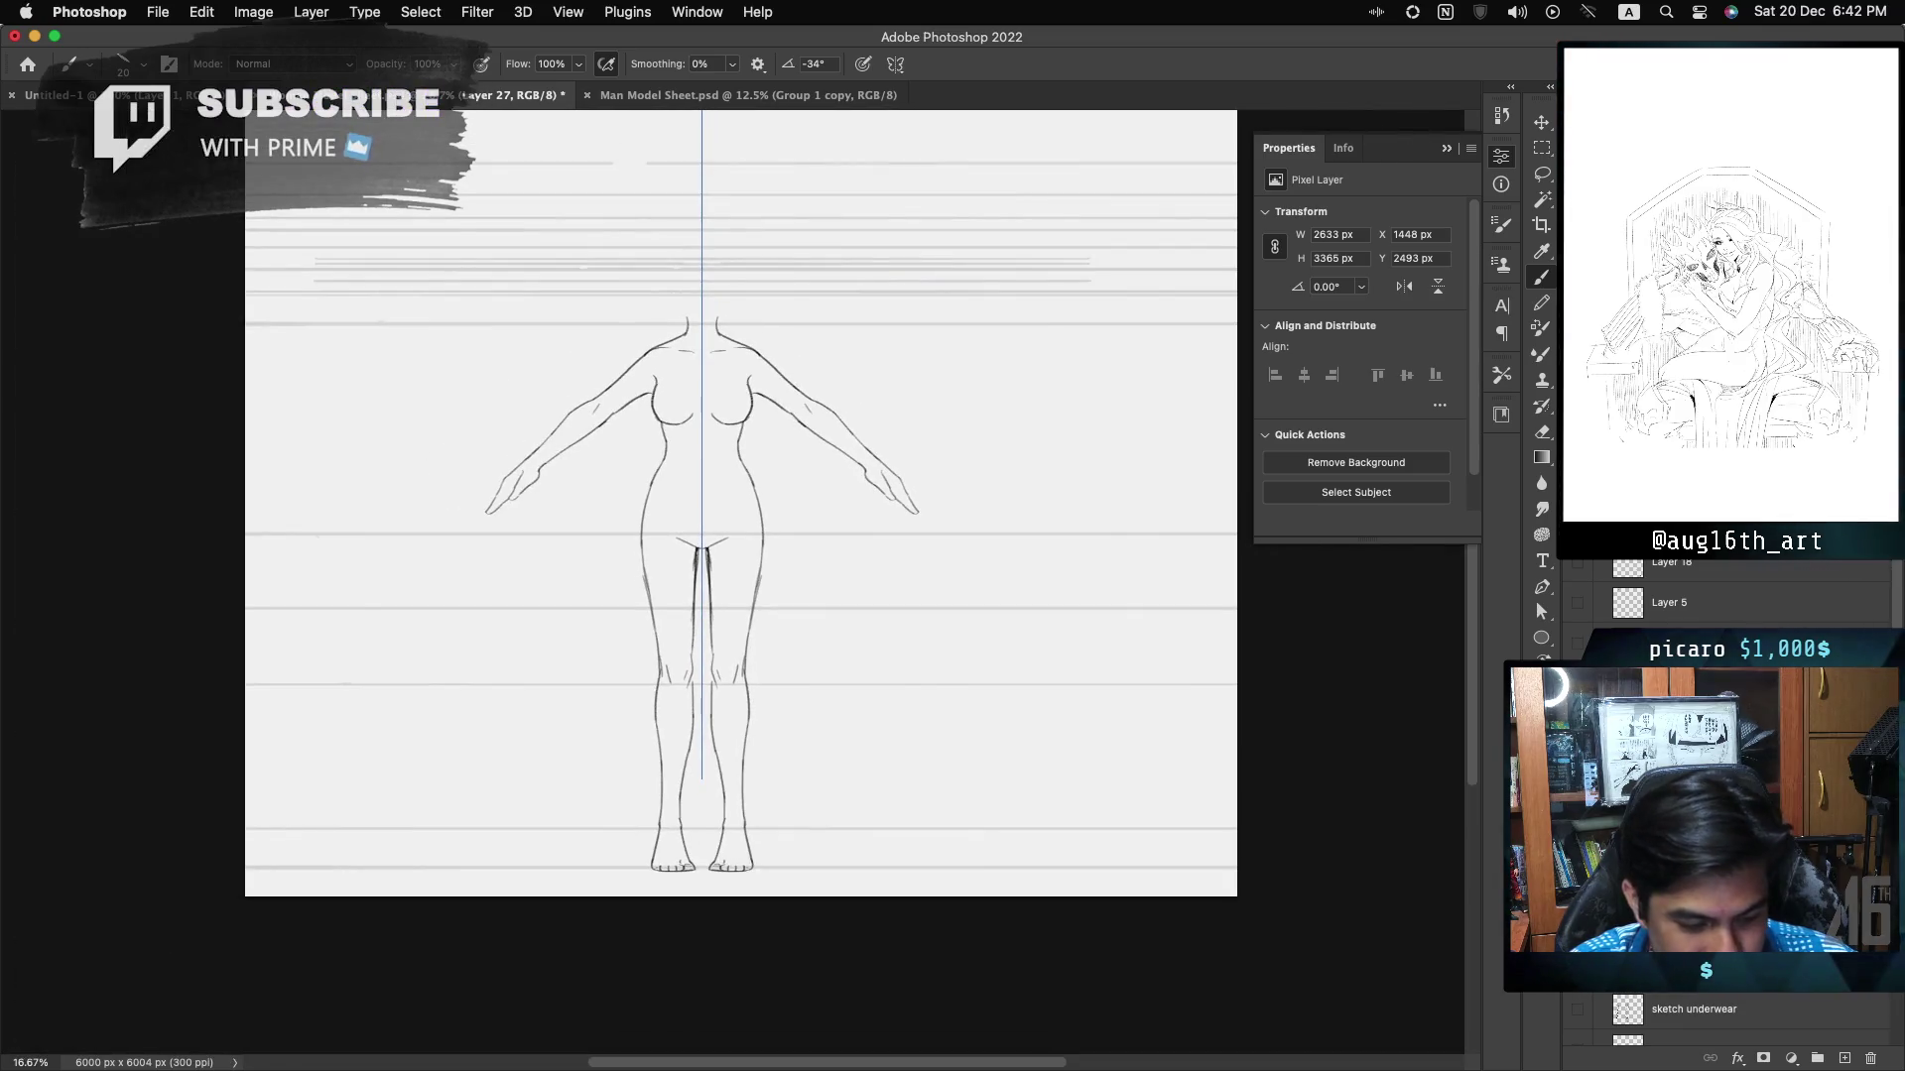
{"action": "key", "text": "super+comma"}
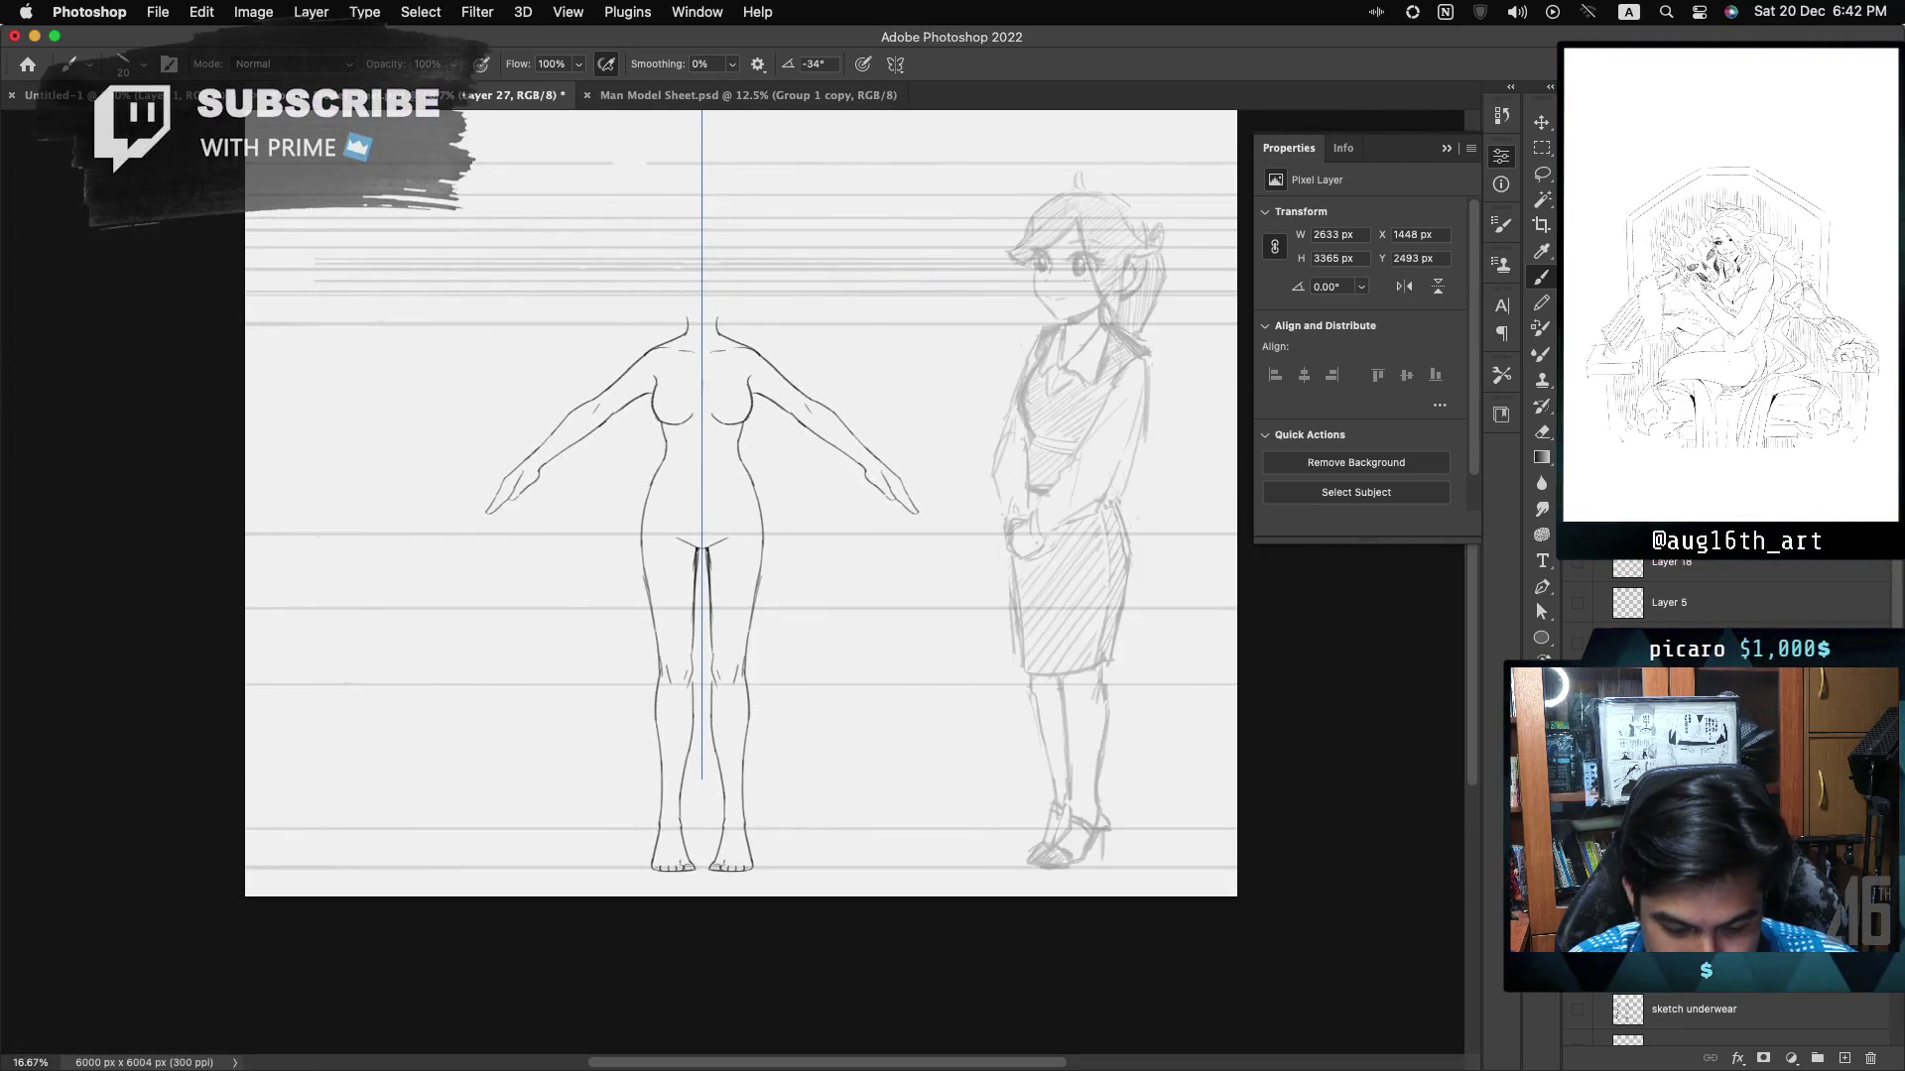
{"action": "key", "text": "super+comma"}
{"action": "key", "text": "alt+bracketright"}
{"action": "key", "text": "super+comma"}
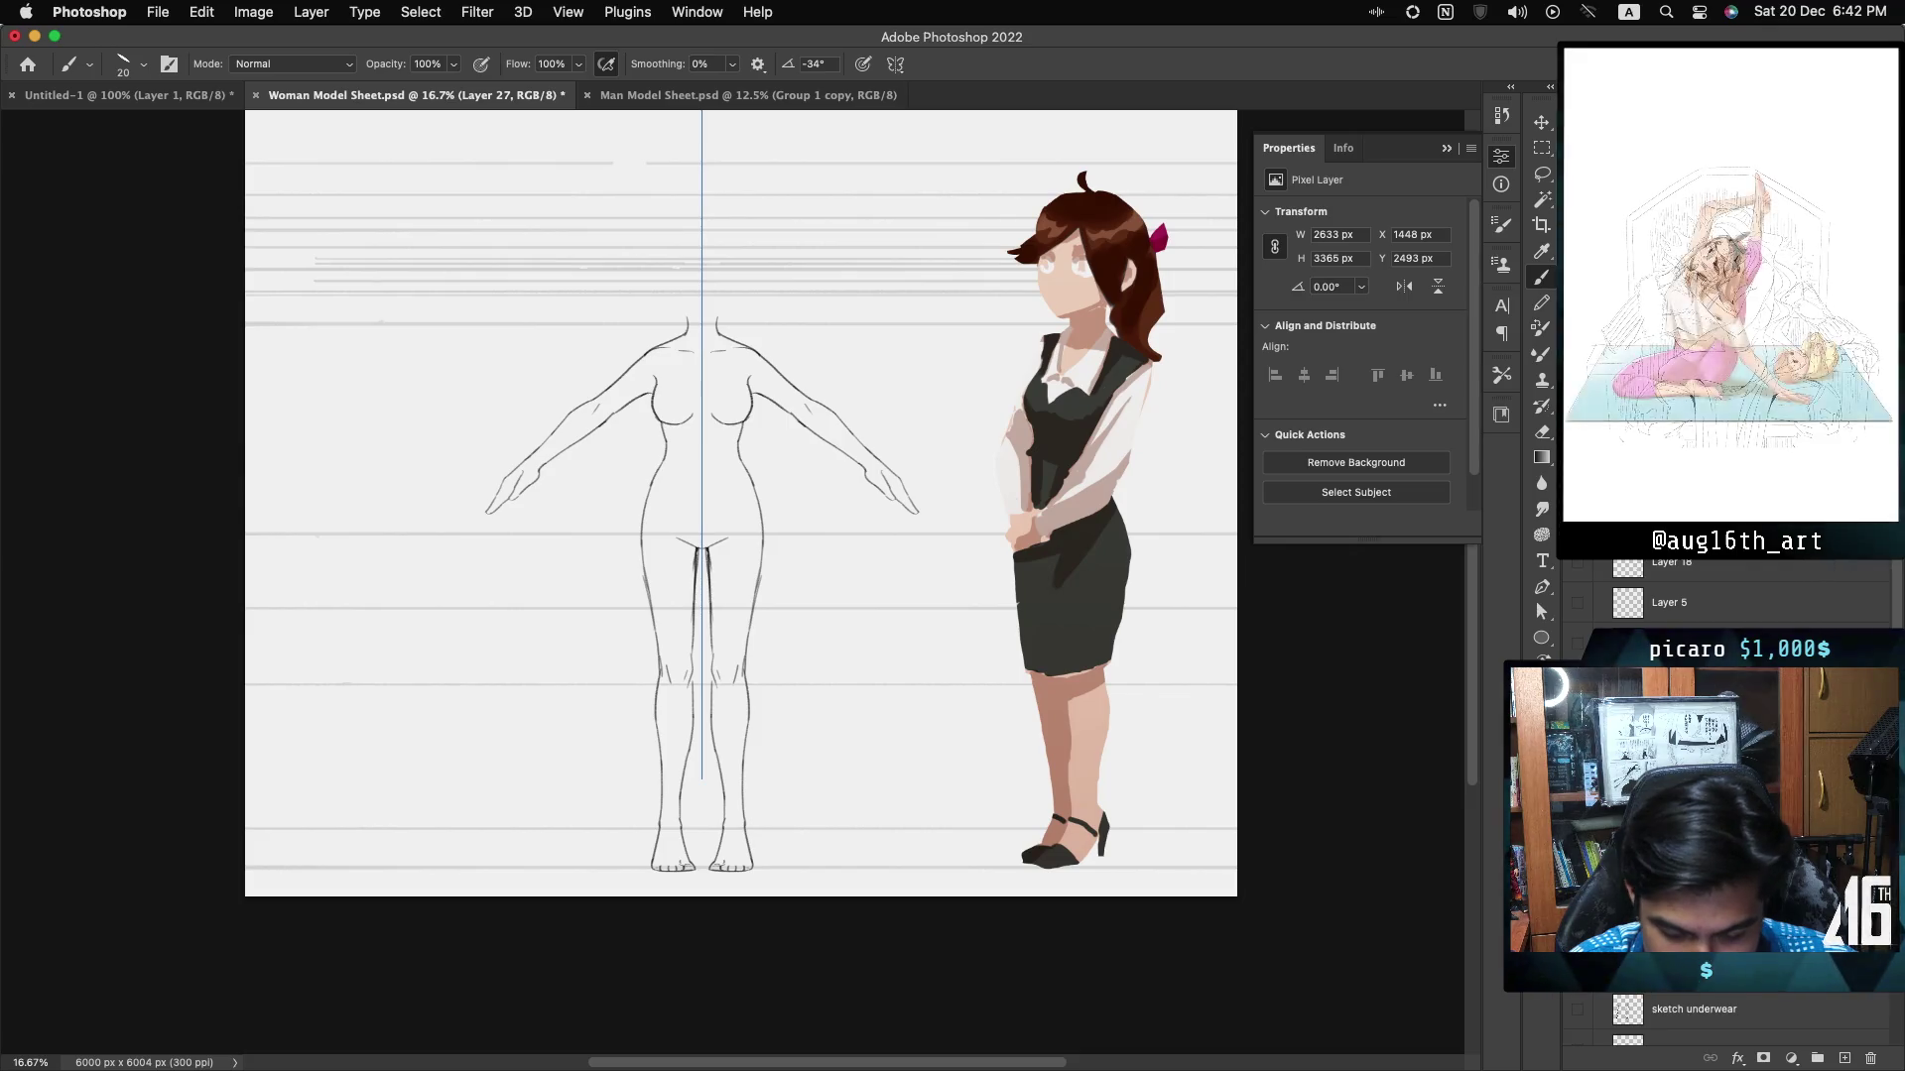
{"action": "key", "text": "super+comma"}
{"action": "left_click", "coordinate": [1574, 1008]}
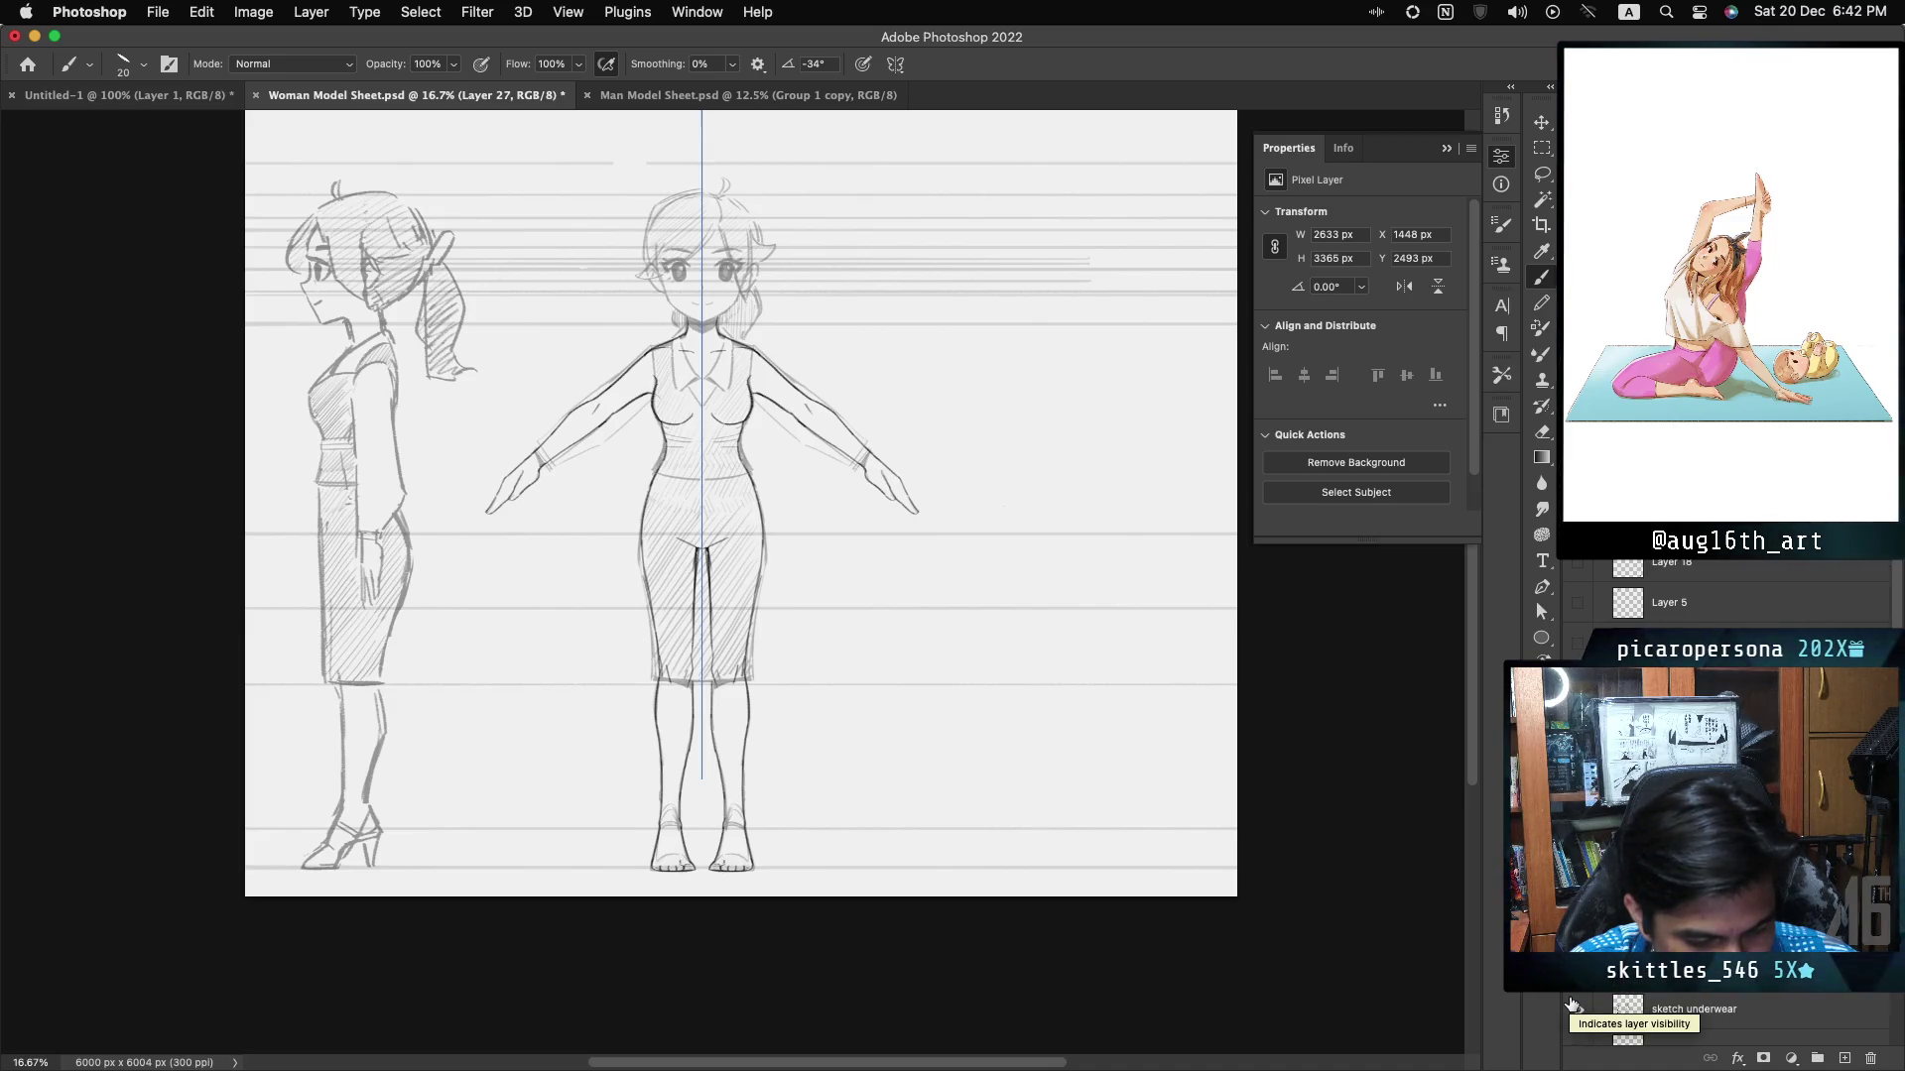
{"action": "left_click", "coordinate": [1574, 1008]}
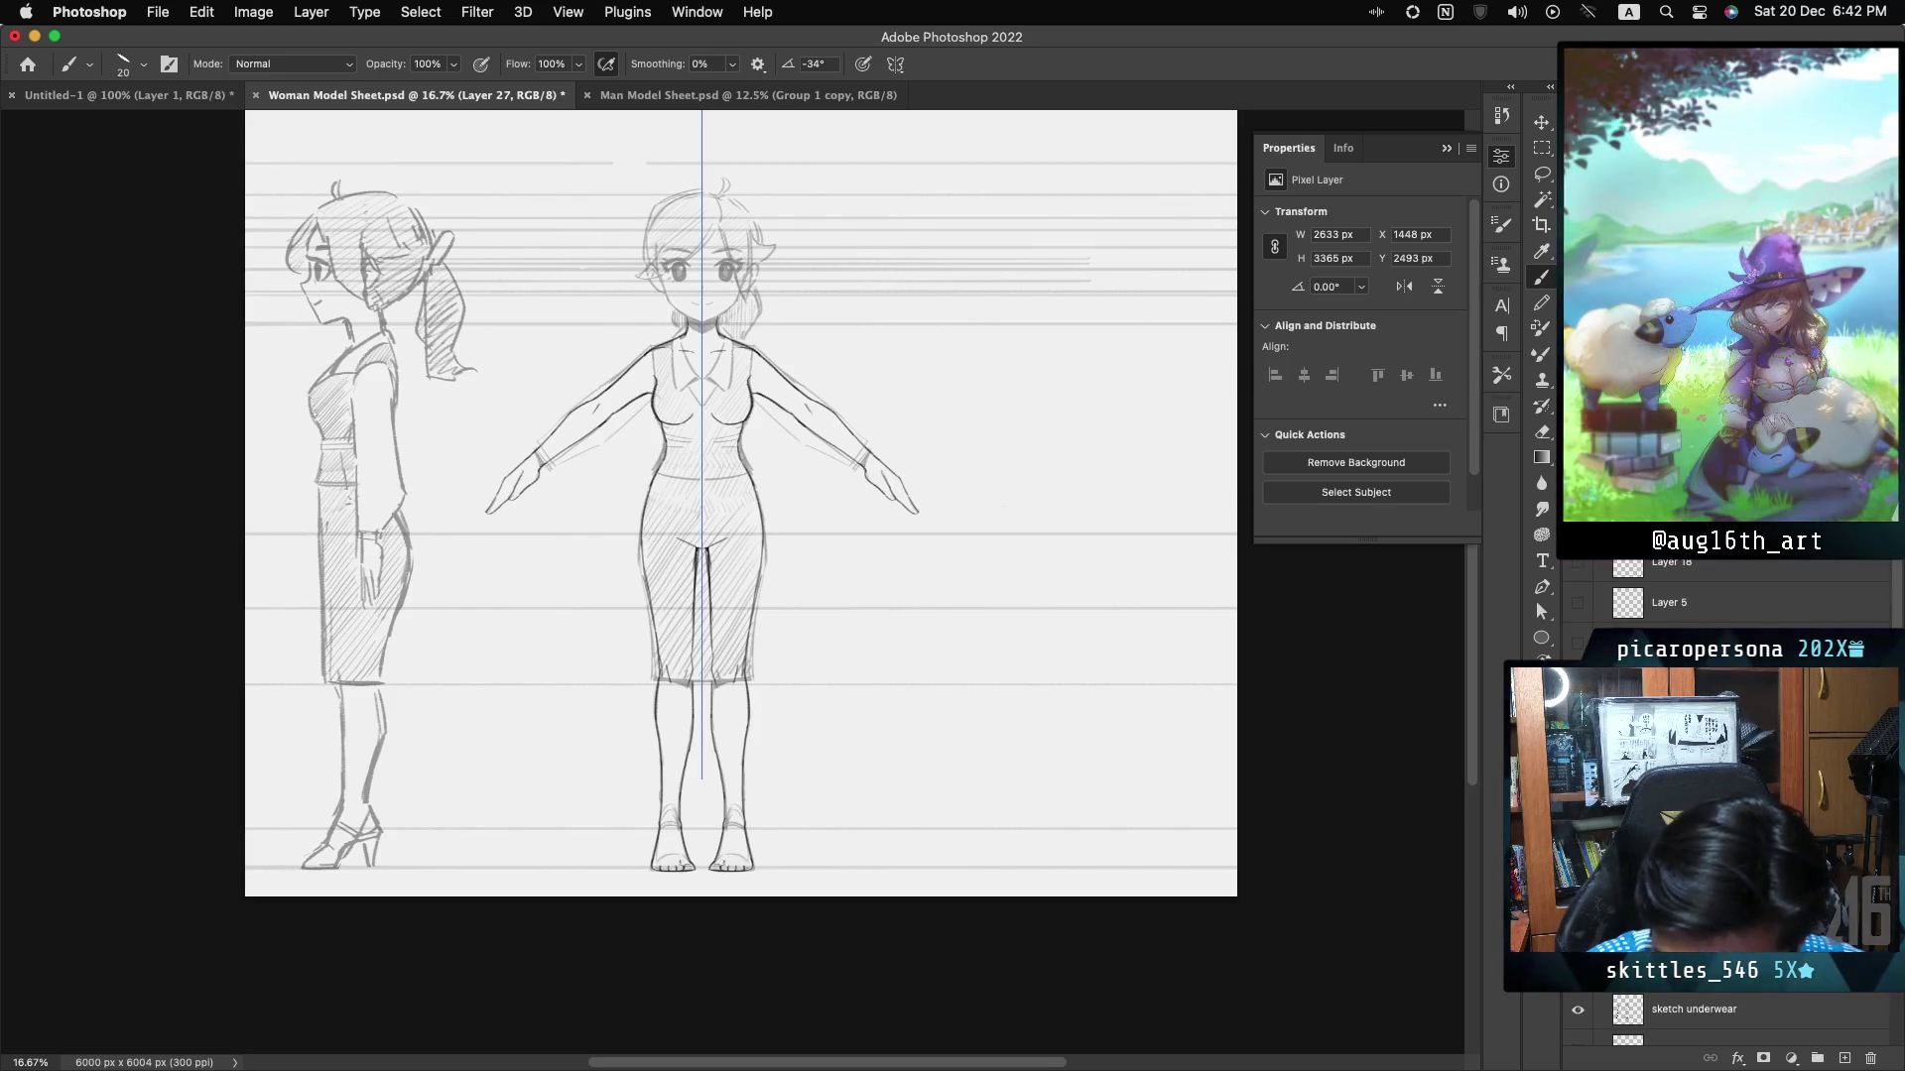
{"action": "key", "text": "super+equal"}
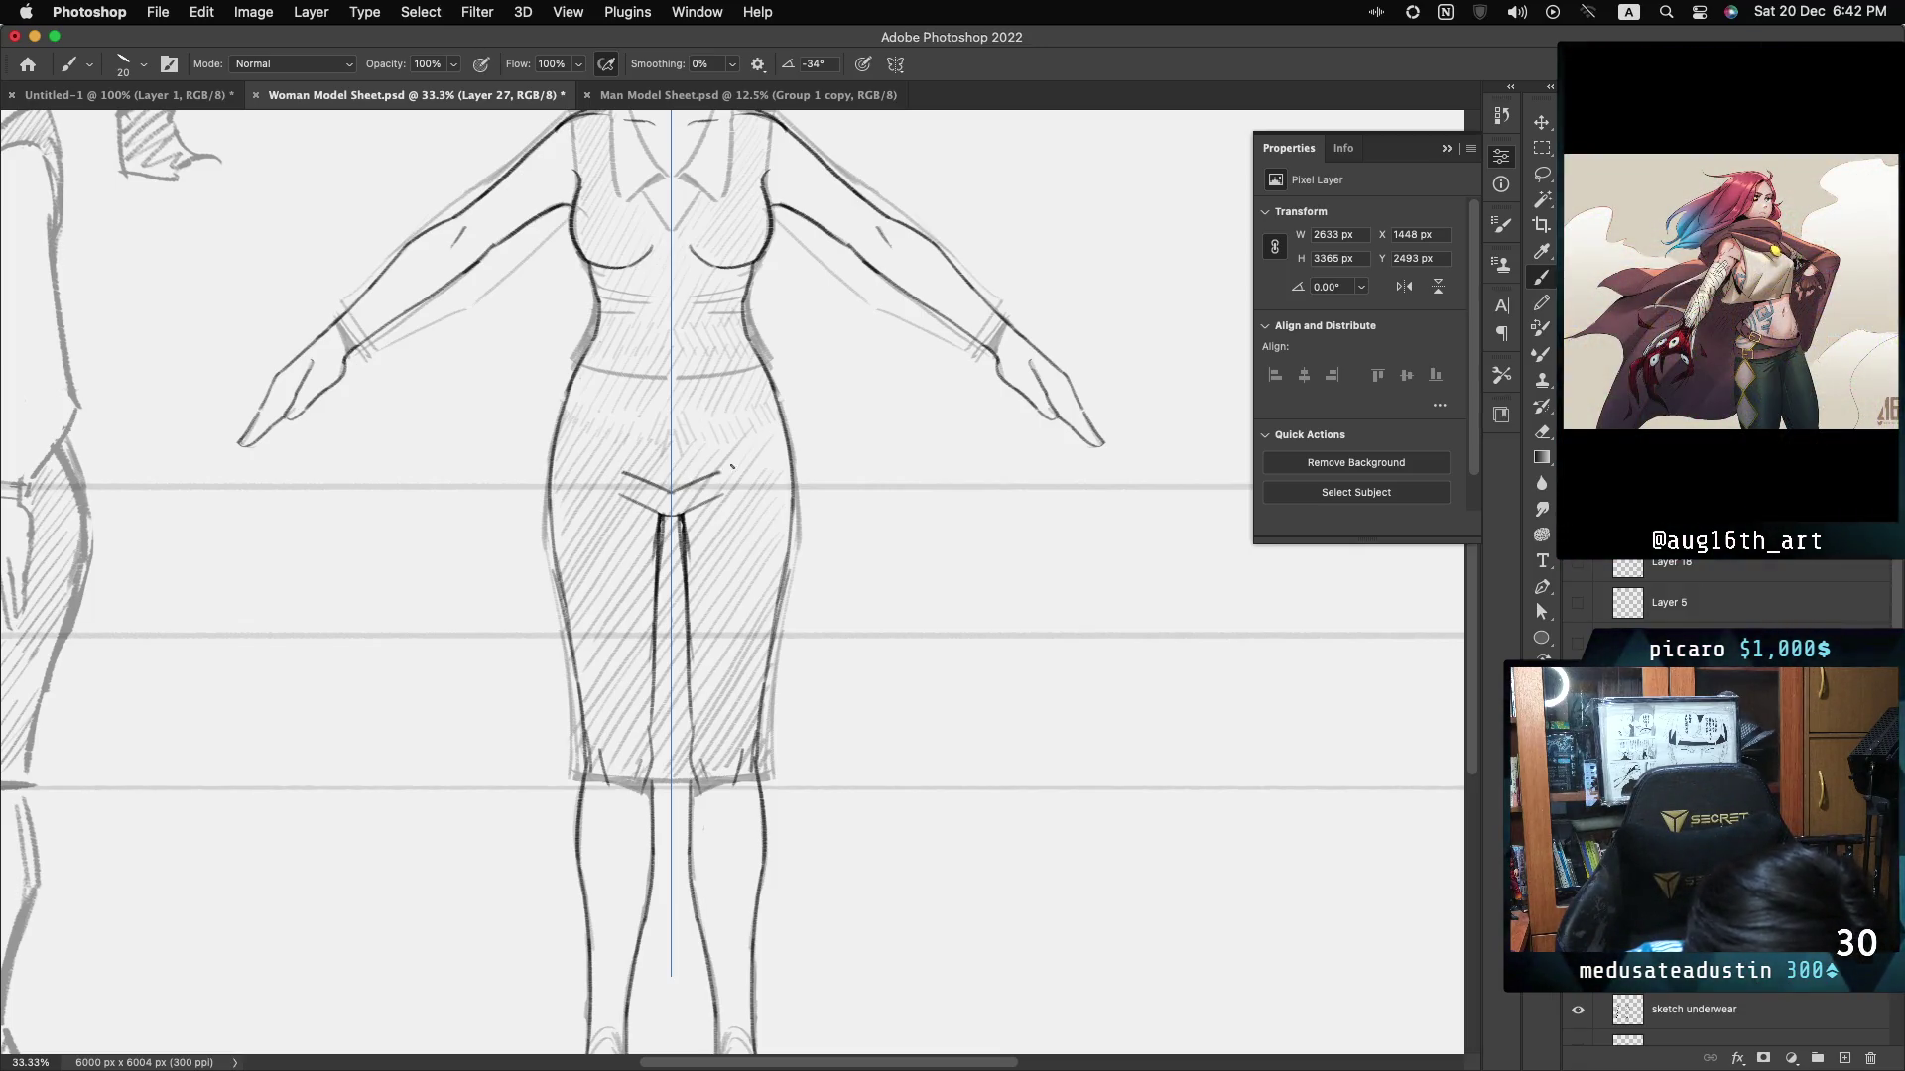
- Undo the faint V-shaped crotch stroke and redraw a wider curve across the pelvis
{"action": "key", "text": "cmd+z"}
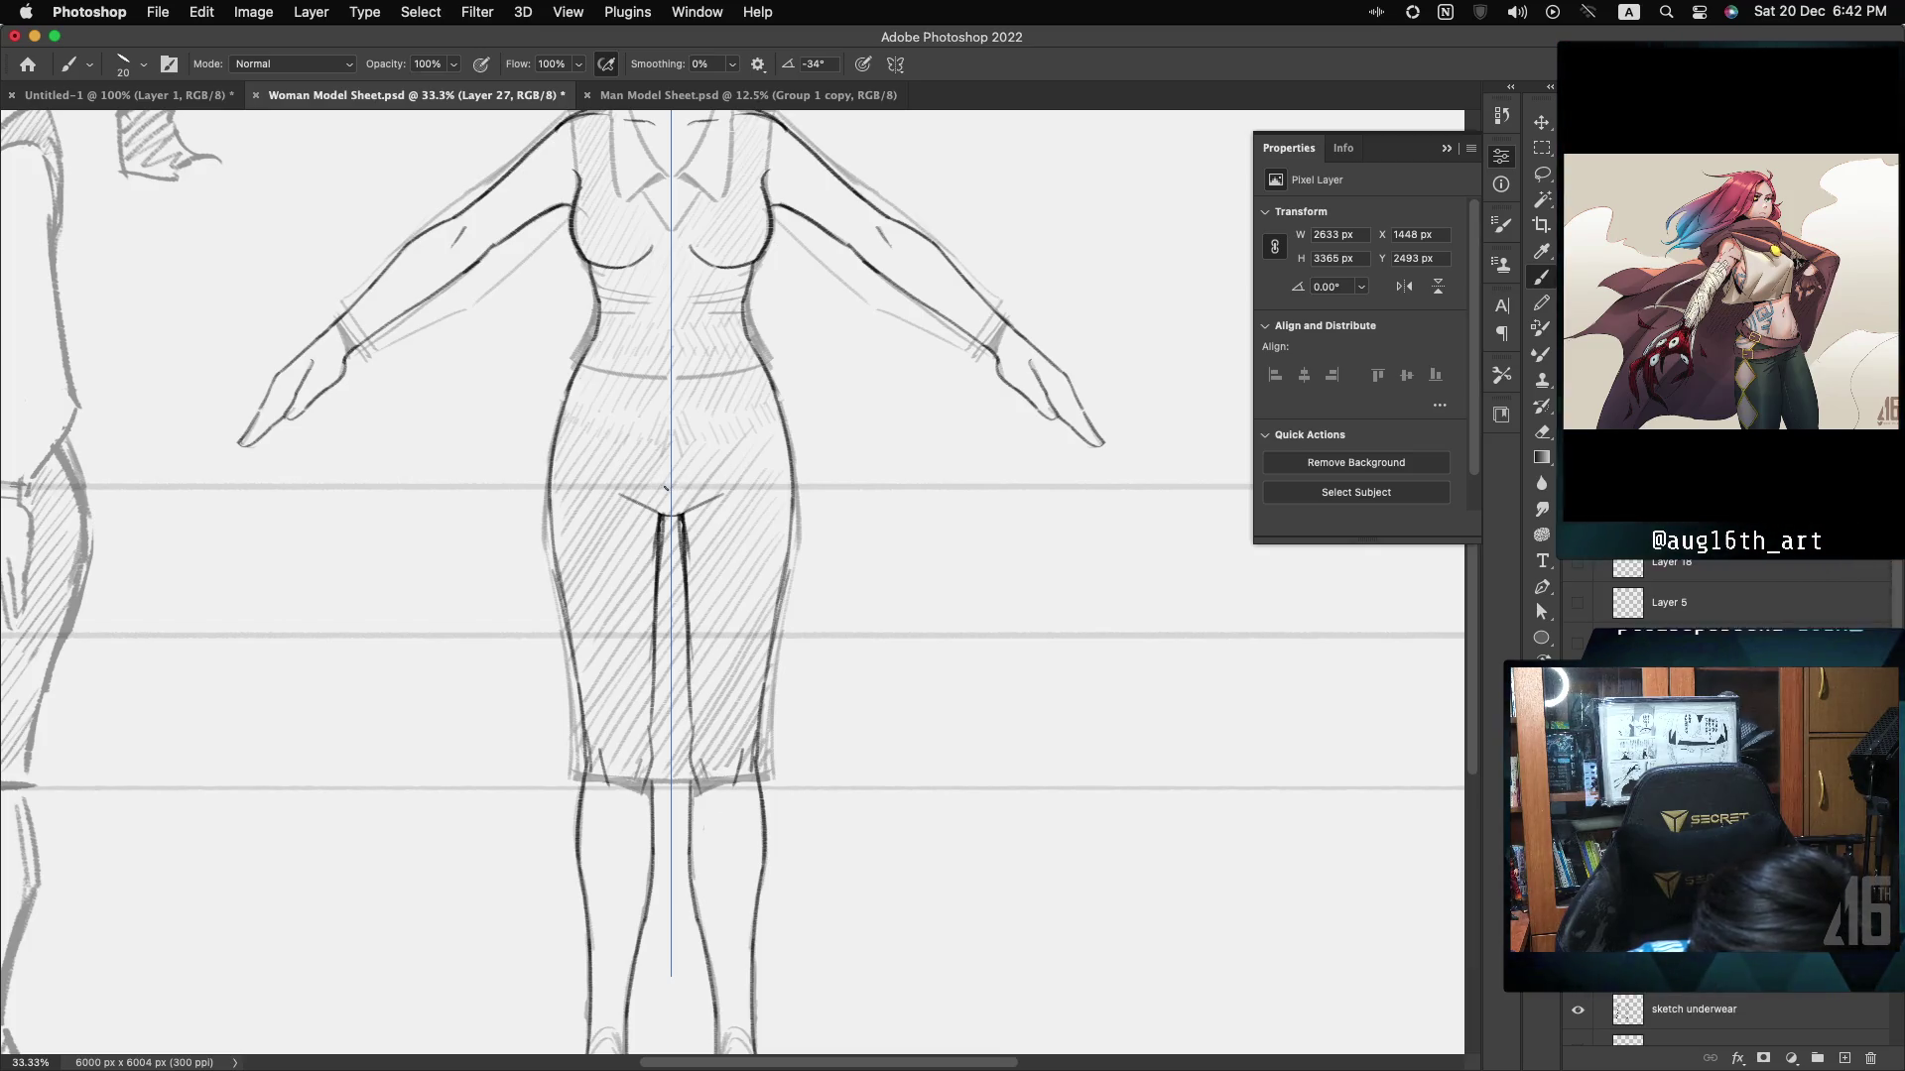
{"action": "left_click_drag", "start_coordinate": [625, 466], "coordinate": [717, 465]}
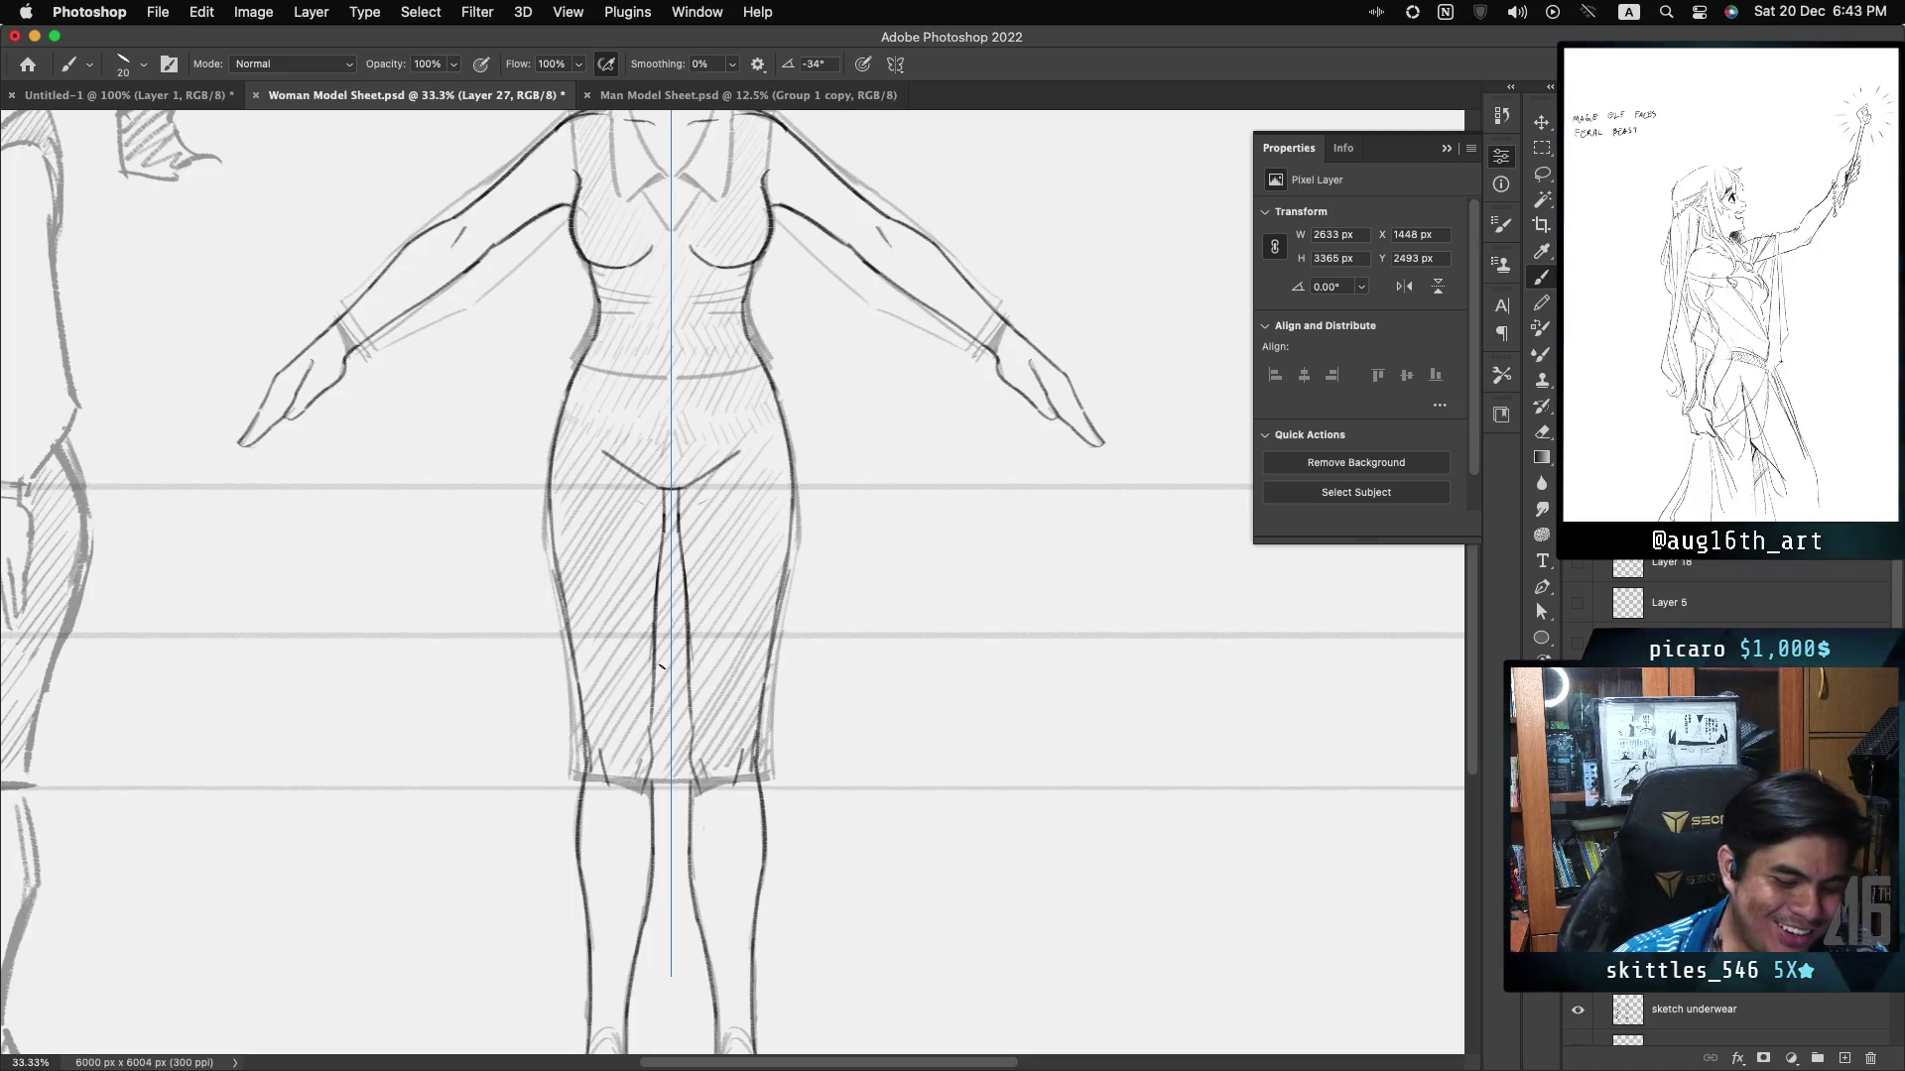
{"action": "key", "text": "super+minus"}
{"action": "scroll", "coordinate": [732, 584], "scroll_direction": "up", "scroll_amount": 5}
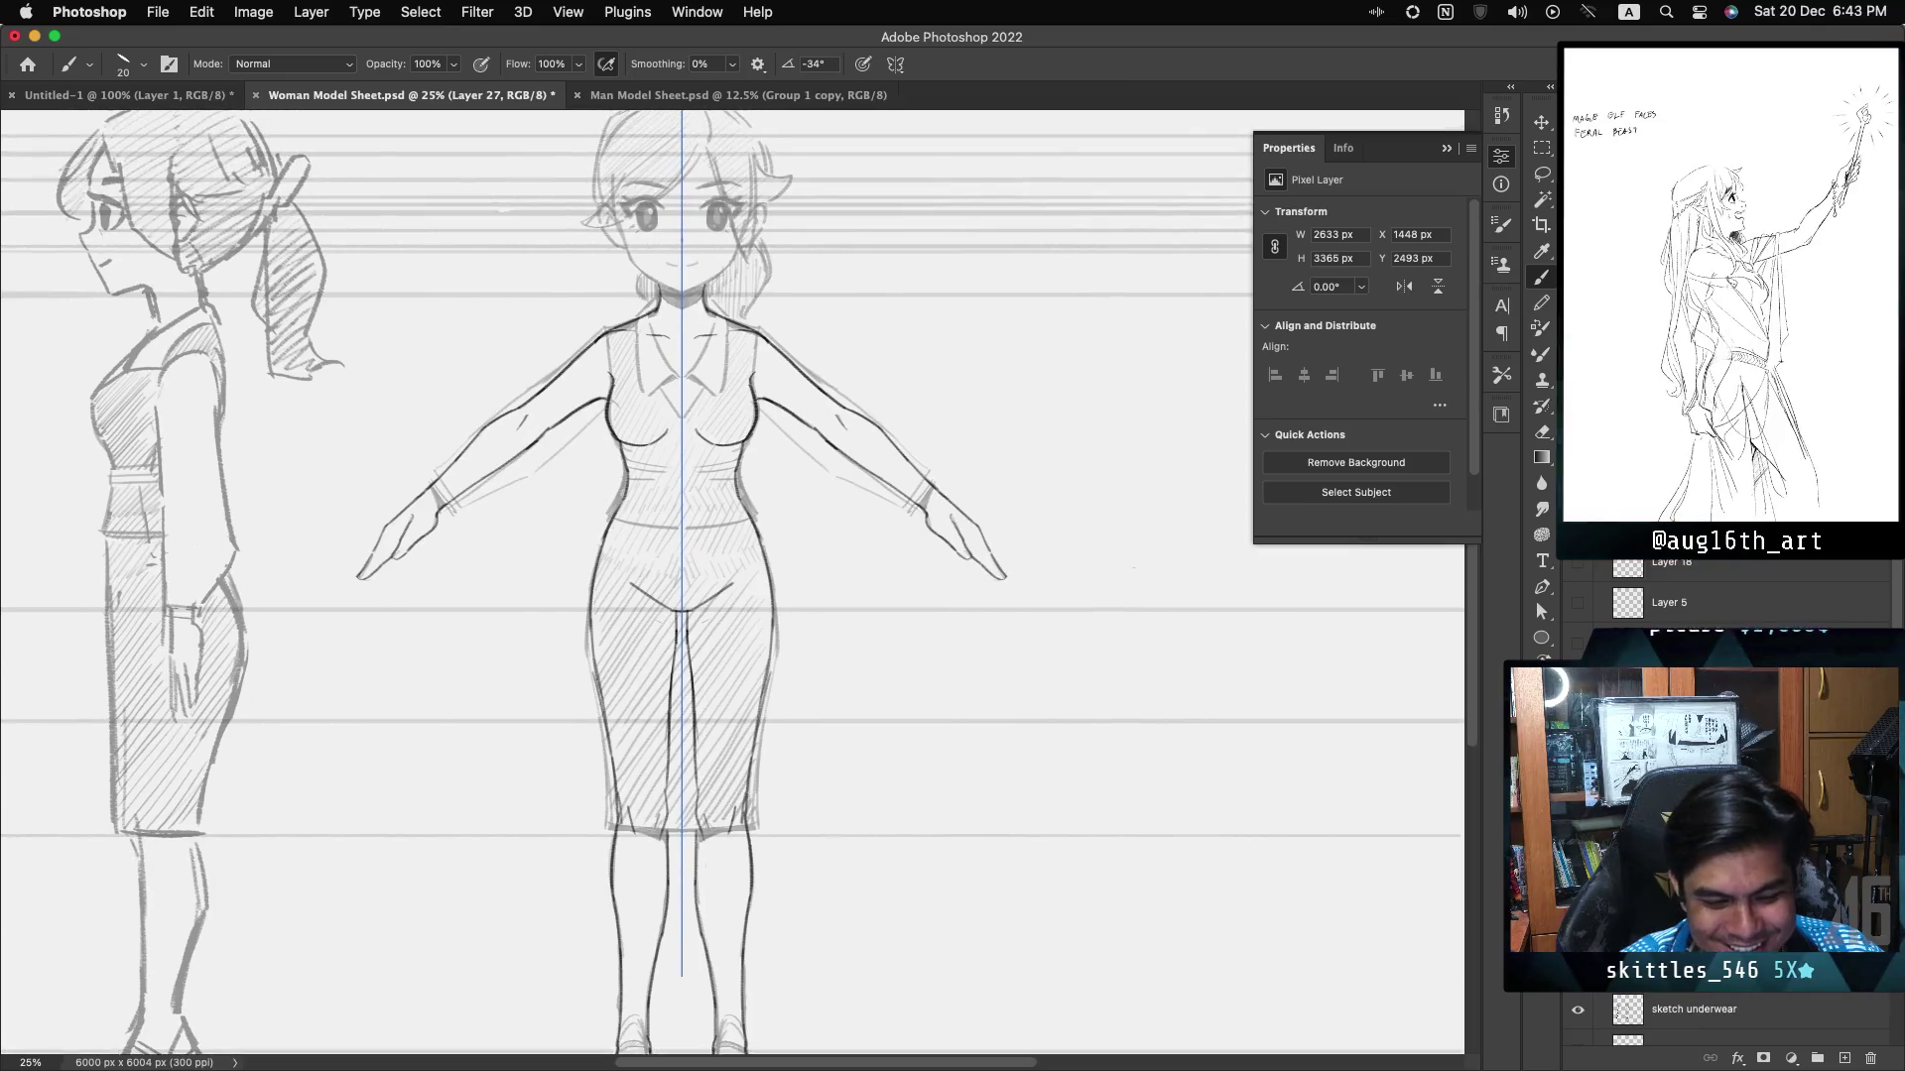
- Draw a few curved contour strokes on the page's right side
{"action": "scroll", "coordinate": [732, 583], "scroll_direction": "down", "scroll_amount": 1}
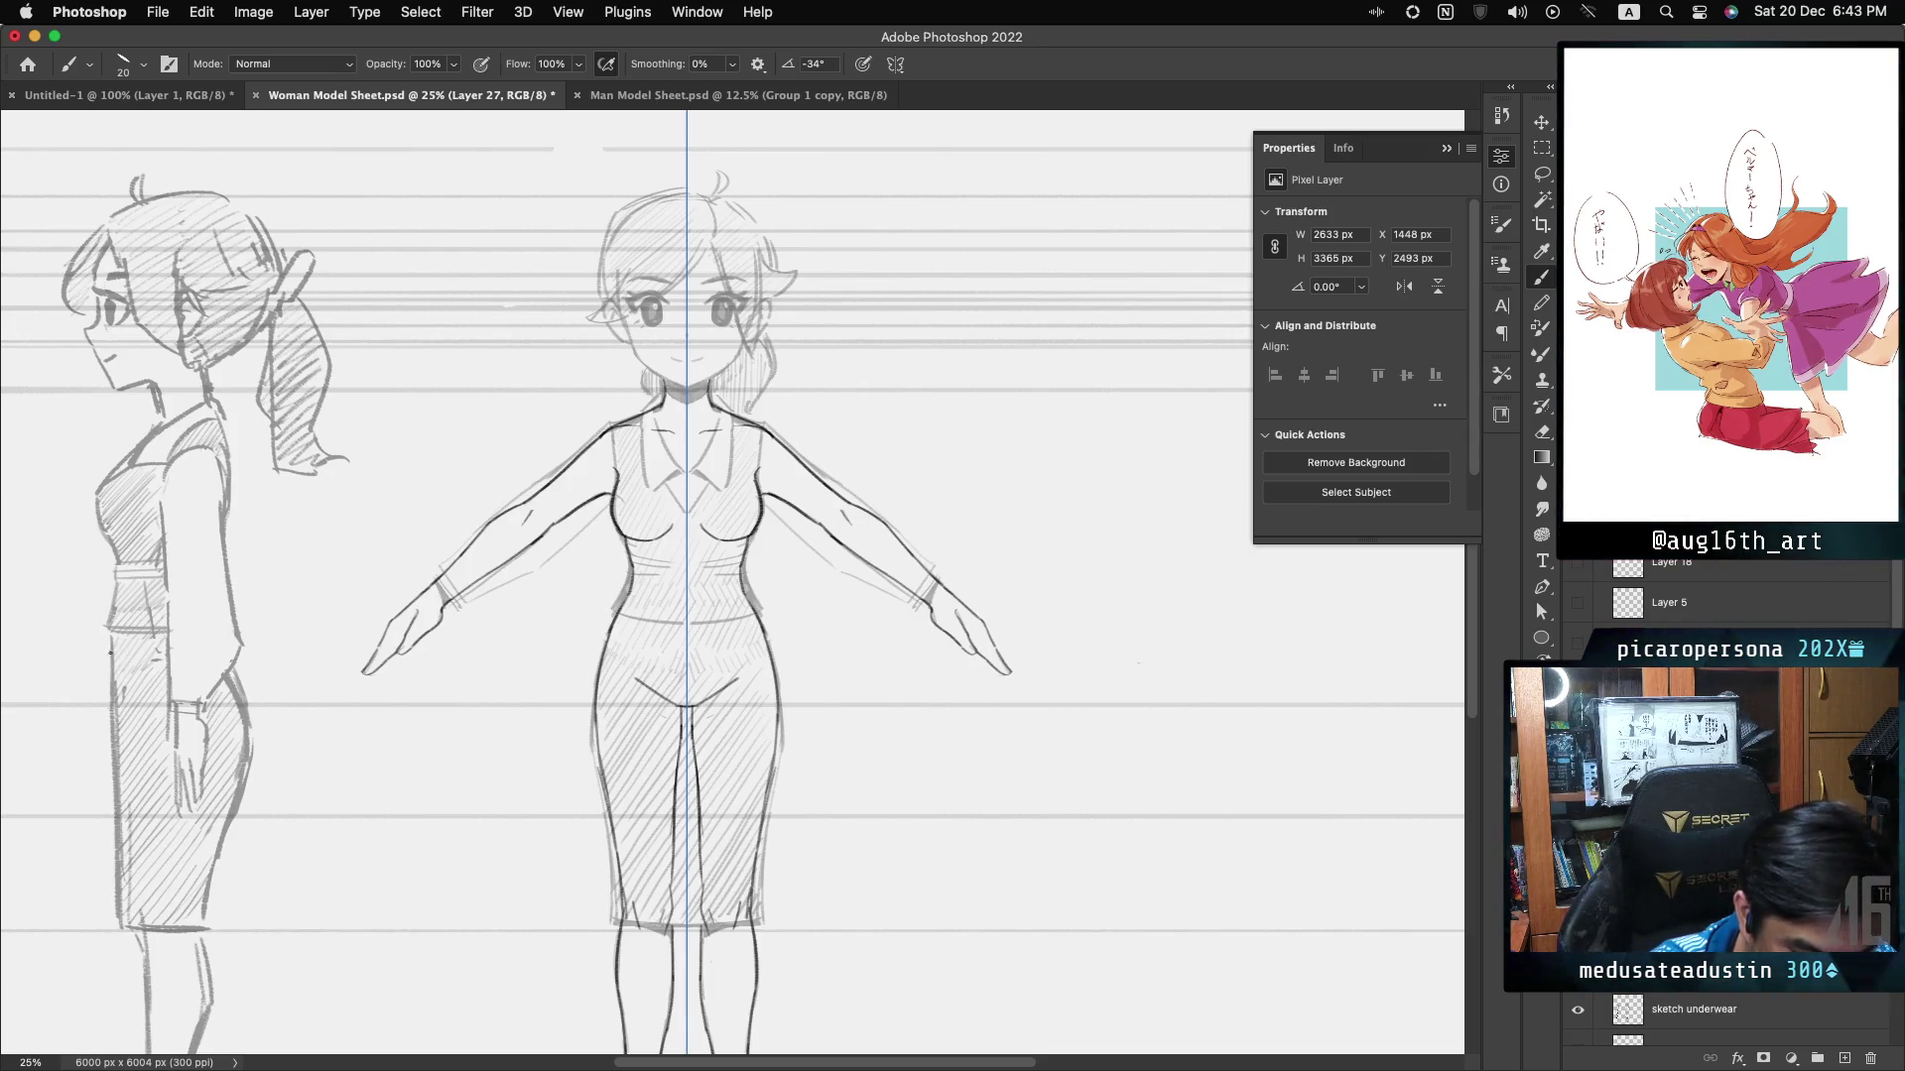
{"action": "left_click_drag", "start_coordinate": [1262, 619], "coordinate": [1248, 724]}
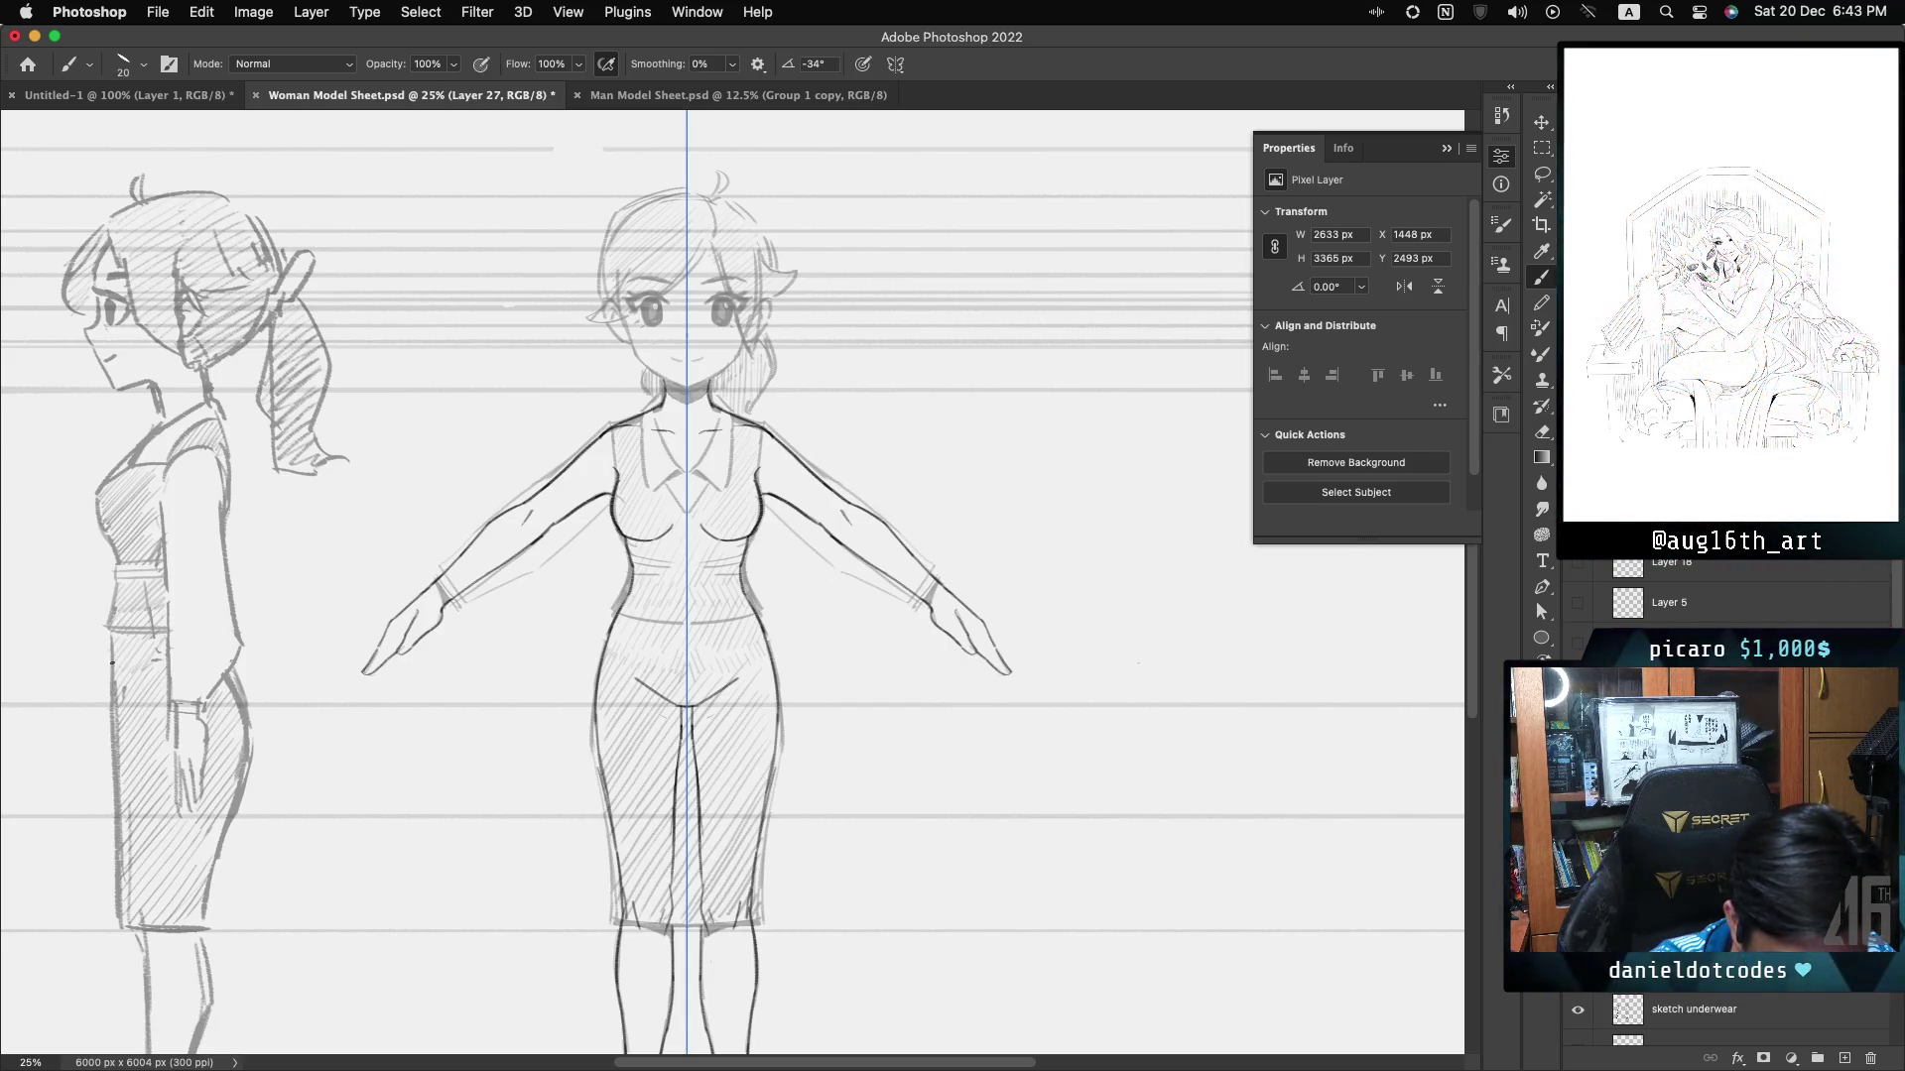
{"action": "key", "text": "ctrl+z"}
{"action": "key", "text": "ctrl+z"}
{"action": "left_click_drag", "start_coordinate": [1256, 555], "coordinate": [1256, 609]}
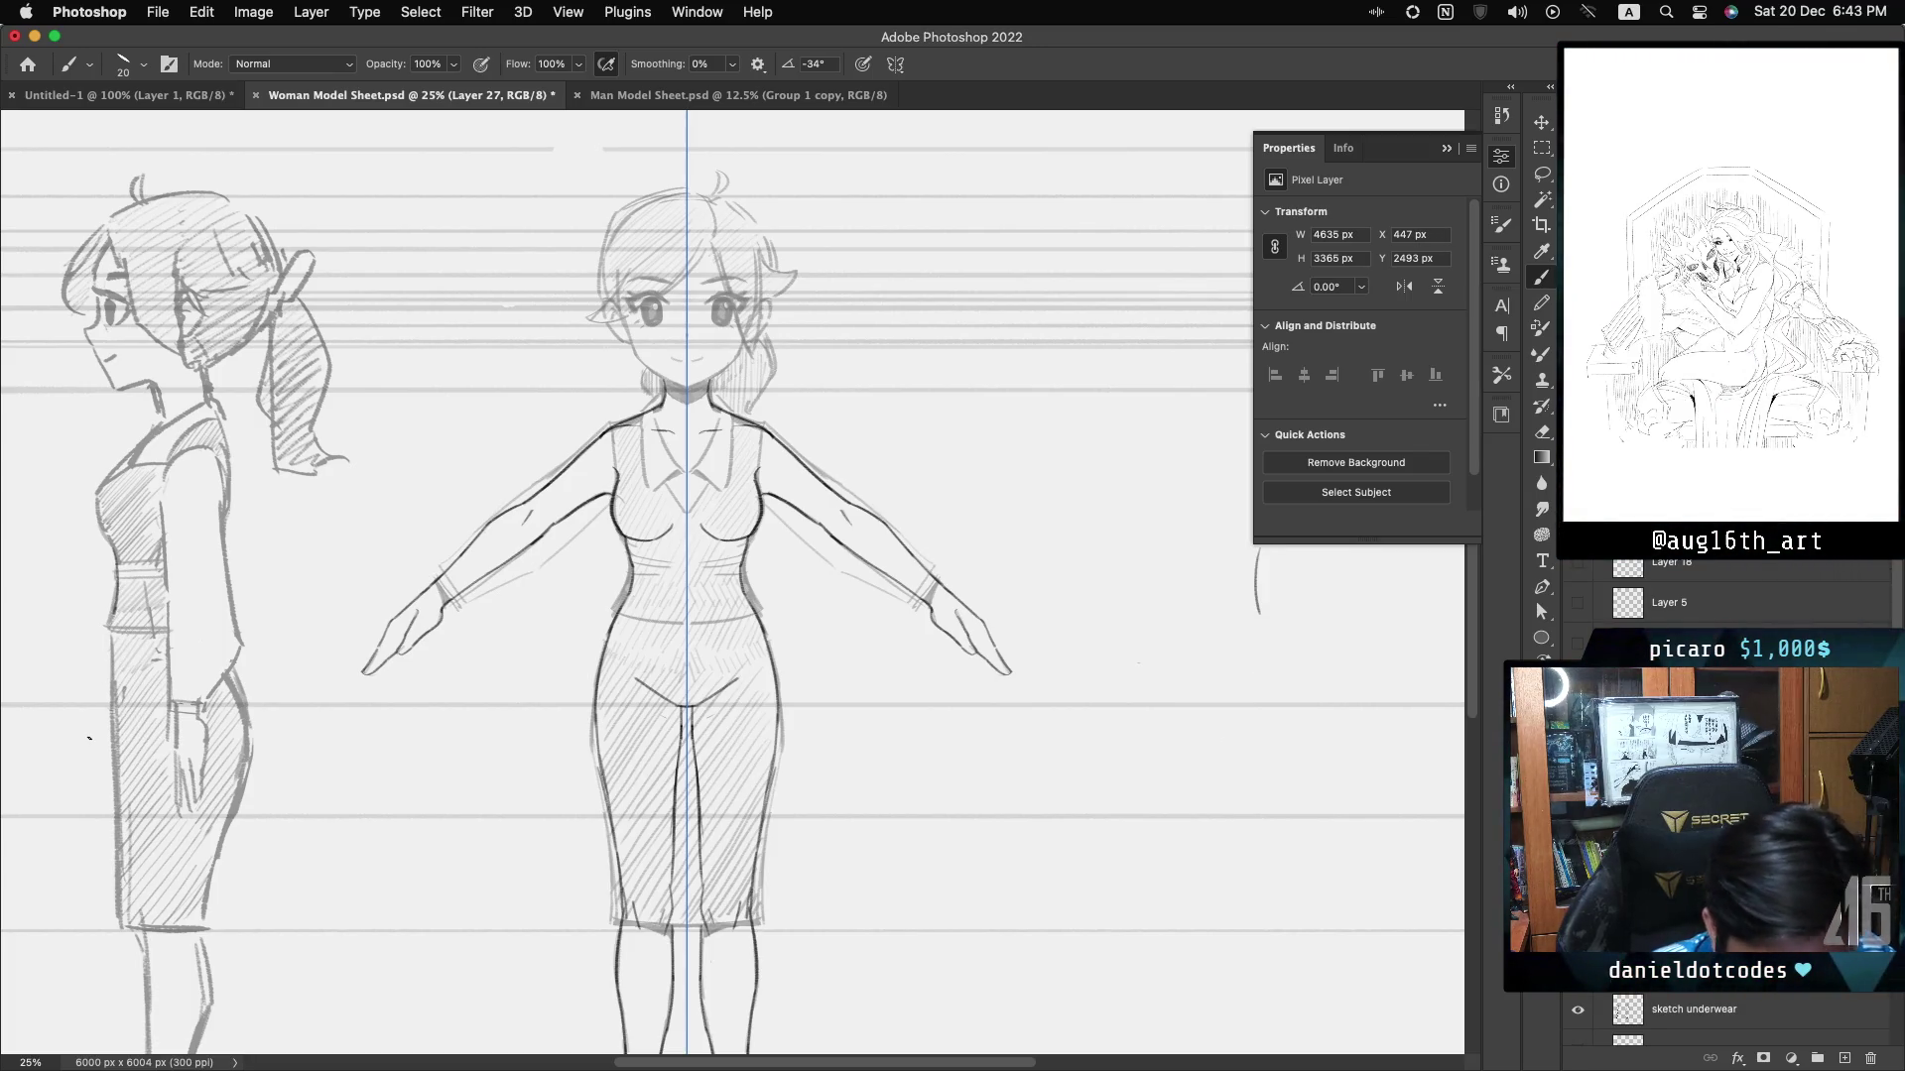
{"action": "left_click_drag", "start_coordinate": [1144, 493], "coordinate": [1171, 577]}
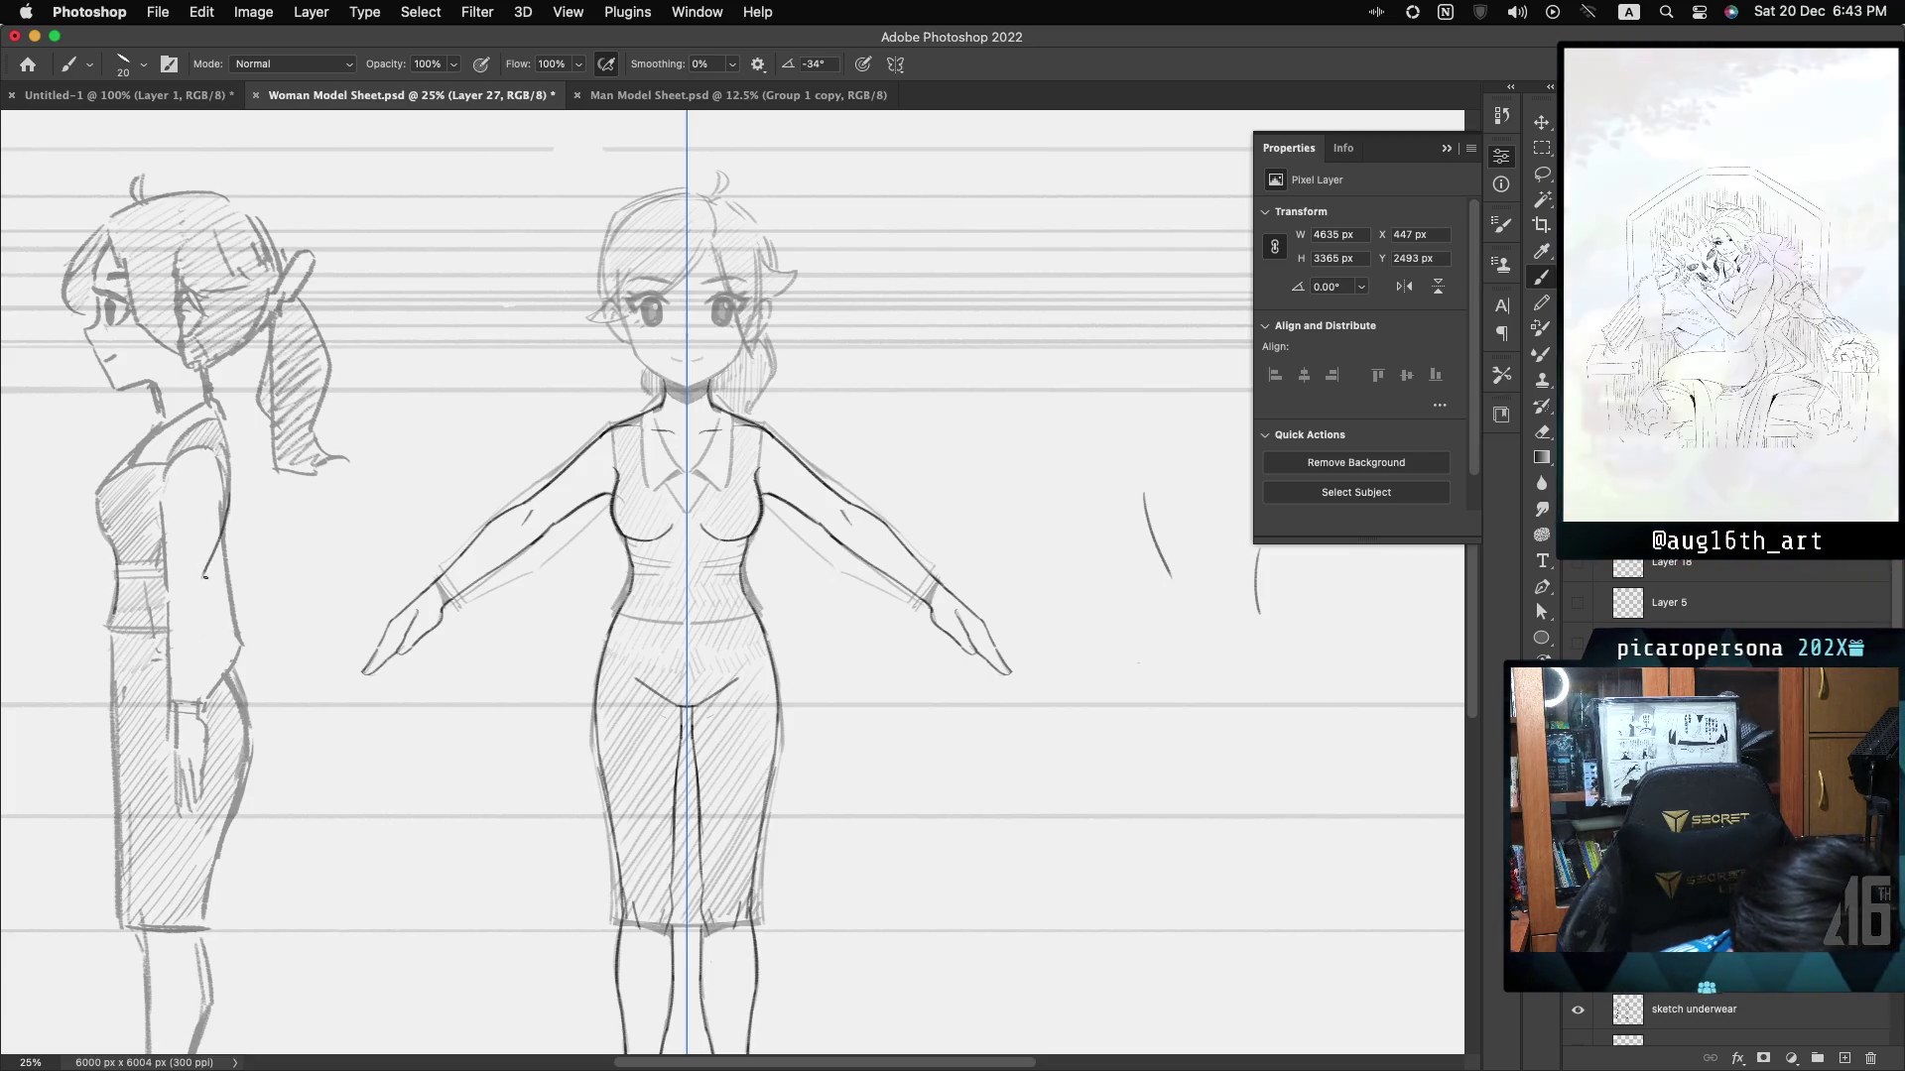
- Add the side figure's back and hip lines, darken the crotch V, and hide sketch underwear
{"action": "left_click_drag", "start_coordinate": [208, 563], "coordinate": [210, 613]}
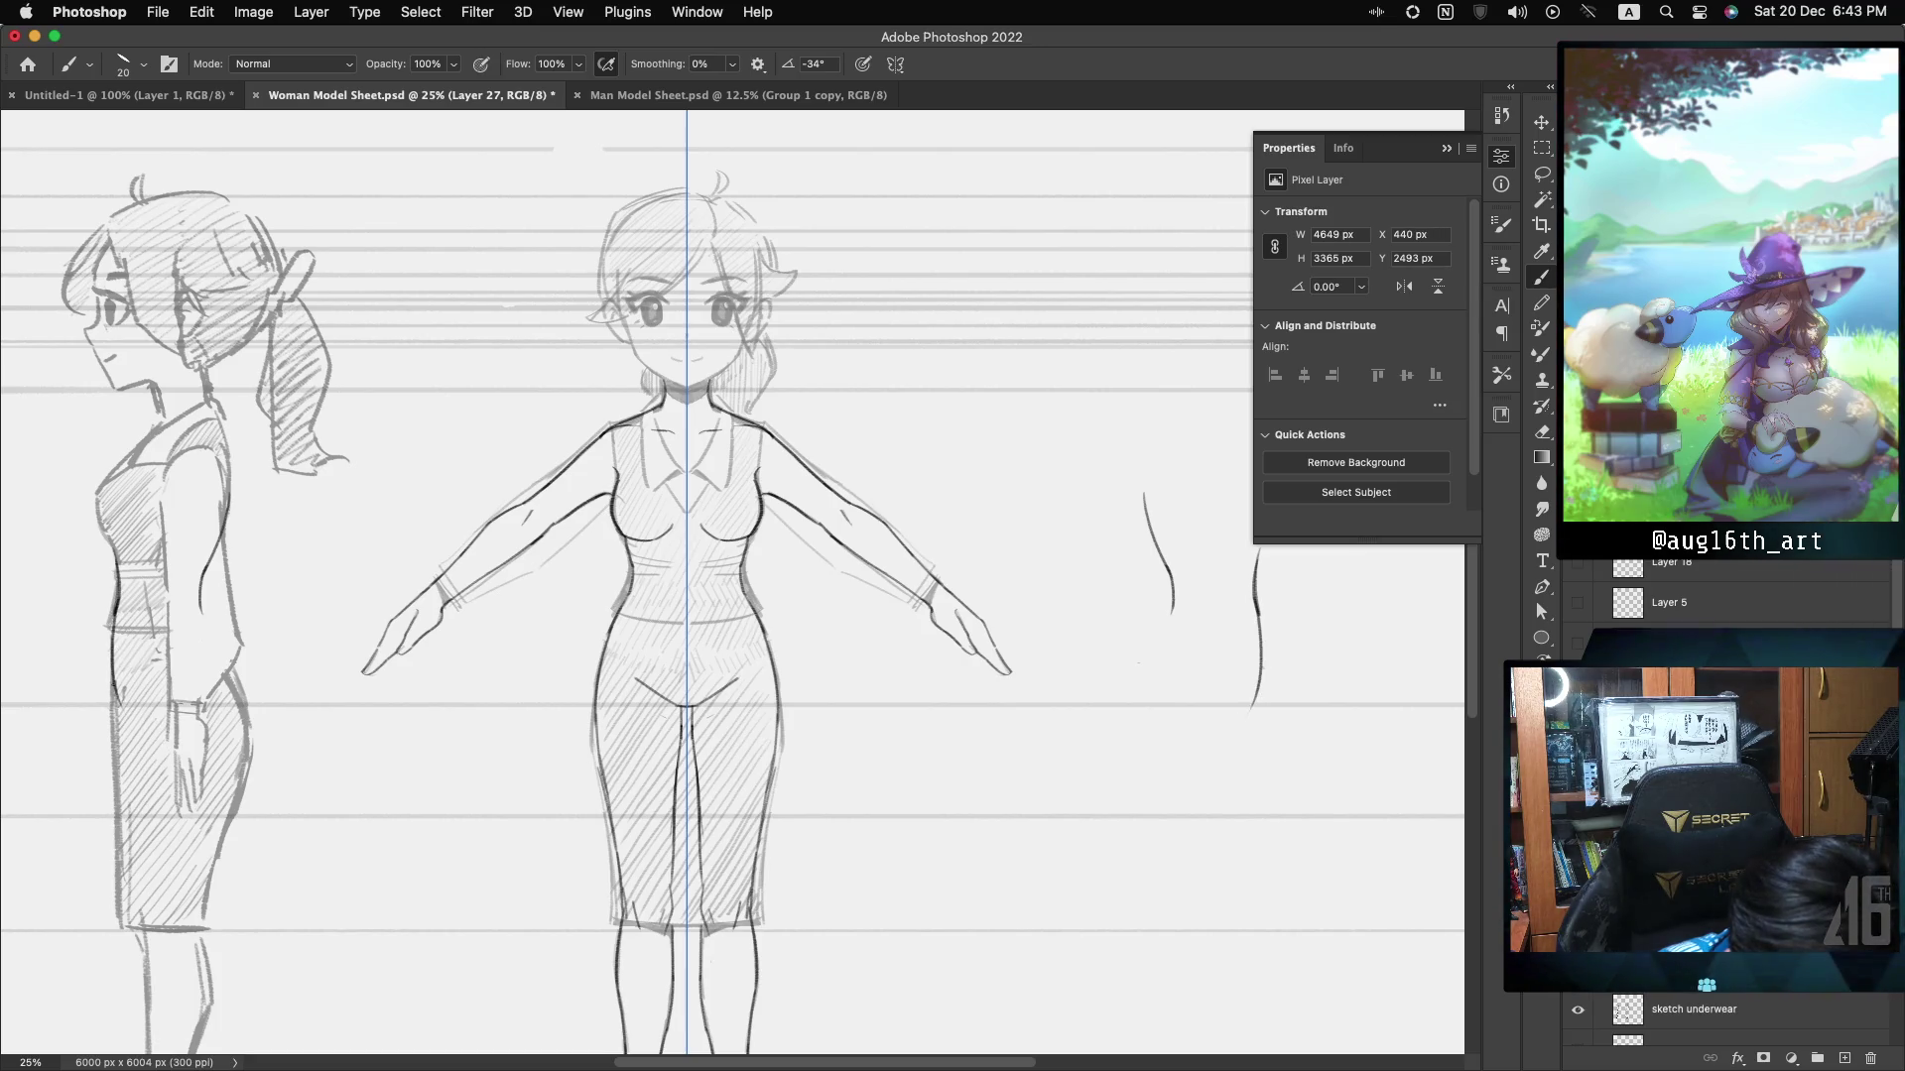
{"action": "left_click_drag", "start_coordinate": [117, 694], "coordinate": [164, 726]}
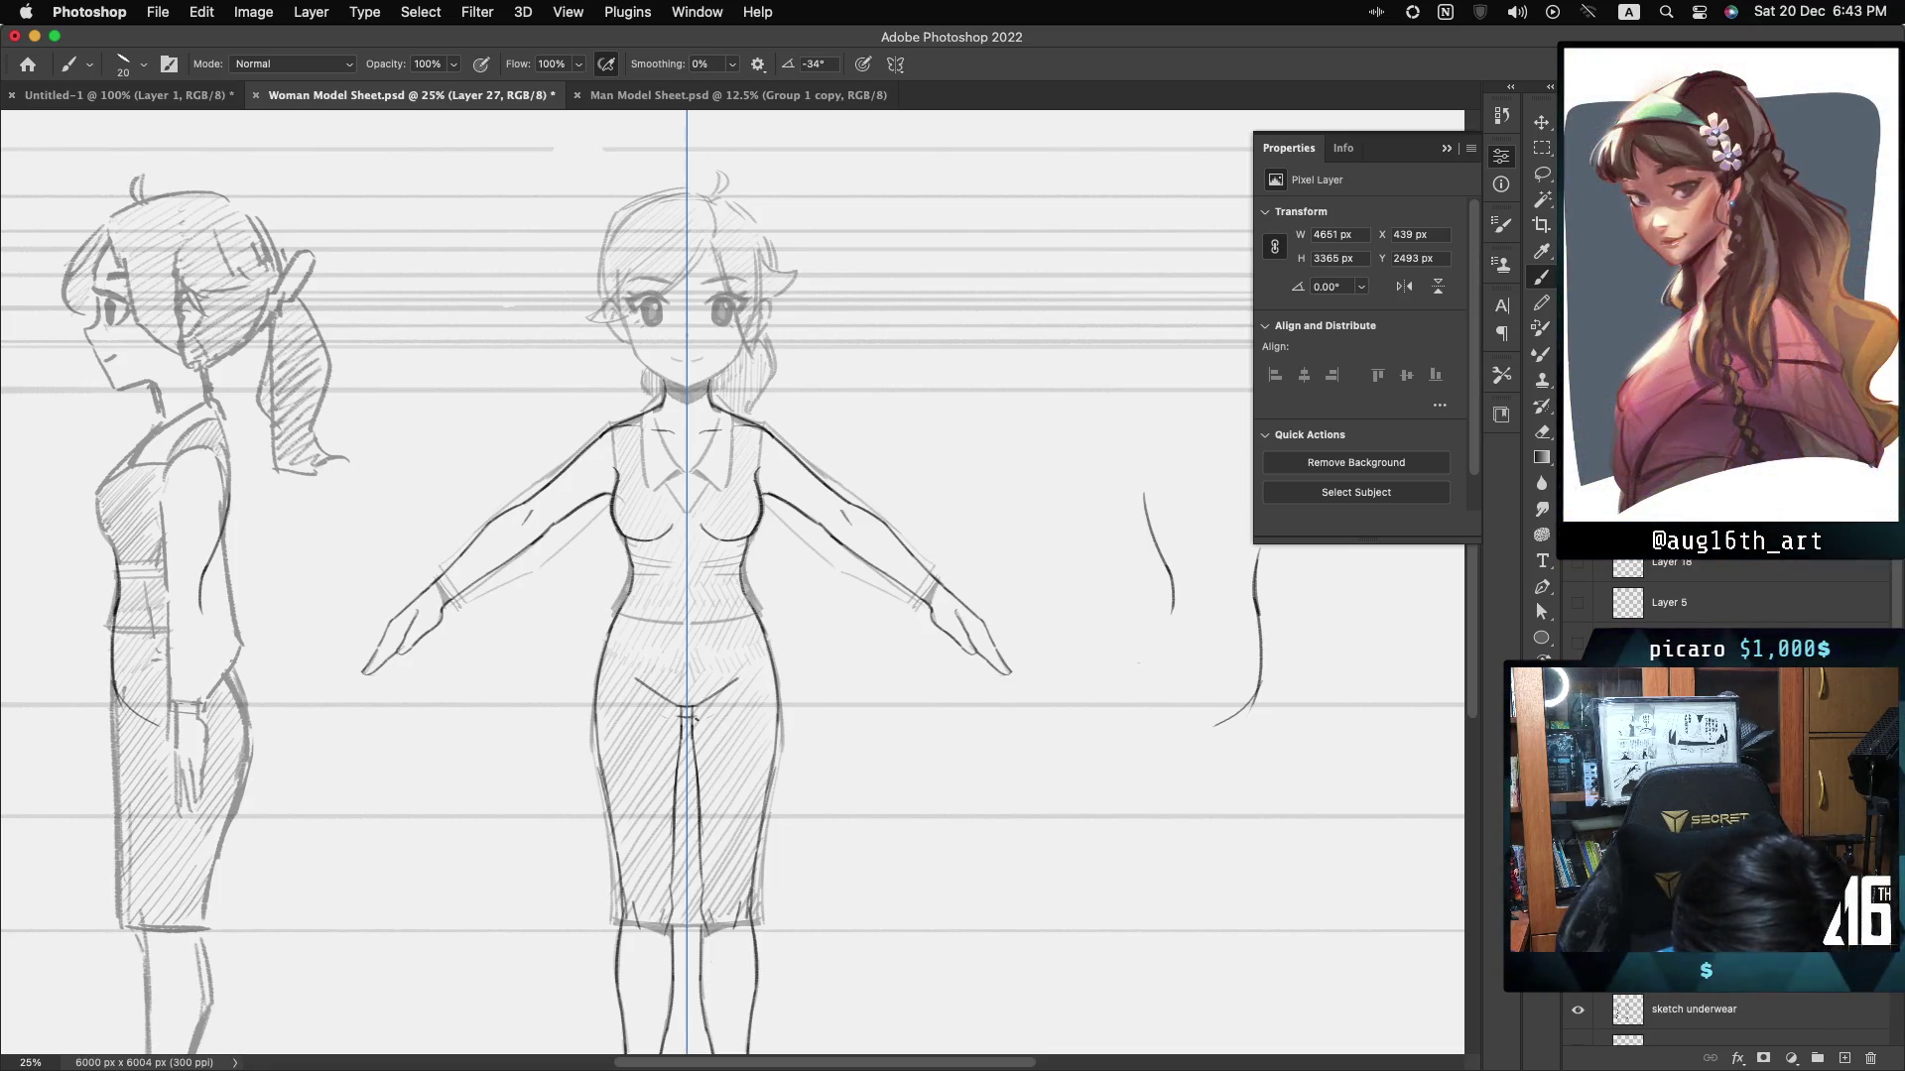
{"action": "left_click_drag", "start_coordinate": [629, 685], "coordinate": [686, 707]}
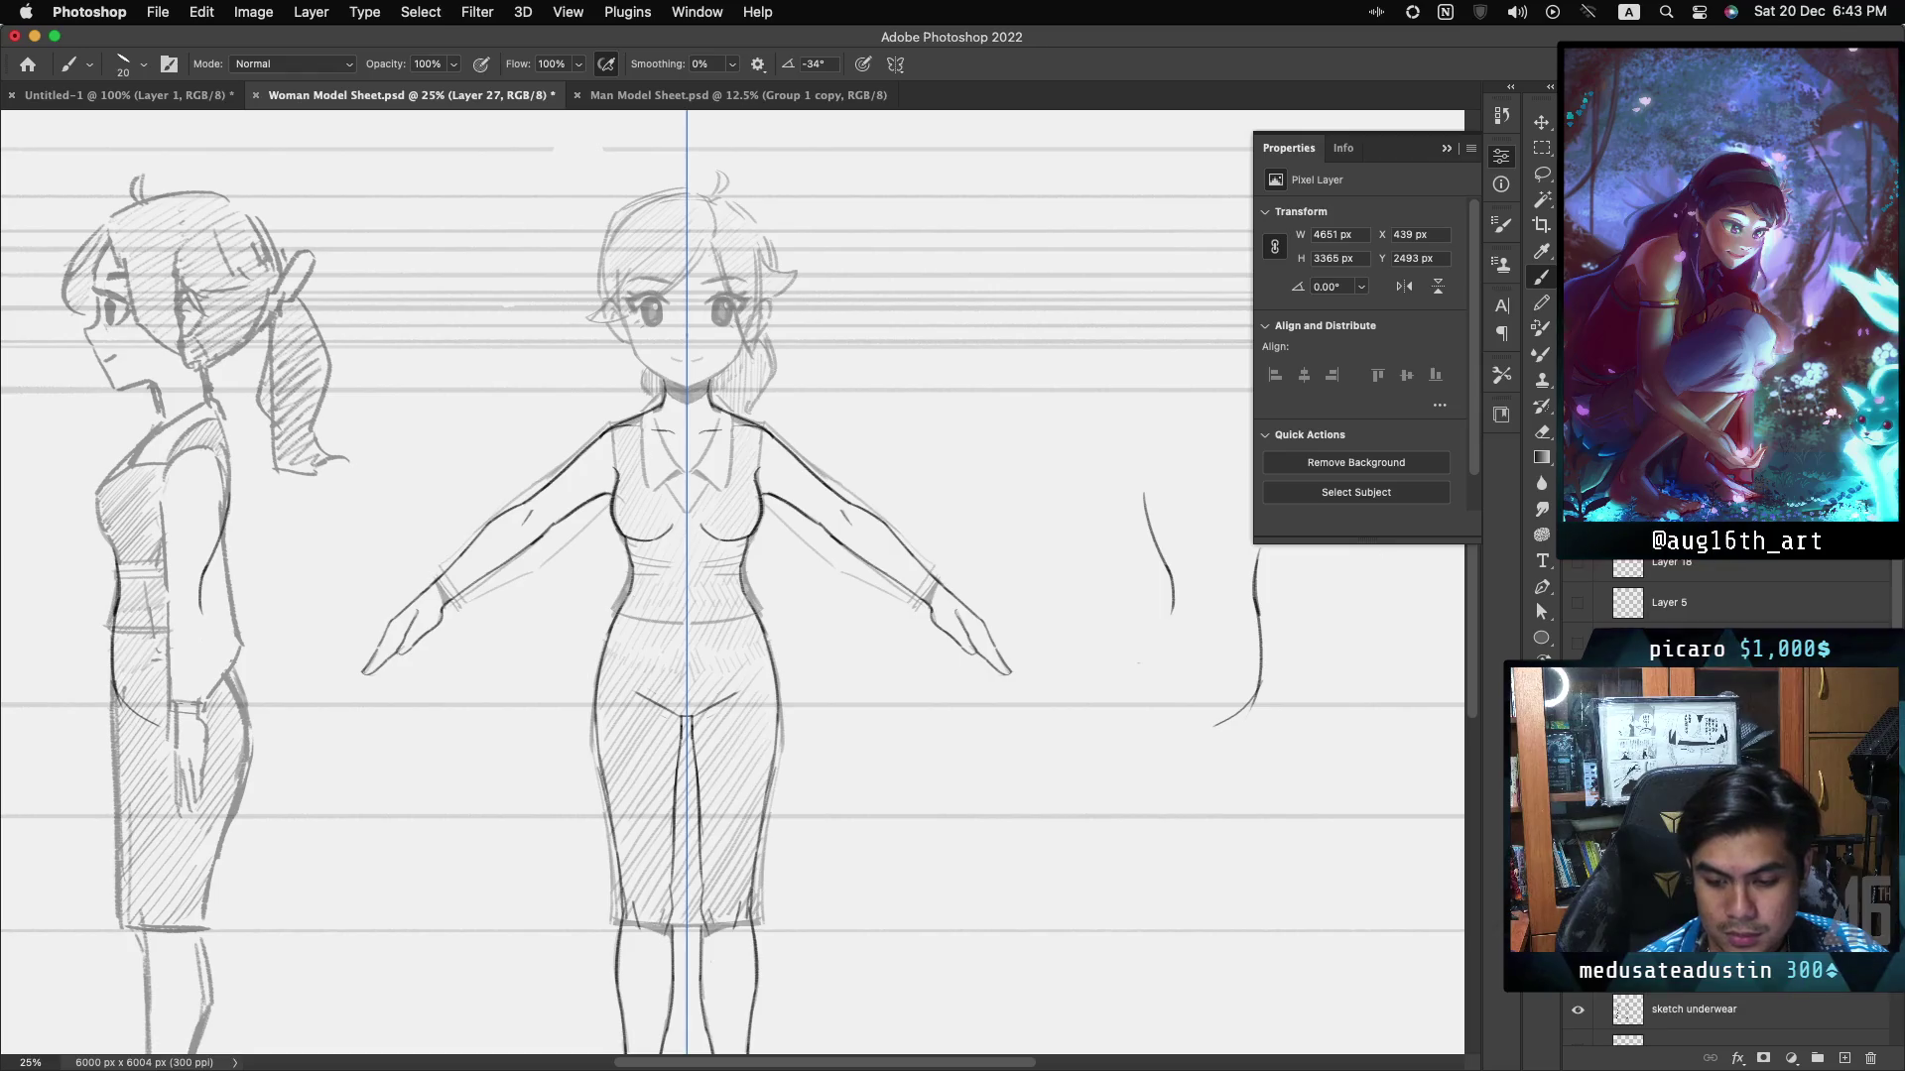
{"action": "scroll", "coordinate": [732, 589], "scroll_direction": "down", "scroll_amount": 3}
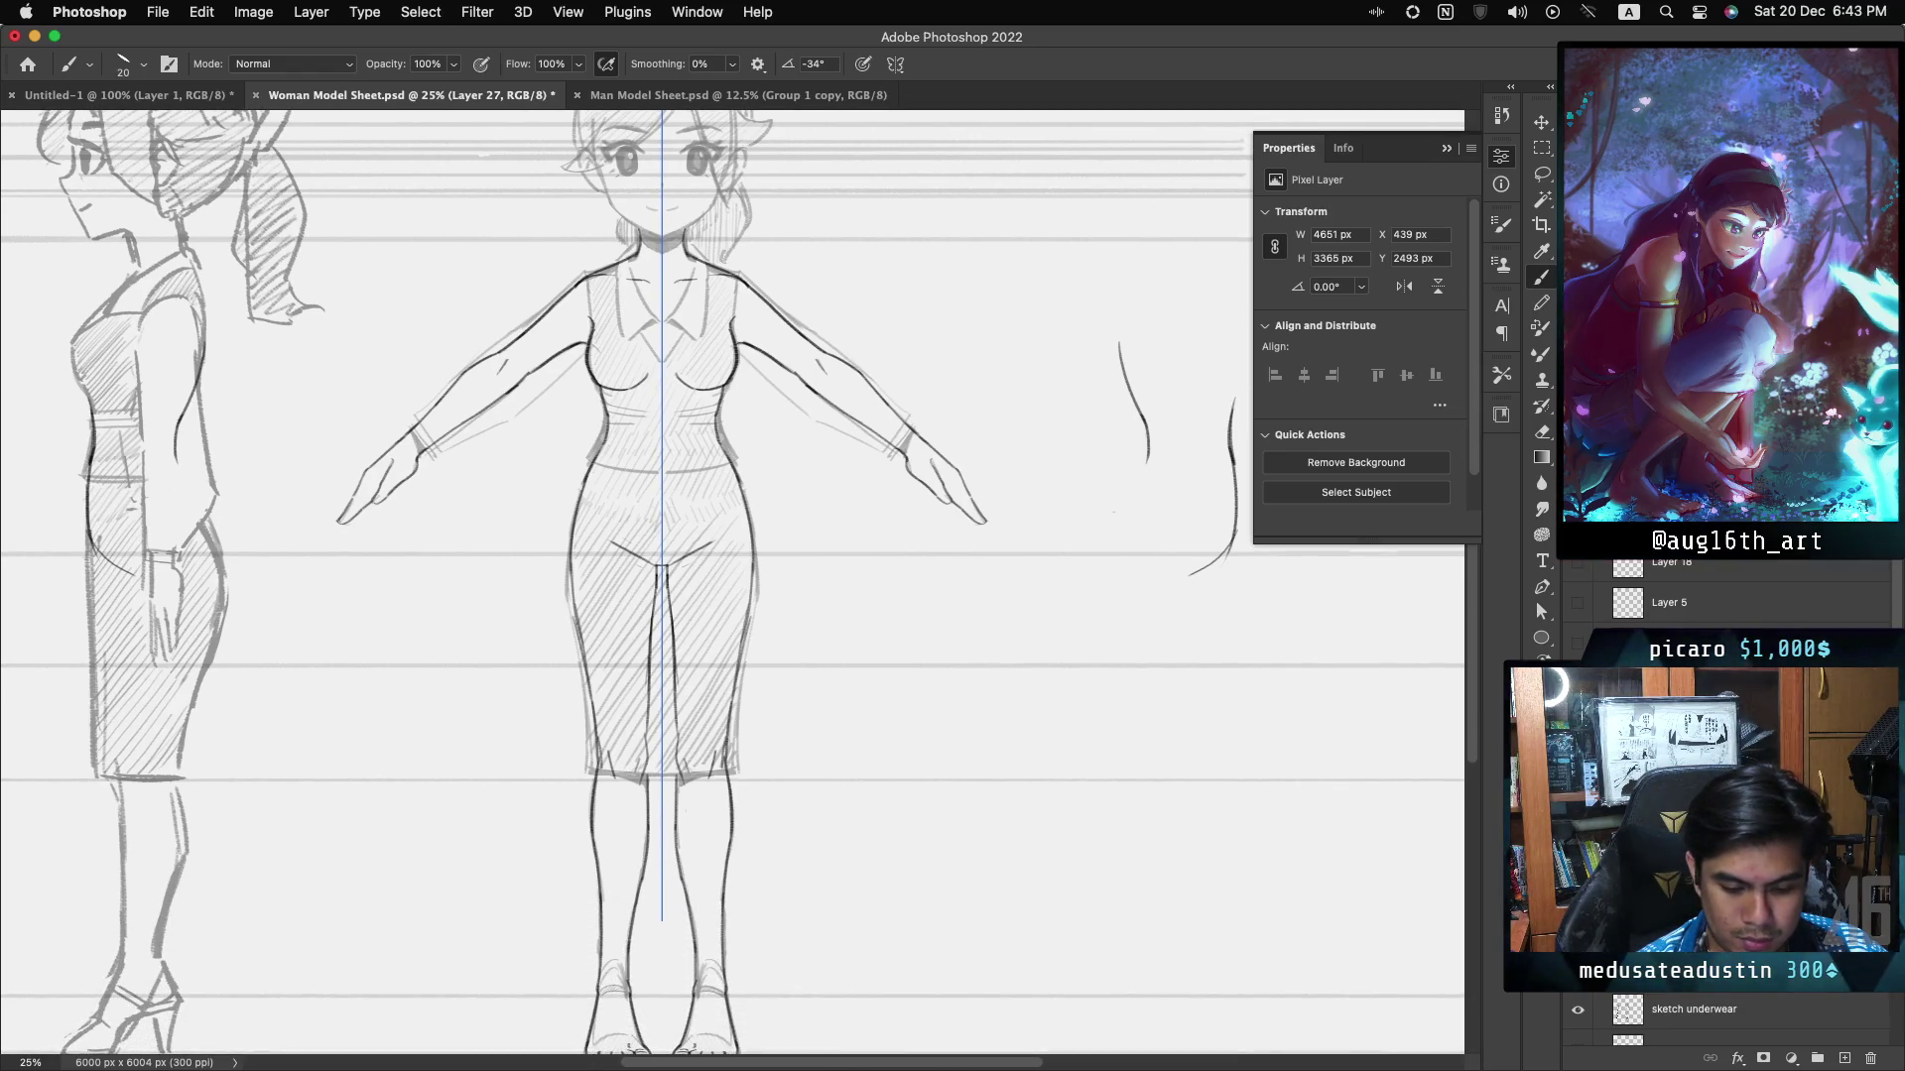
{"action": "left_click", "coordinate": [1581, 1009]}
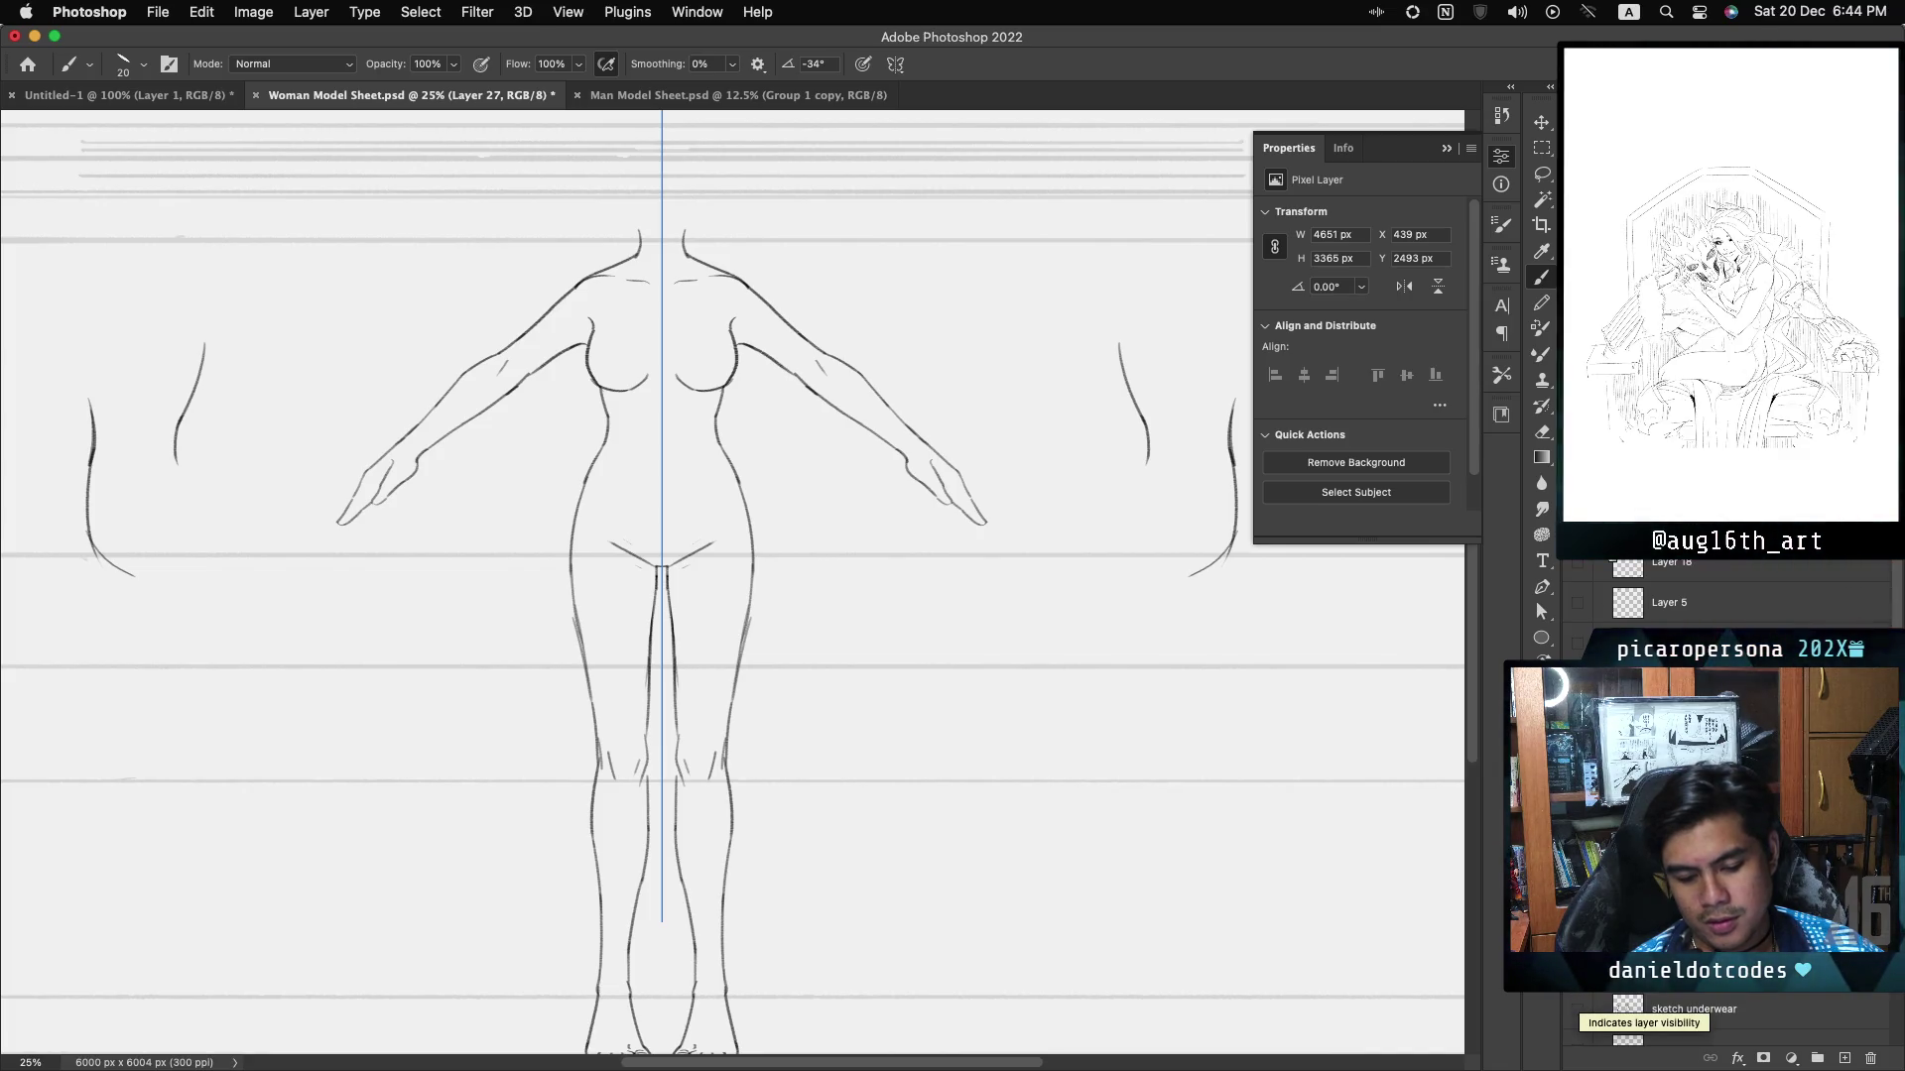
- Zoom out and pan left to view the whole figure
{"action": "key", "text": "super+minus"}
{"action": "scroll", "coordinate": [700, 582], "scroll_direction": "left", "scroll_amount": 1}
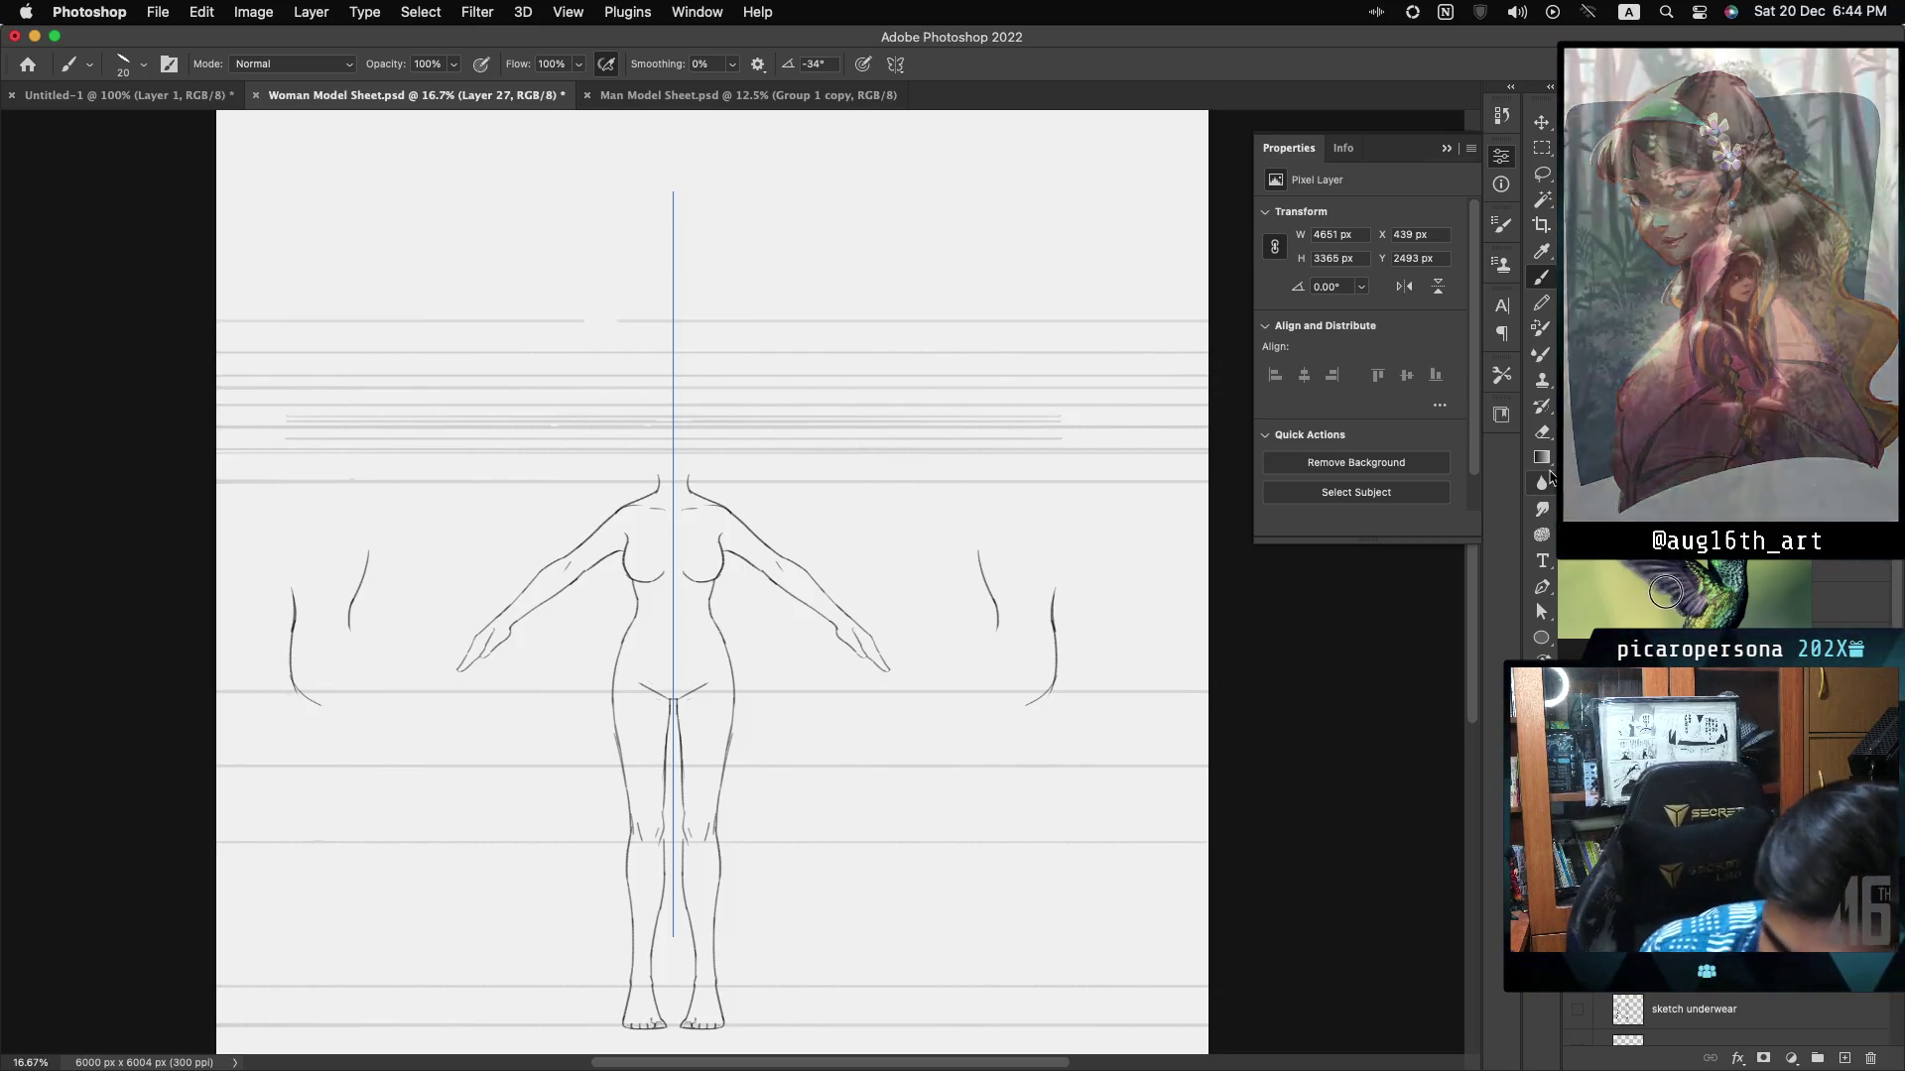
{"action": "left_click", "coordinate": [1576, 1012]}
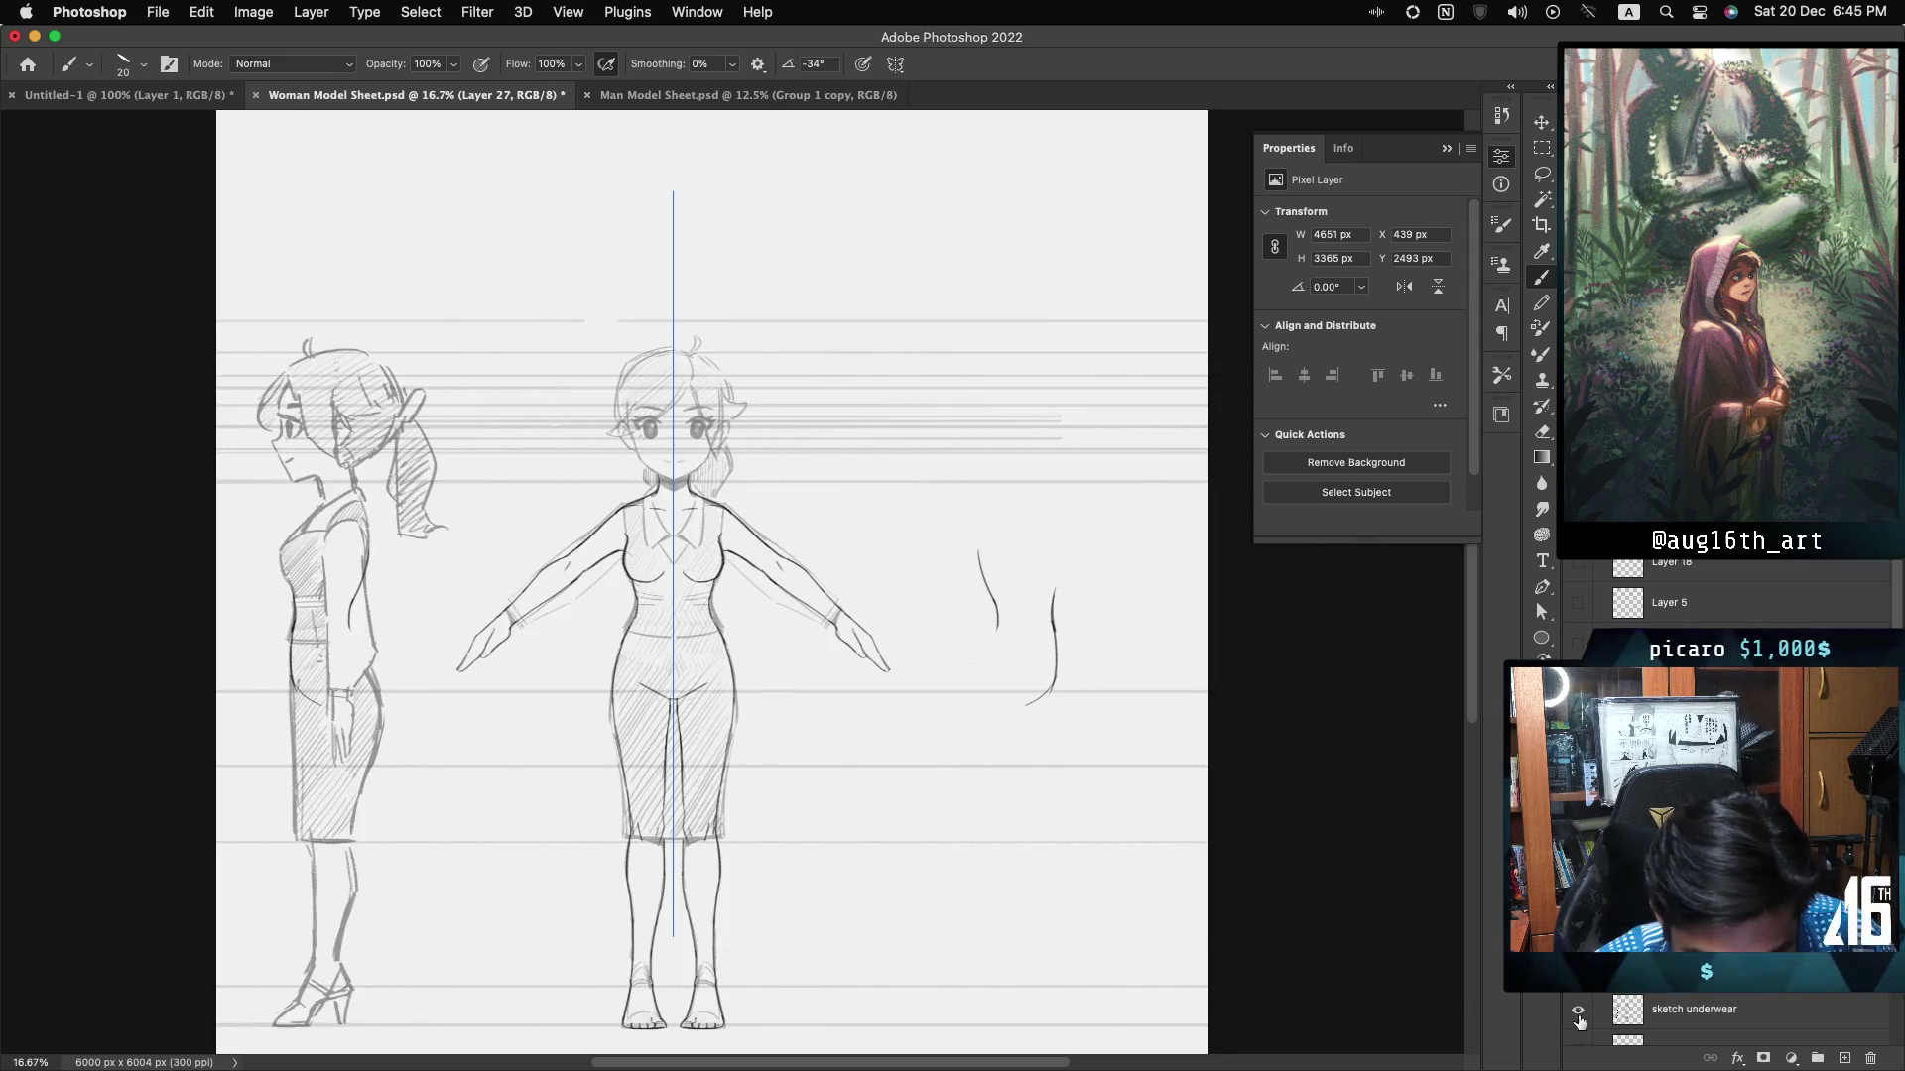
{"action": "left_click", "coordinate": [1579, 1023]}
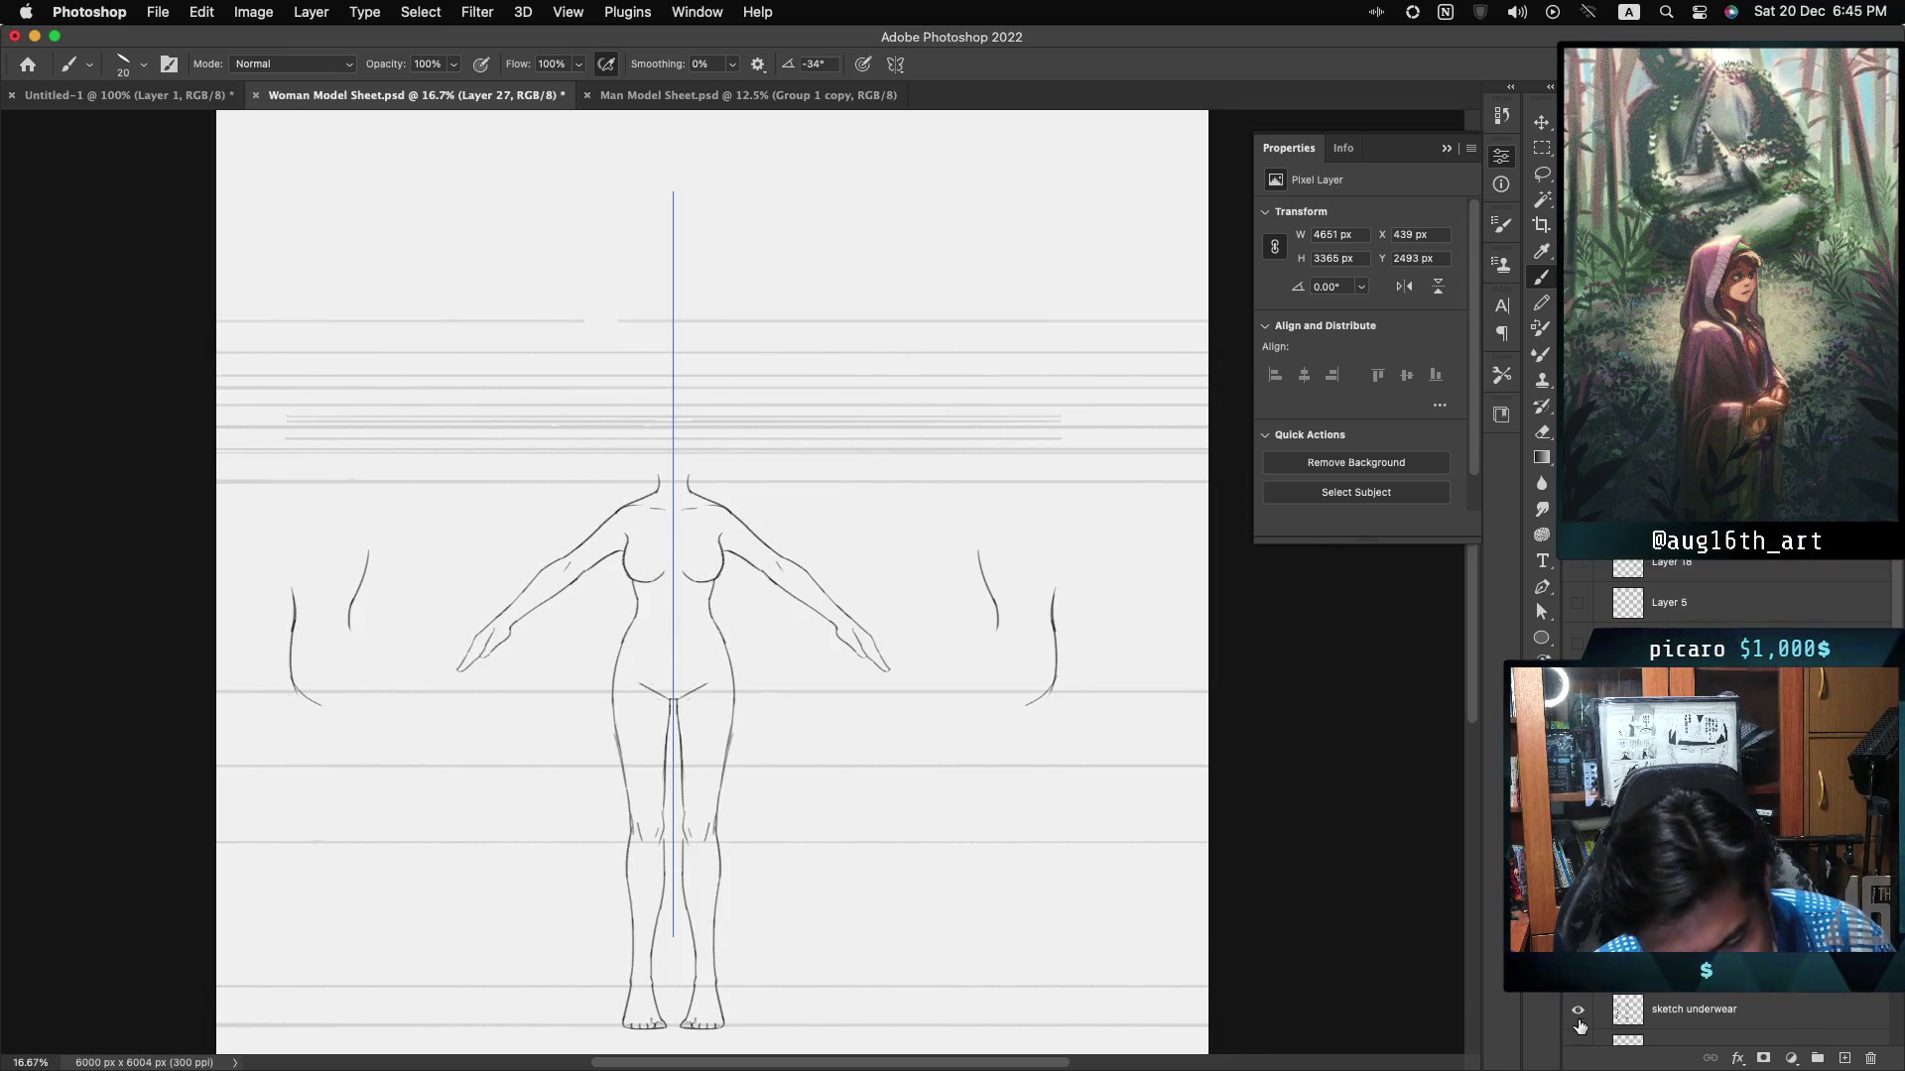
{"action": "left_click", "coordinate": [1578, 1022]}
{"action": "left_click", "coordinate": [1578, 1022]}
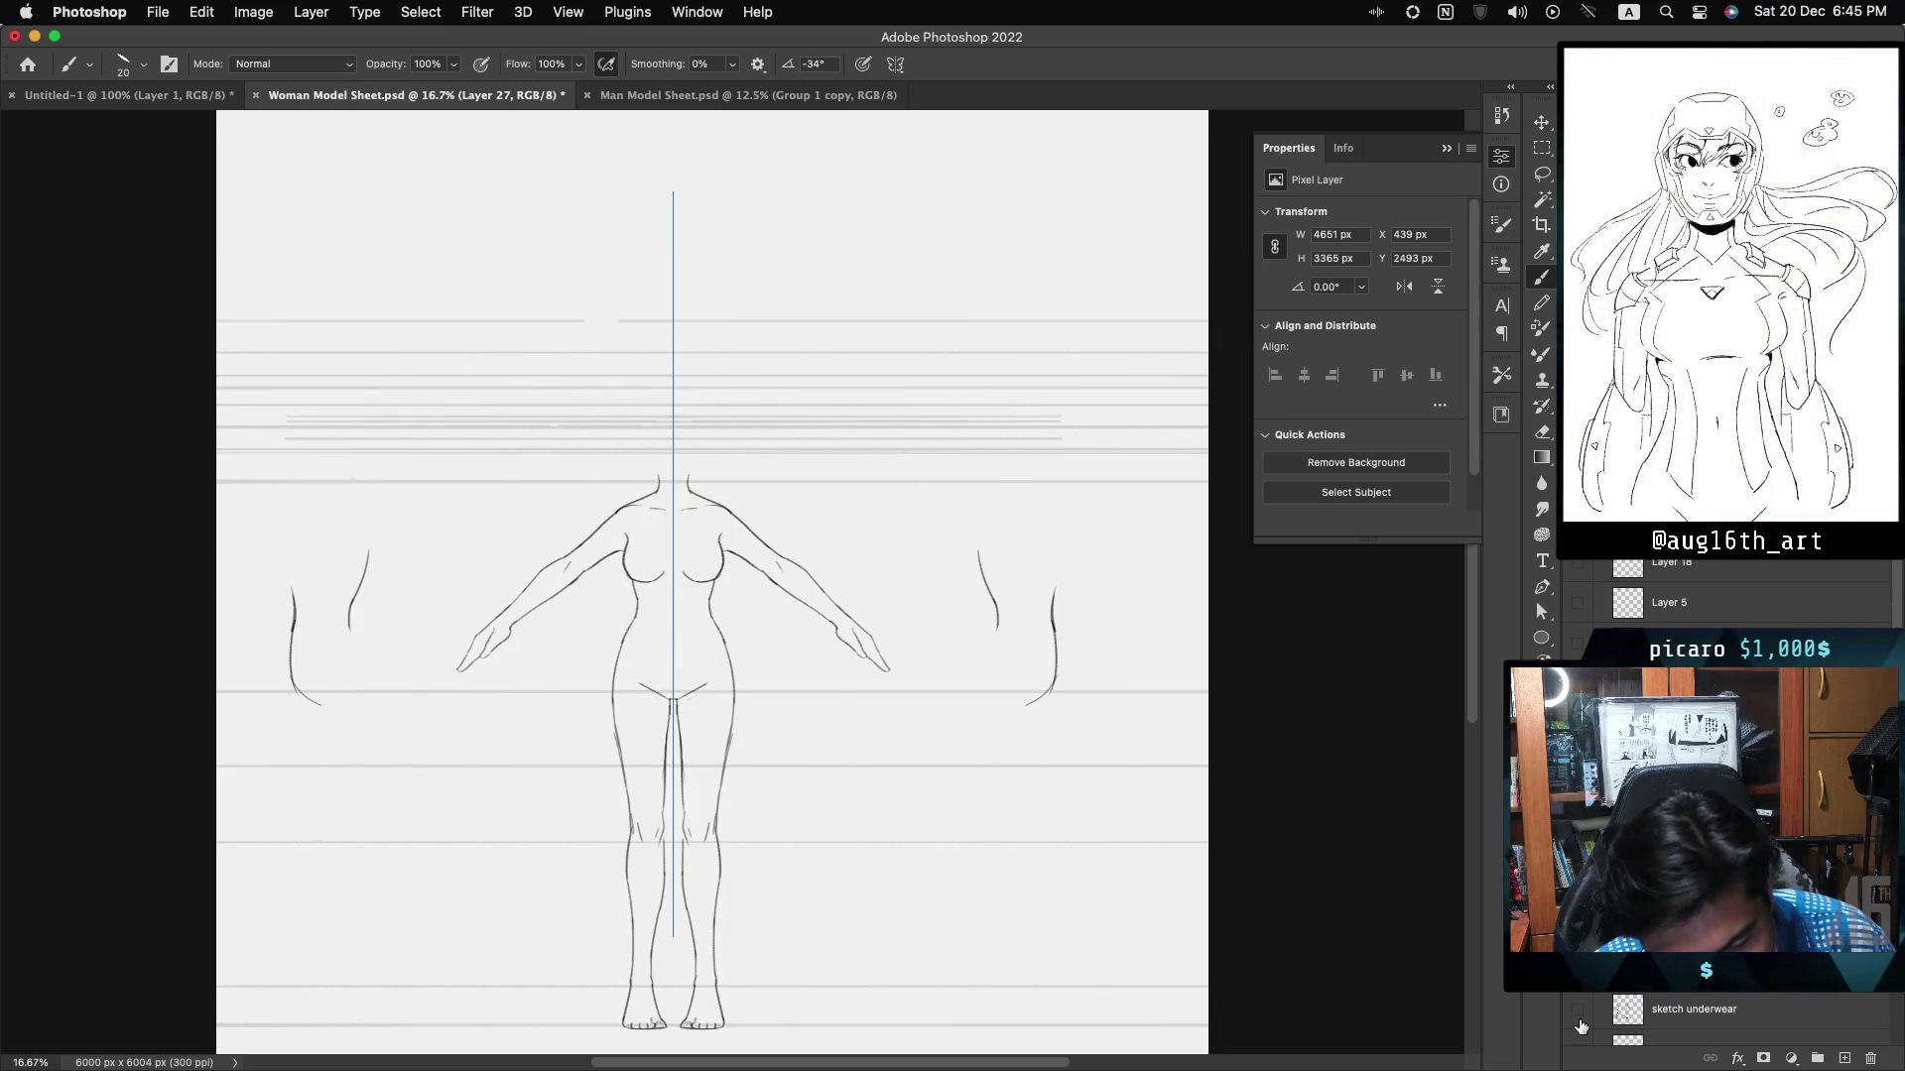
{"action": "left_click", "coordinate": [1579, 1019]}
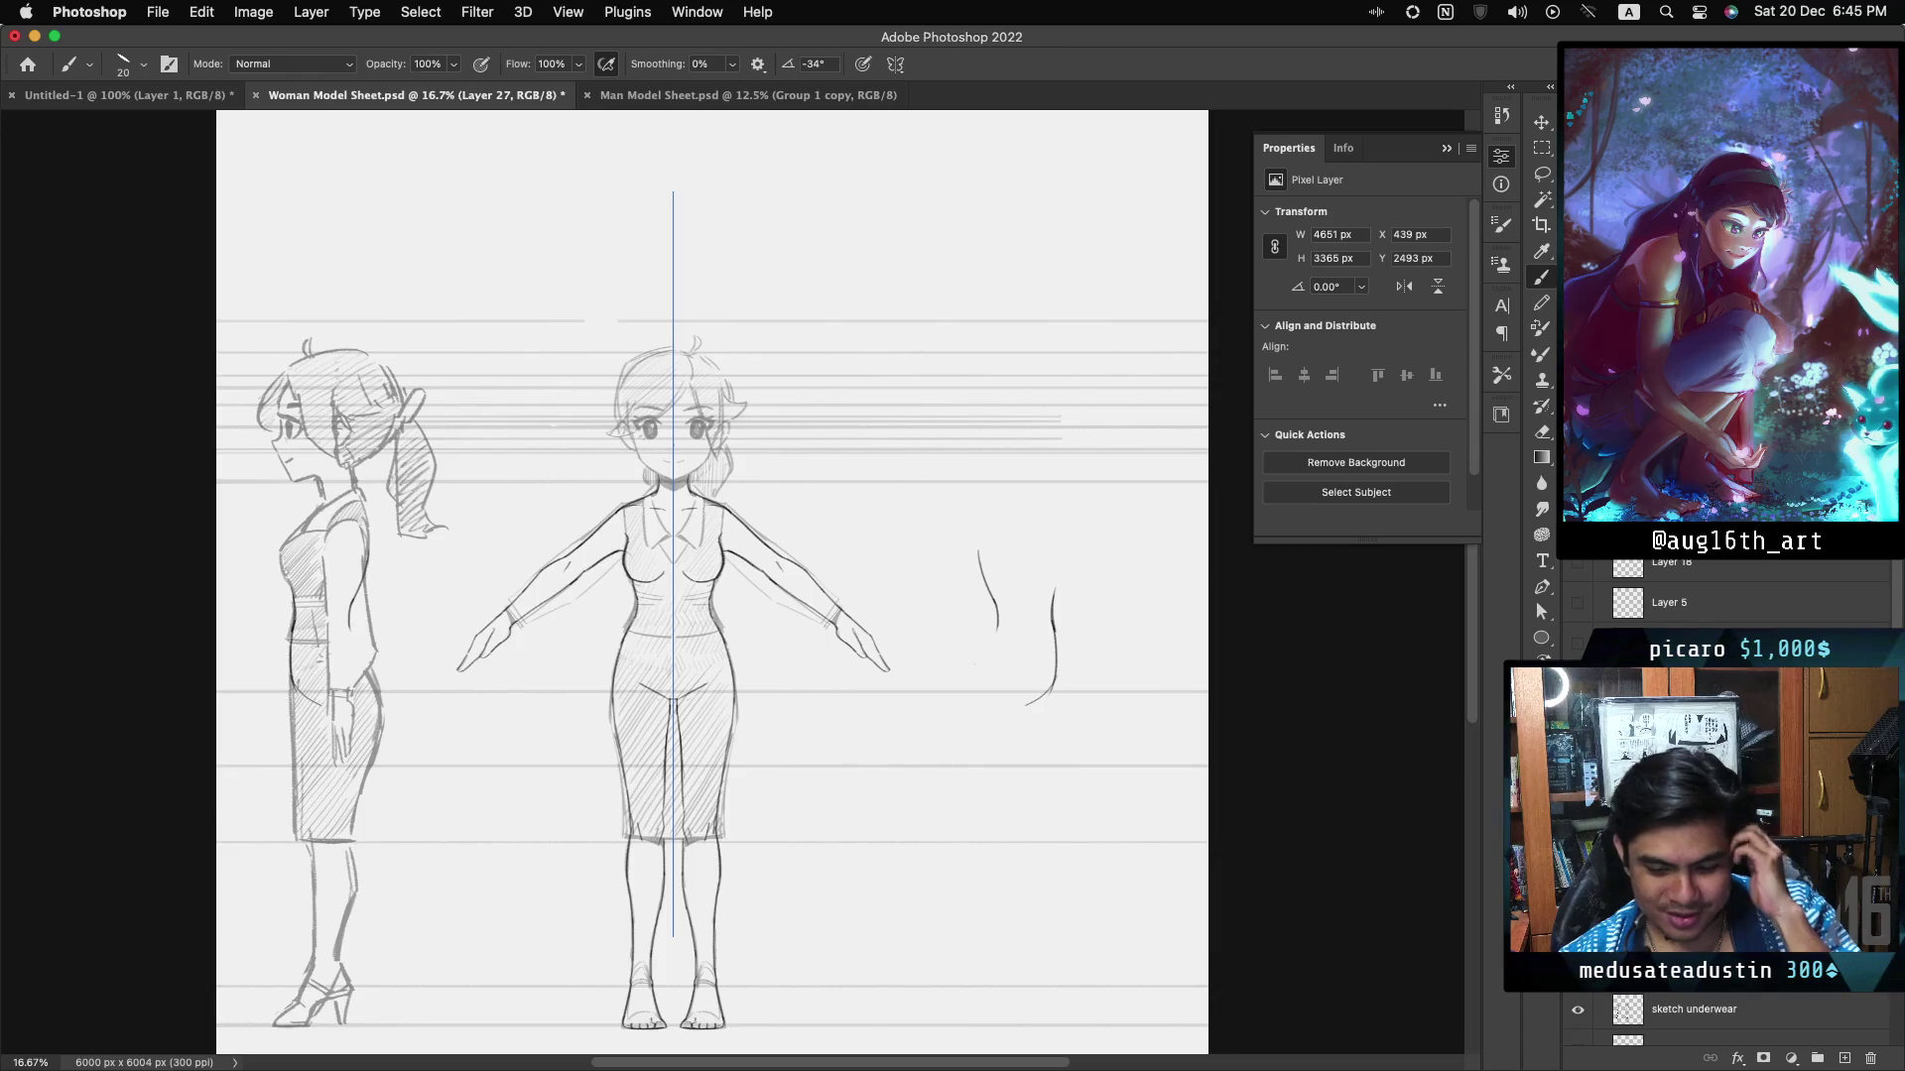
{"action": "left_click", "coordinate": [1580, 1009]}
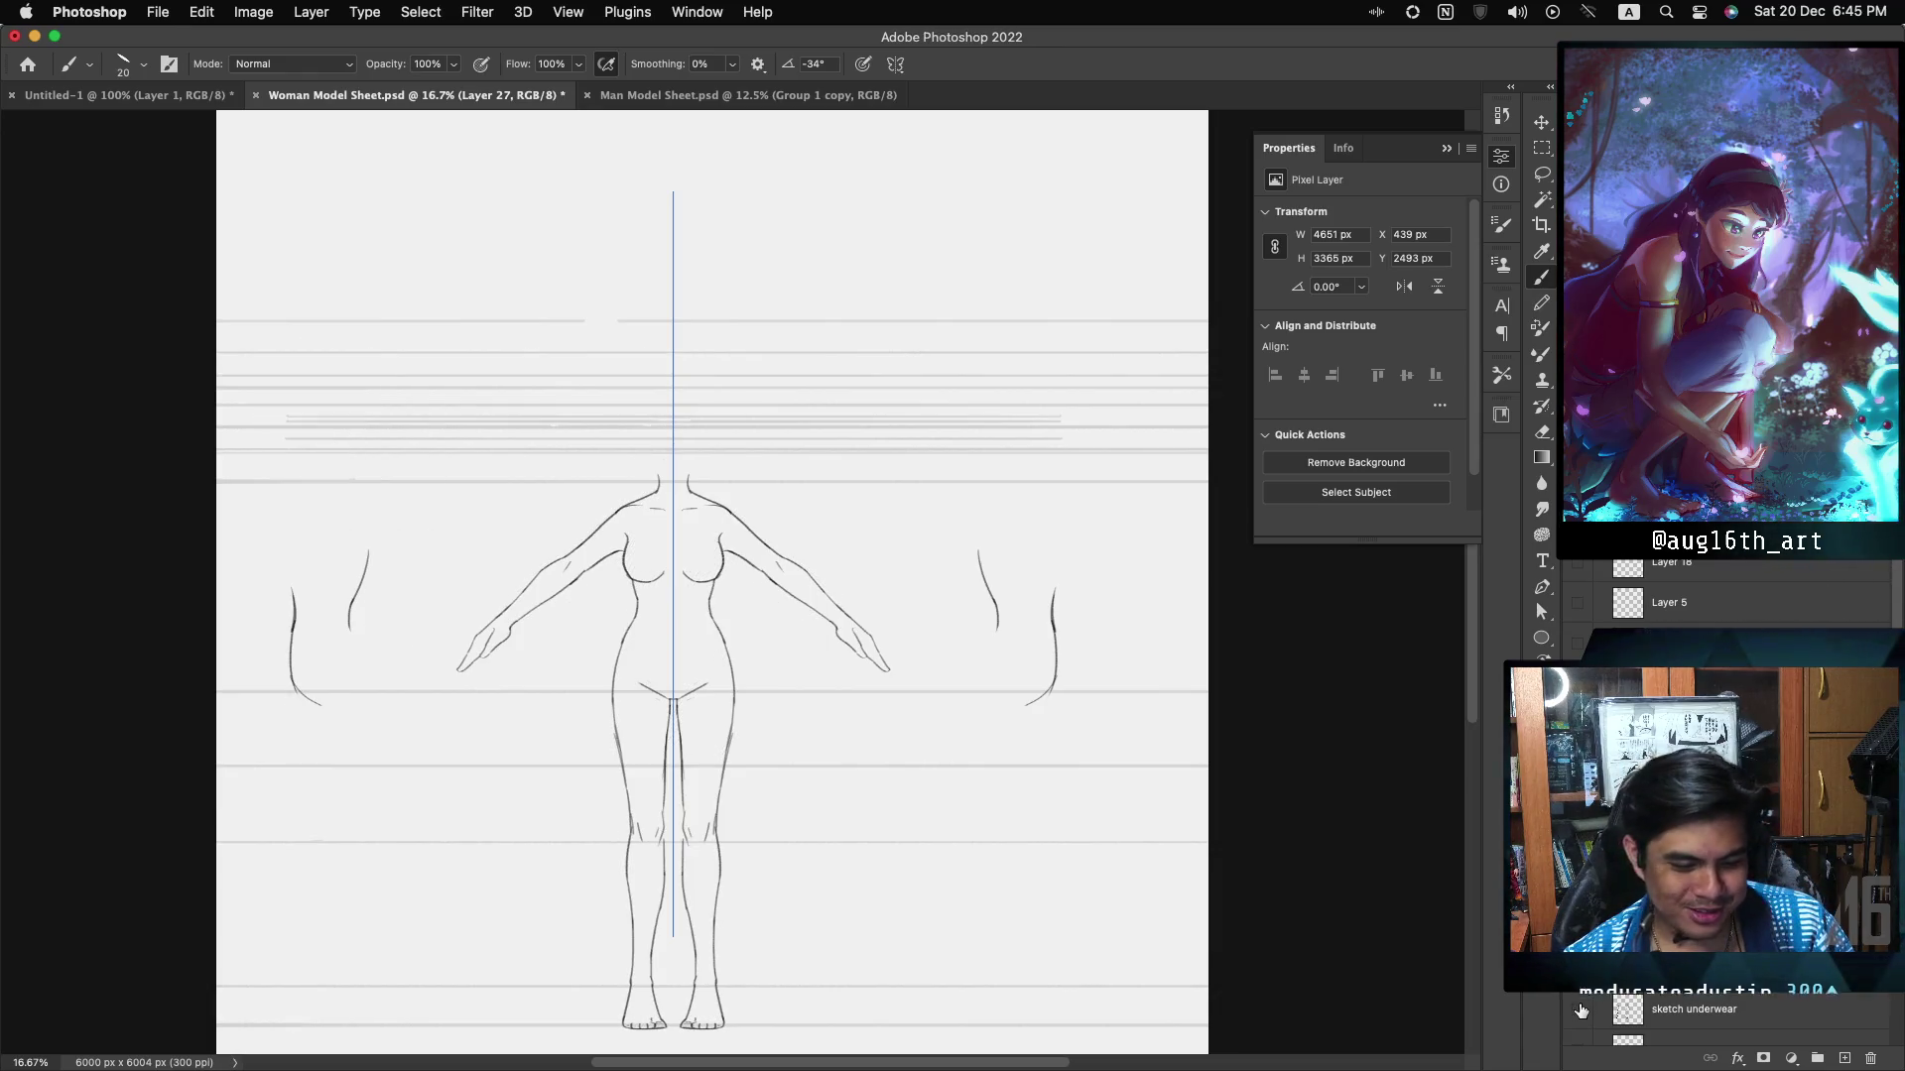
{"action": "left_click", "coordinate": [1580, 1008]}
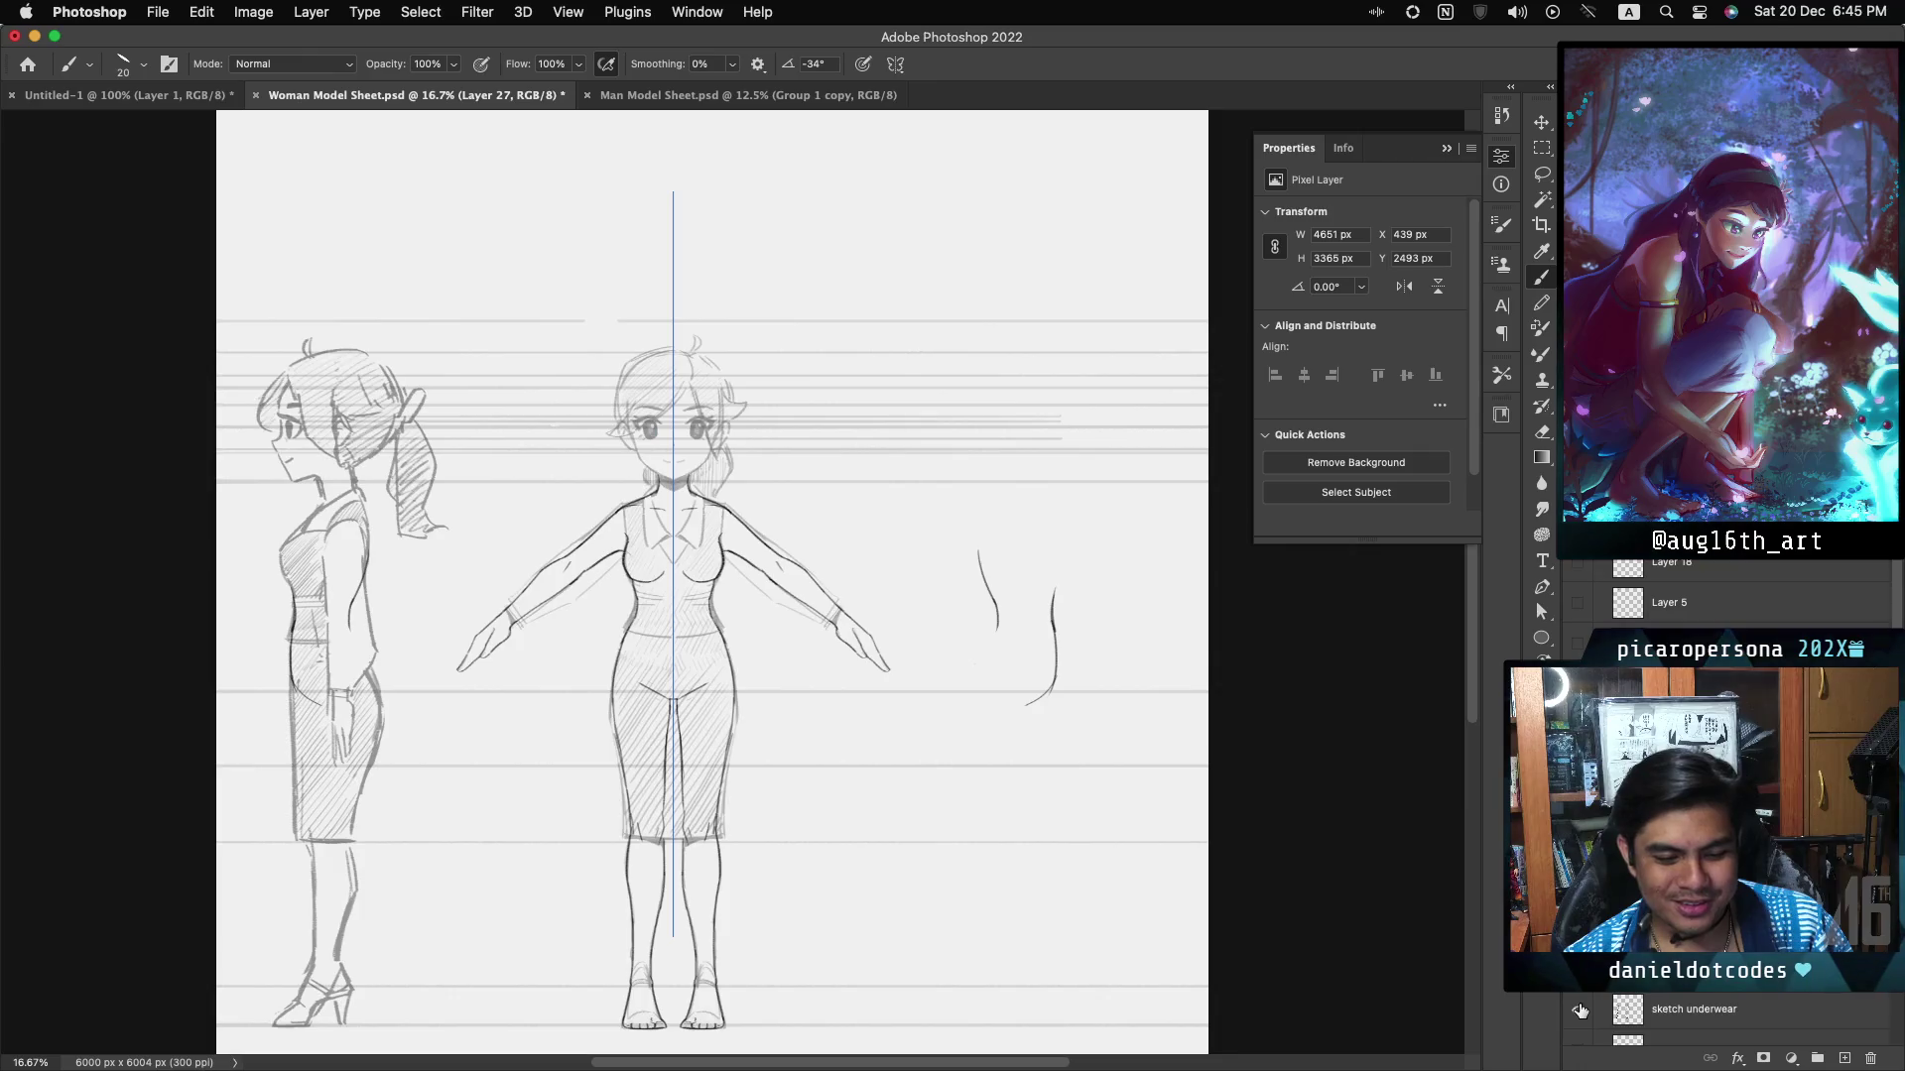
{"action": "left_click", "coordinate": [1580, 1009]}
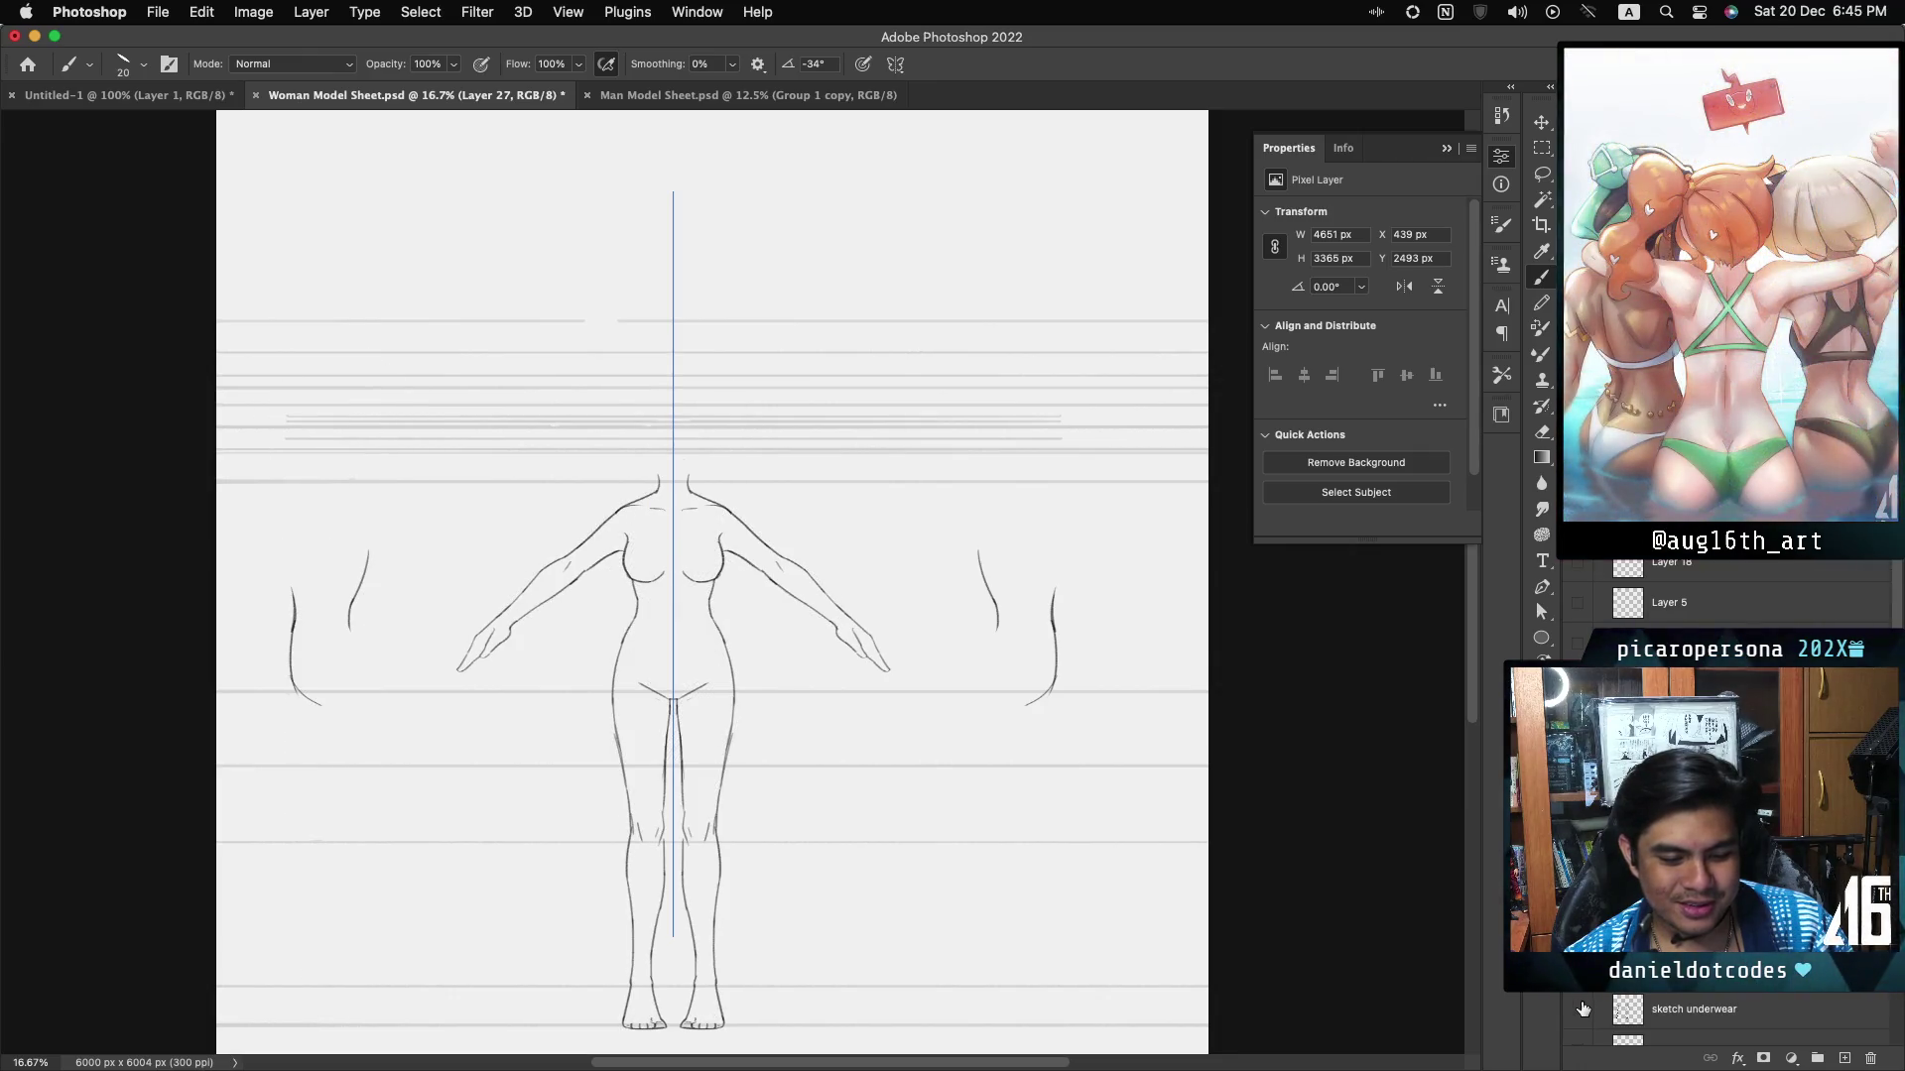
{"action": "left_click", "coordinate": [1581, 1009]}
{"action": "left_click", "coordinate": [1583, 1011]}
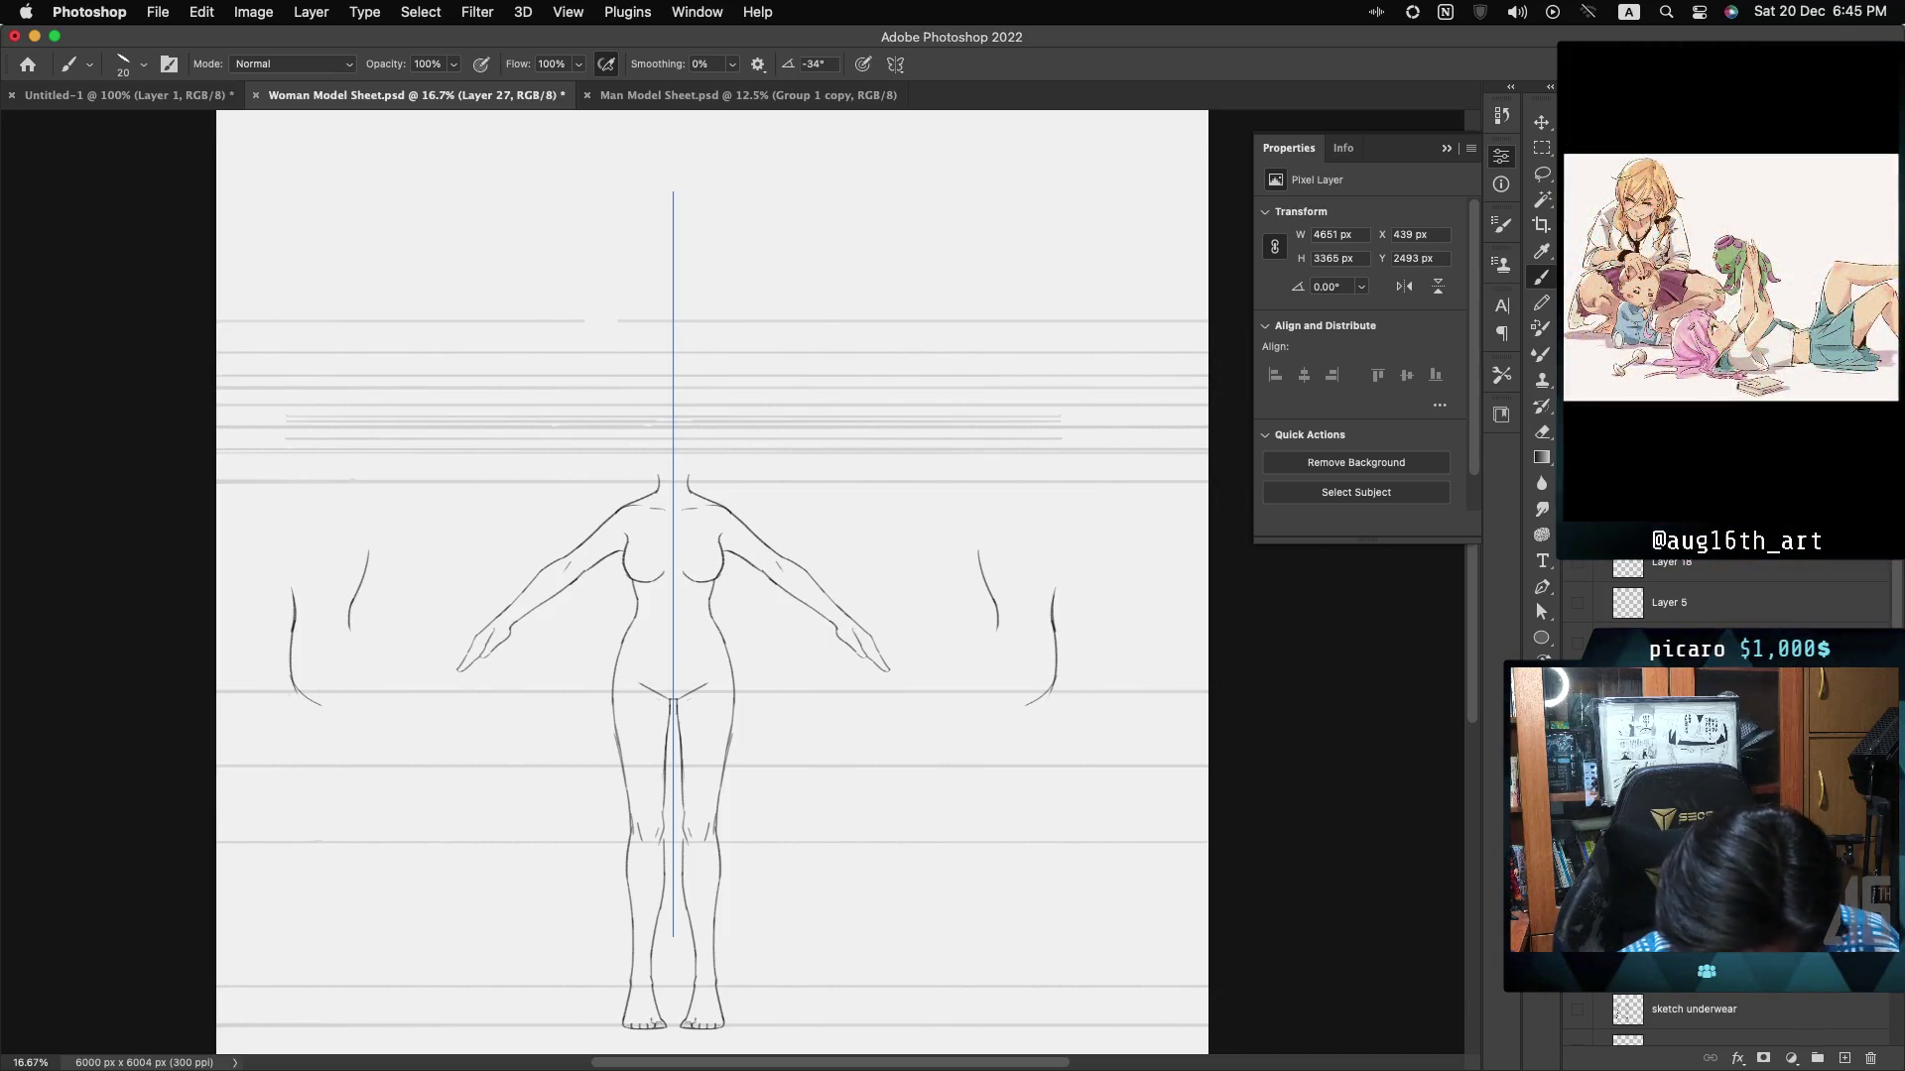
{"action": "left_click", "coordinate": [1581, 1009]}
{"action": "left_click", "coordinate": [1581, 1009]}
{"action": "scroll", "coordinate": [614, 754], "scroll_direction": "up", "scroll_amount": 2}
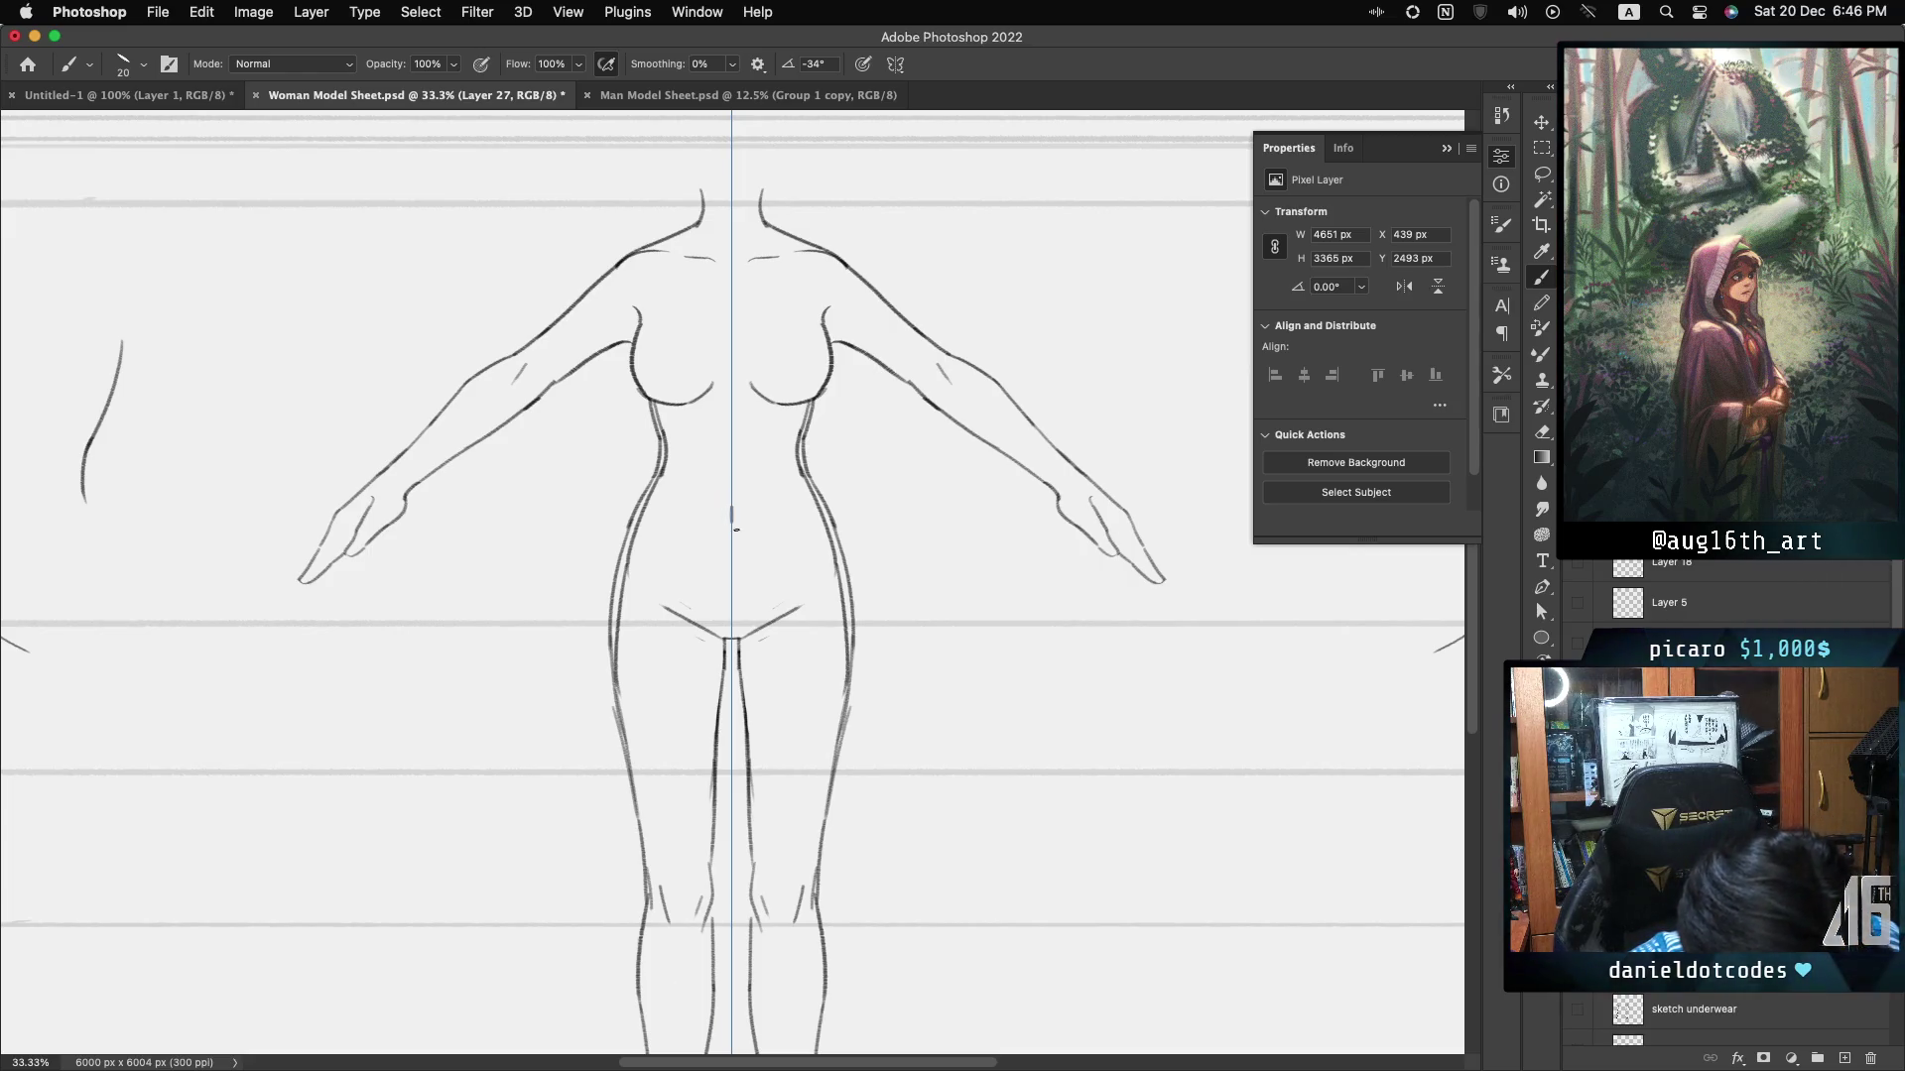
- Draw a short navel stroke on the belly's centre guide
{"action": "left_click_drag", "start_coordinate": [732, 506], "coordinate": [731, 525]}
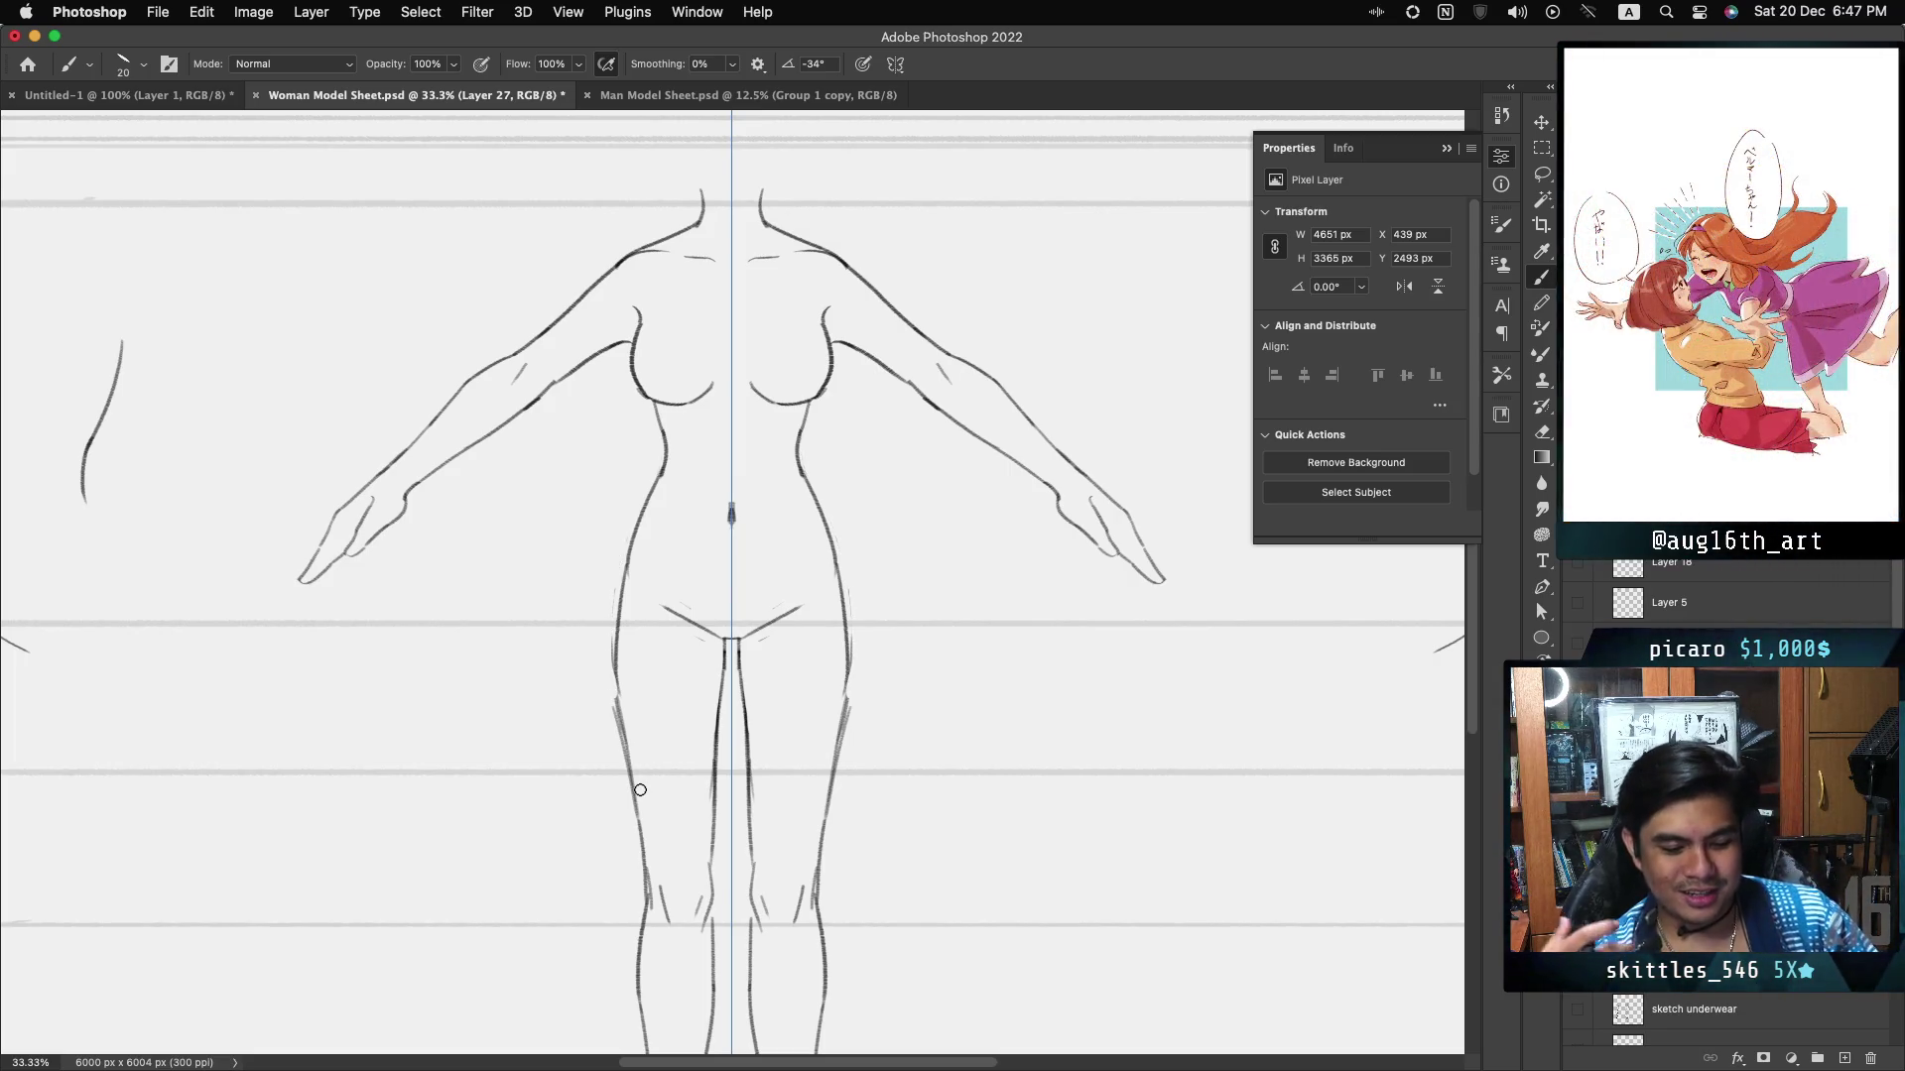
- Redo the darker left torso contour and navel mark, then add a small lower-belly mark
{"action": "key", "text": "ctrl+shift+z"}
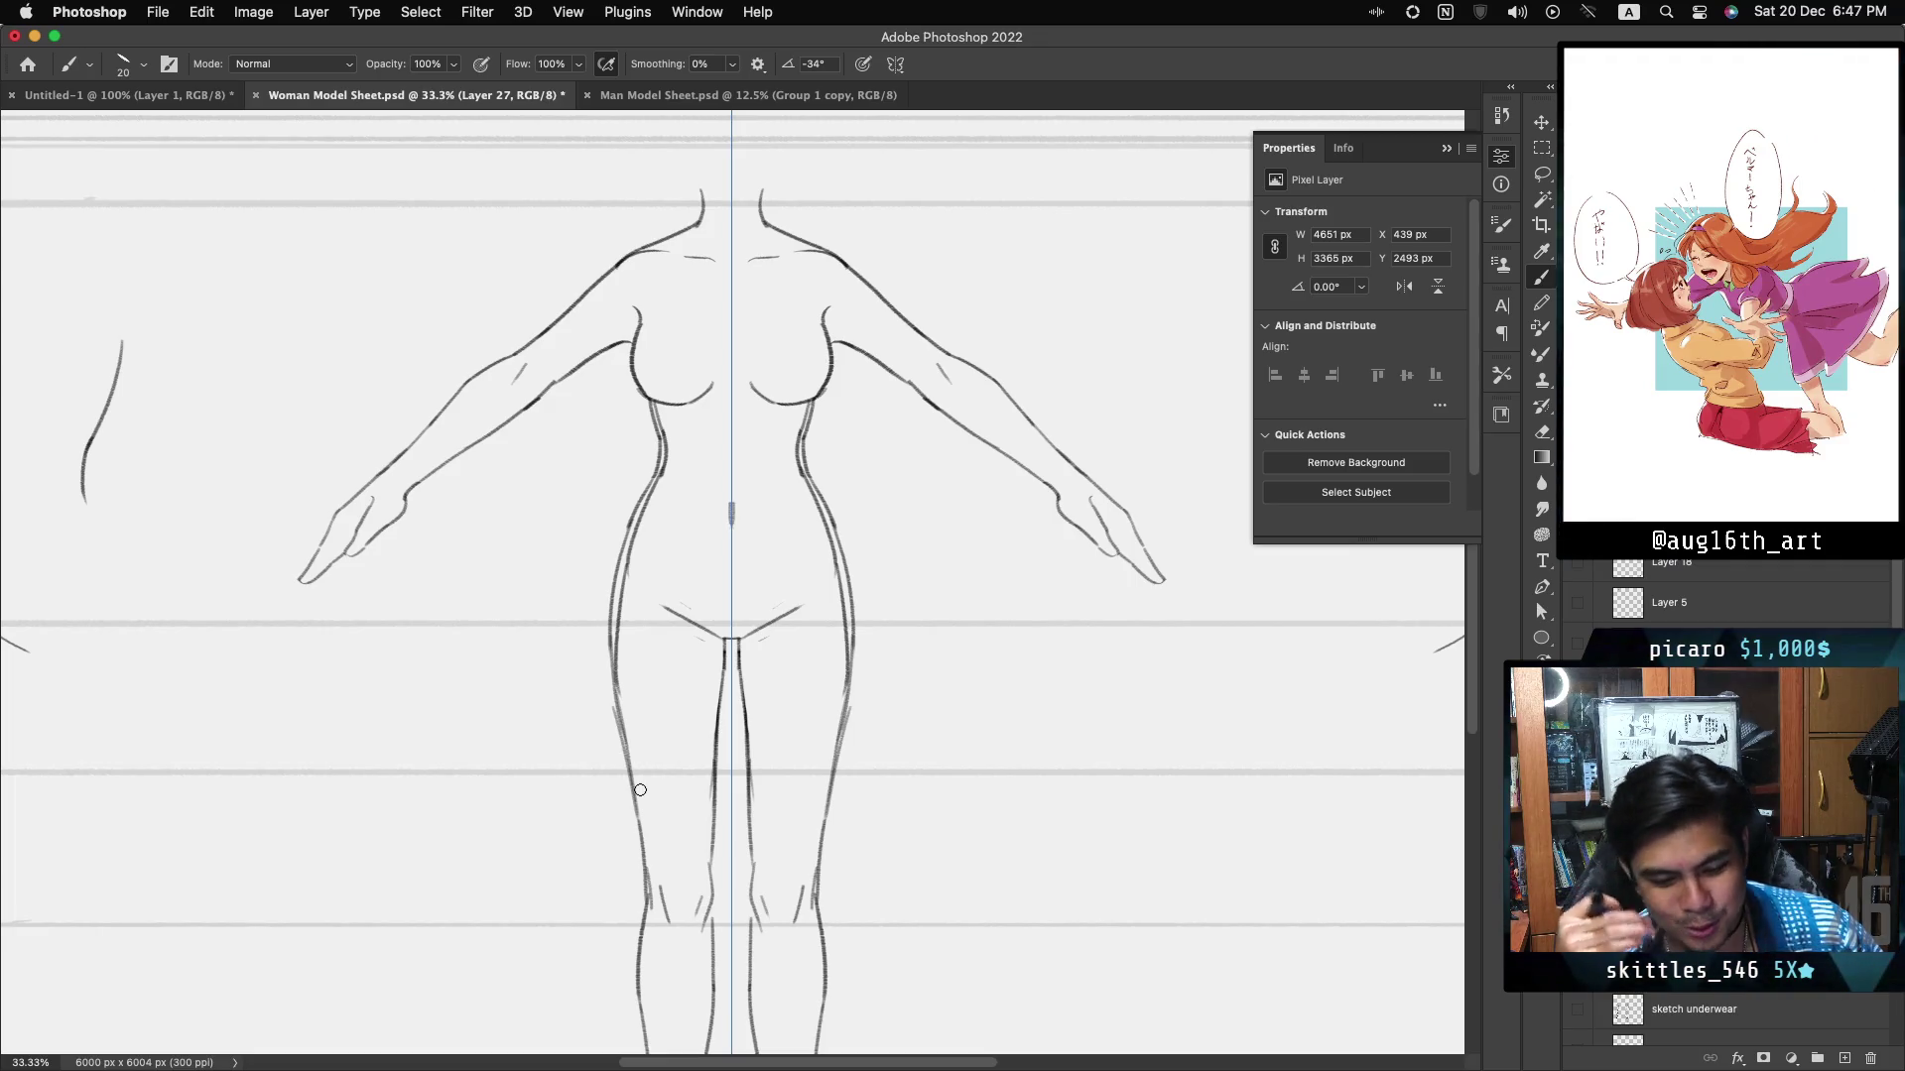
{"action": "key", "text": "ctrl+shift+z"}
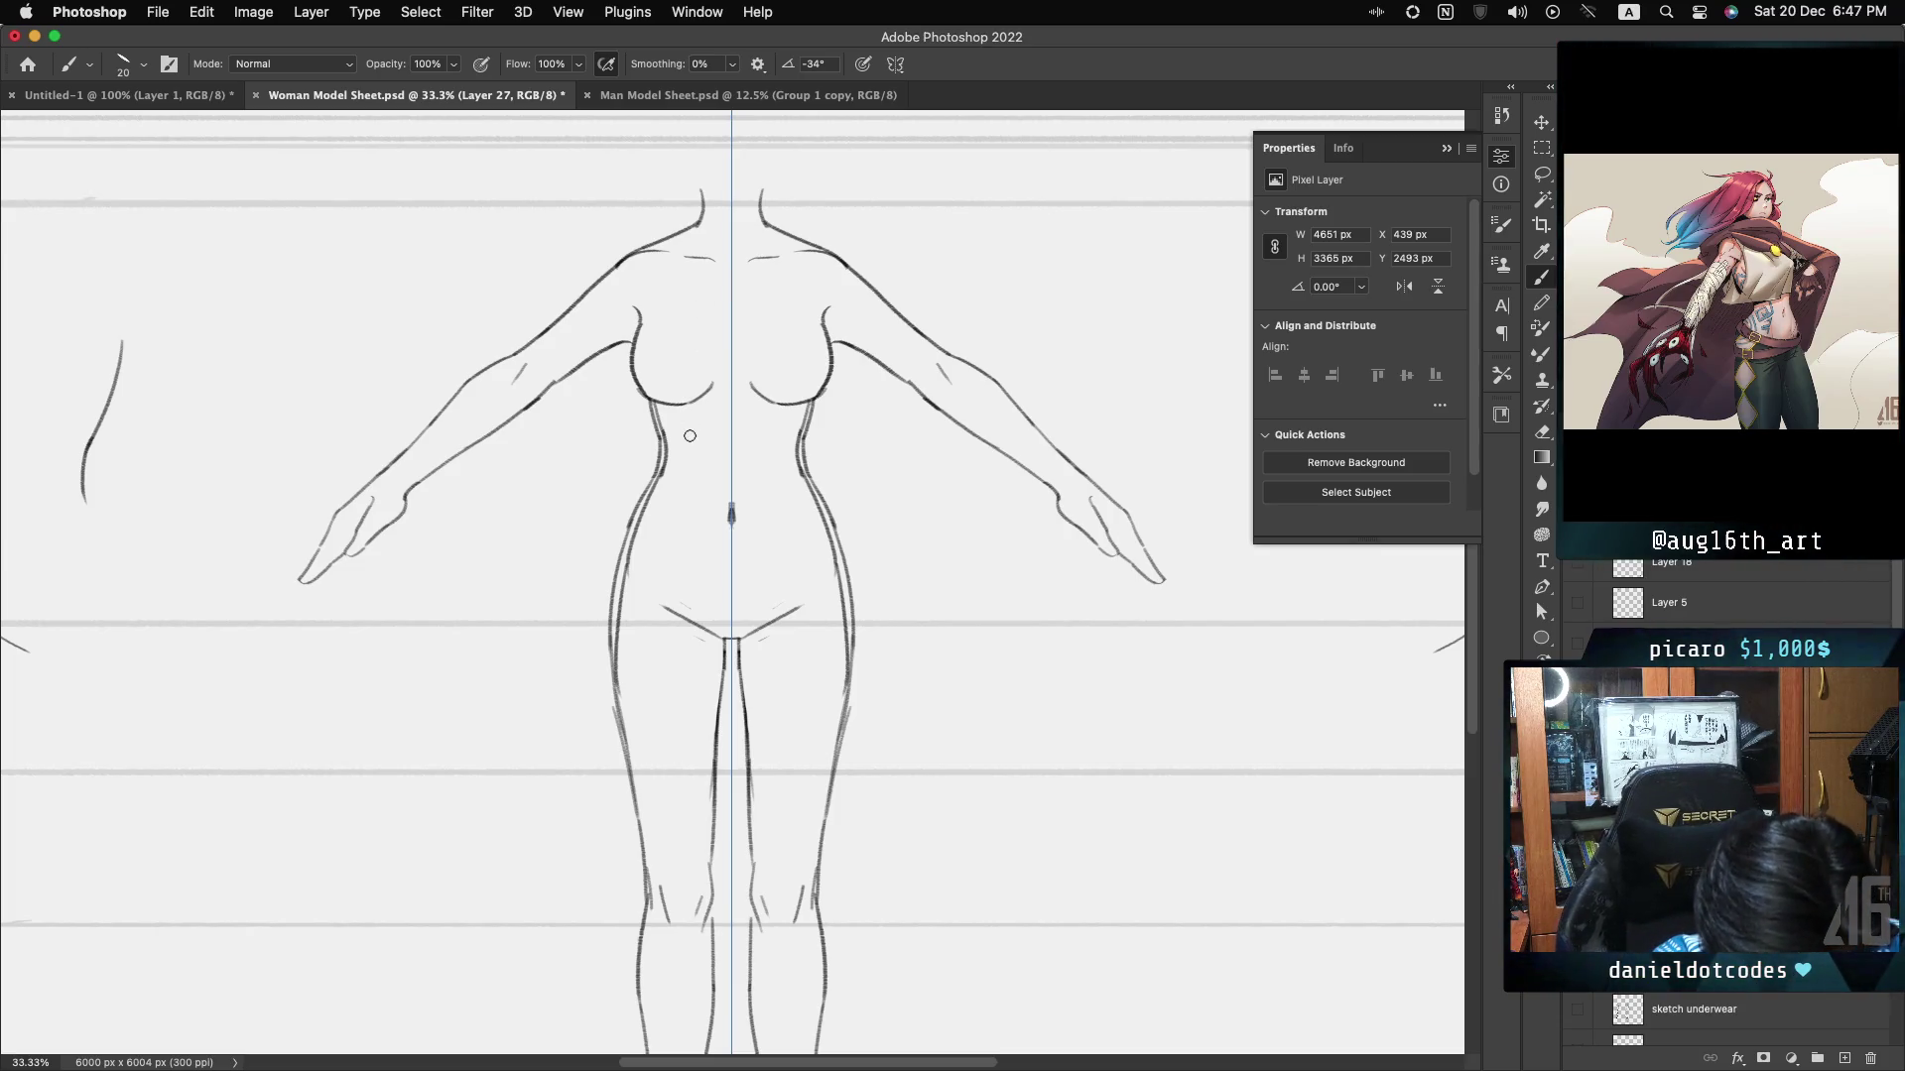
{"action": "left_click_drag", "start_coordinate": [687, 432], "coordinate": [691, 438]}
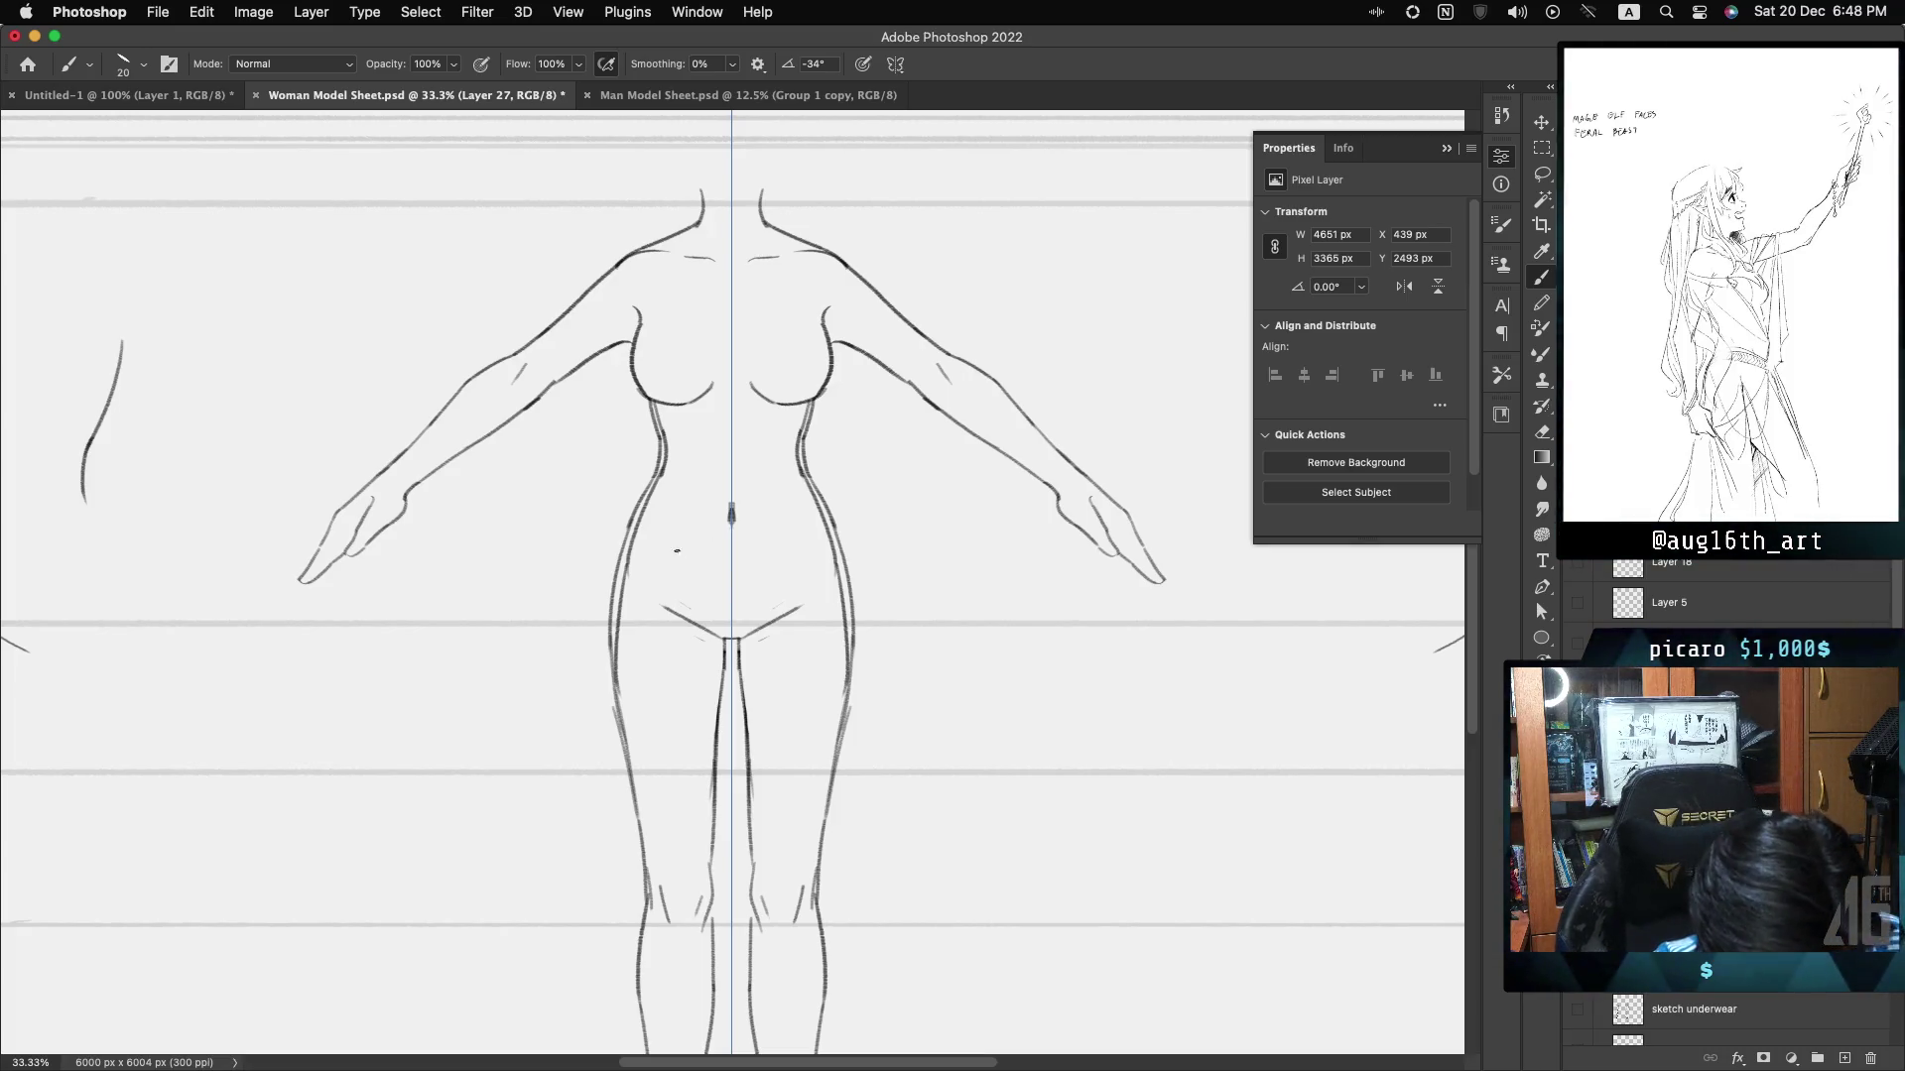
- Draw the curved bikini-bottom waistband across the lower torso and join its ends into the V
{"action": "left_click_drag", "start_coordinate": [751, 575], "coordinate": [833, 559]}
{"action": "left_click_drag", "start_coordinate": [628, 556], "coordinate": [714, 577]}
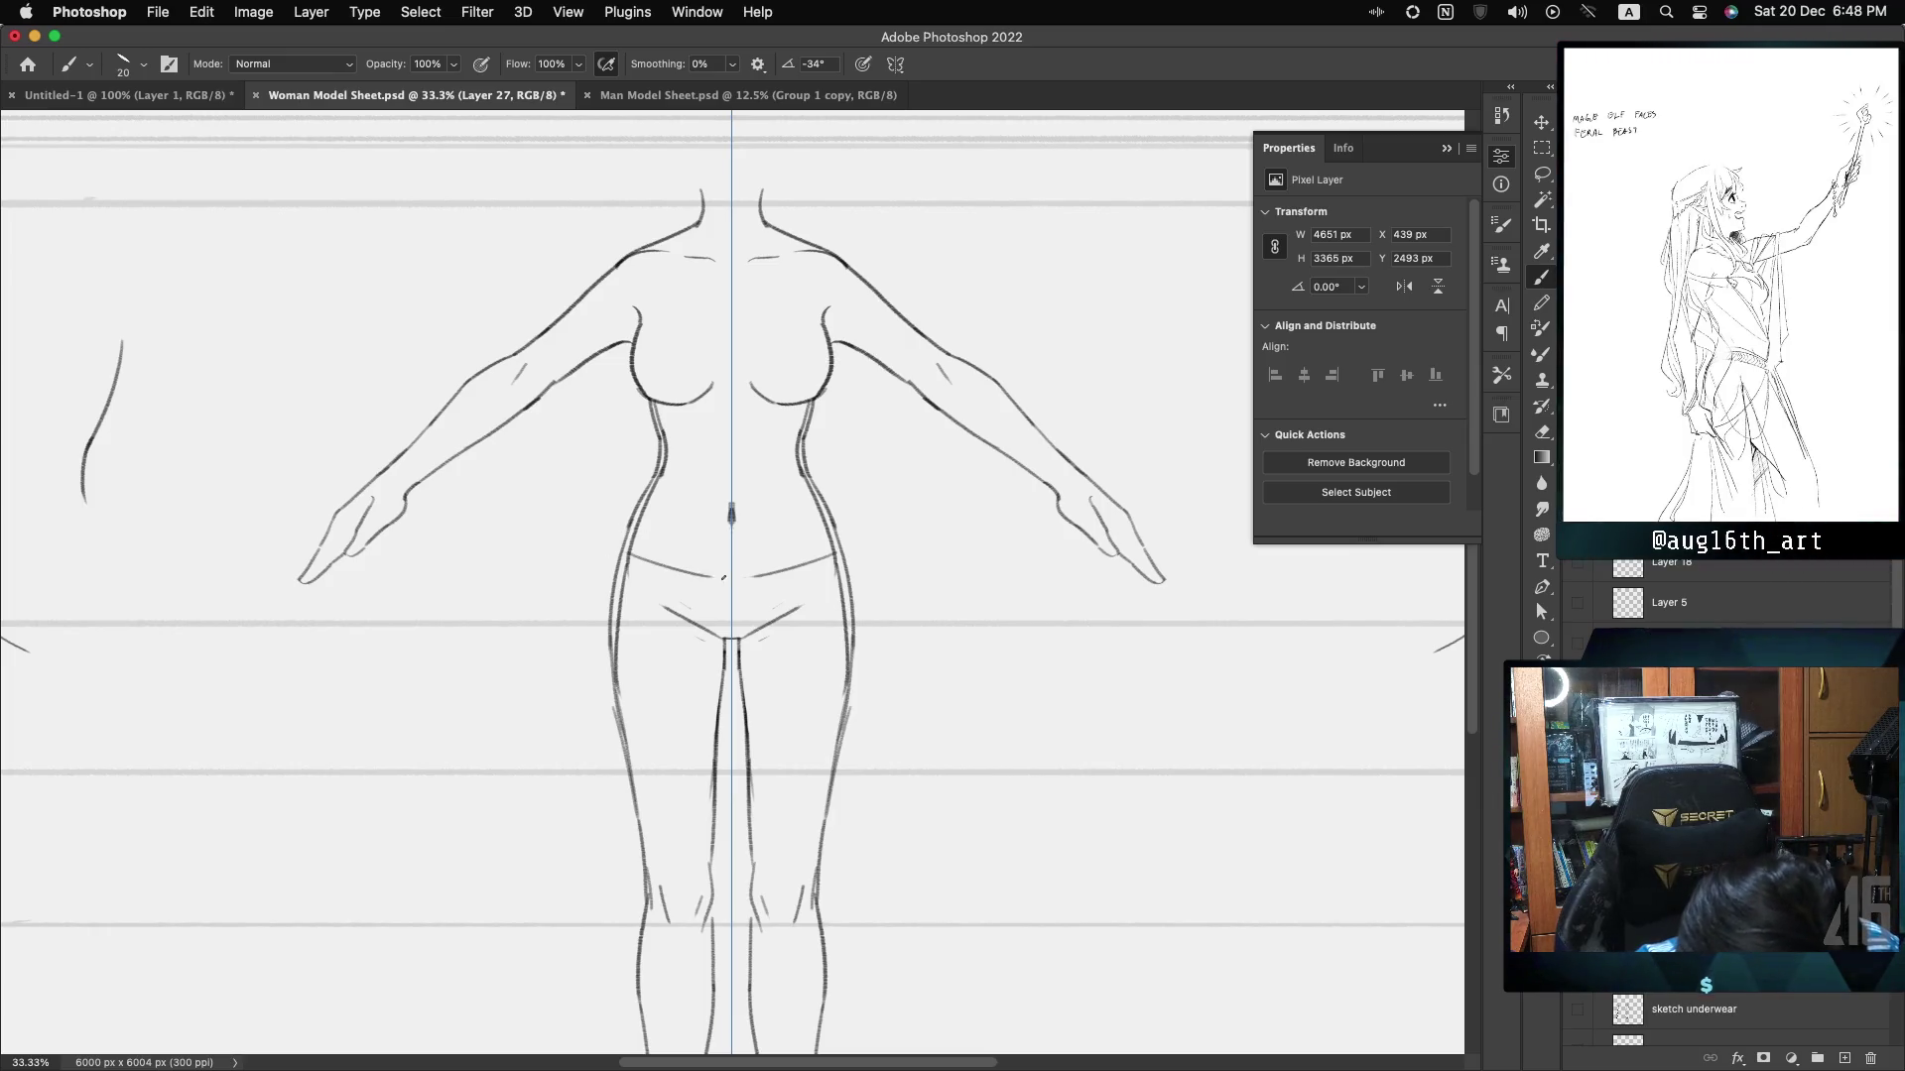
{"action": "key", "text": "ctrl+z"}
{"action": "key", "text": "ctrl+z"}
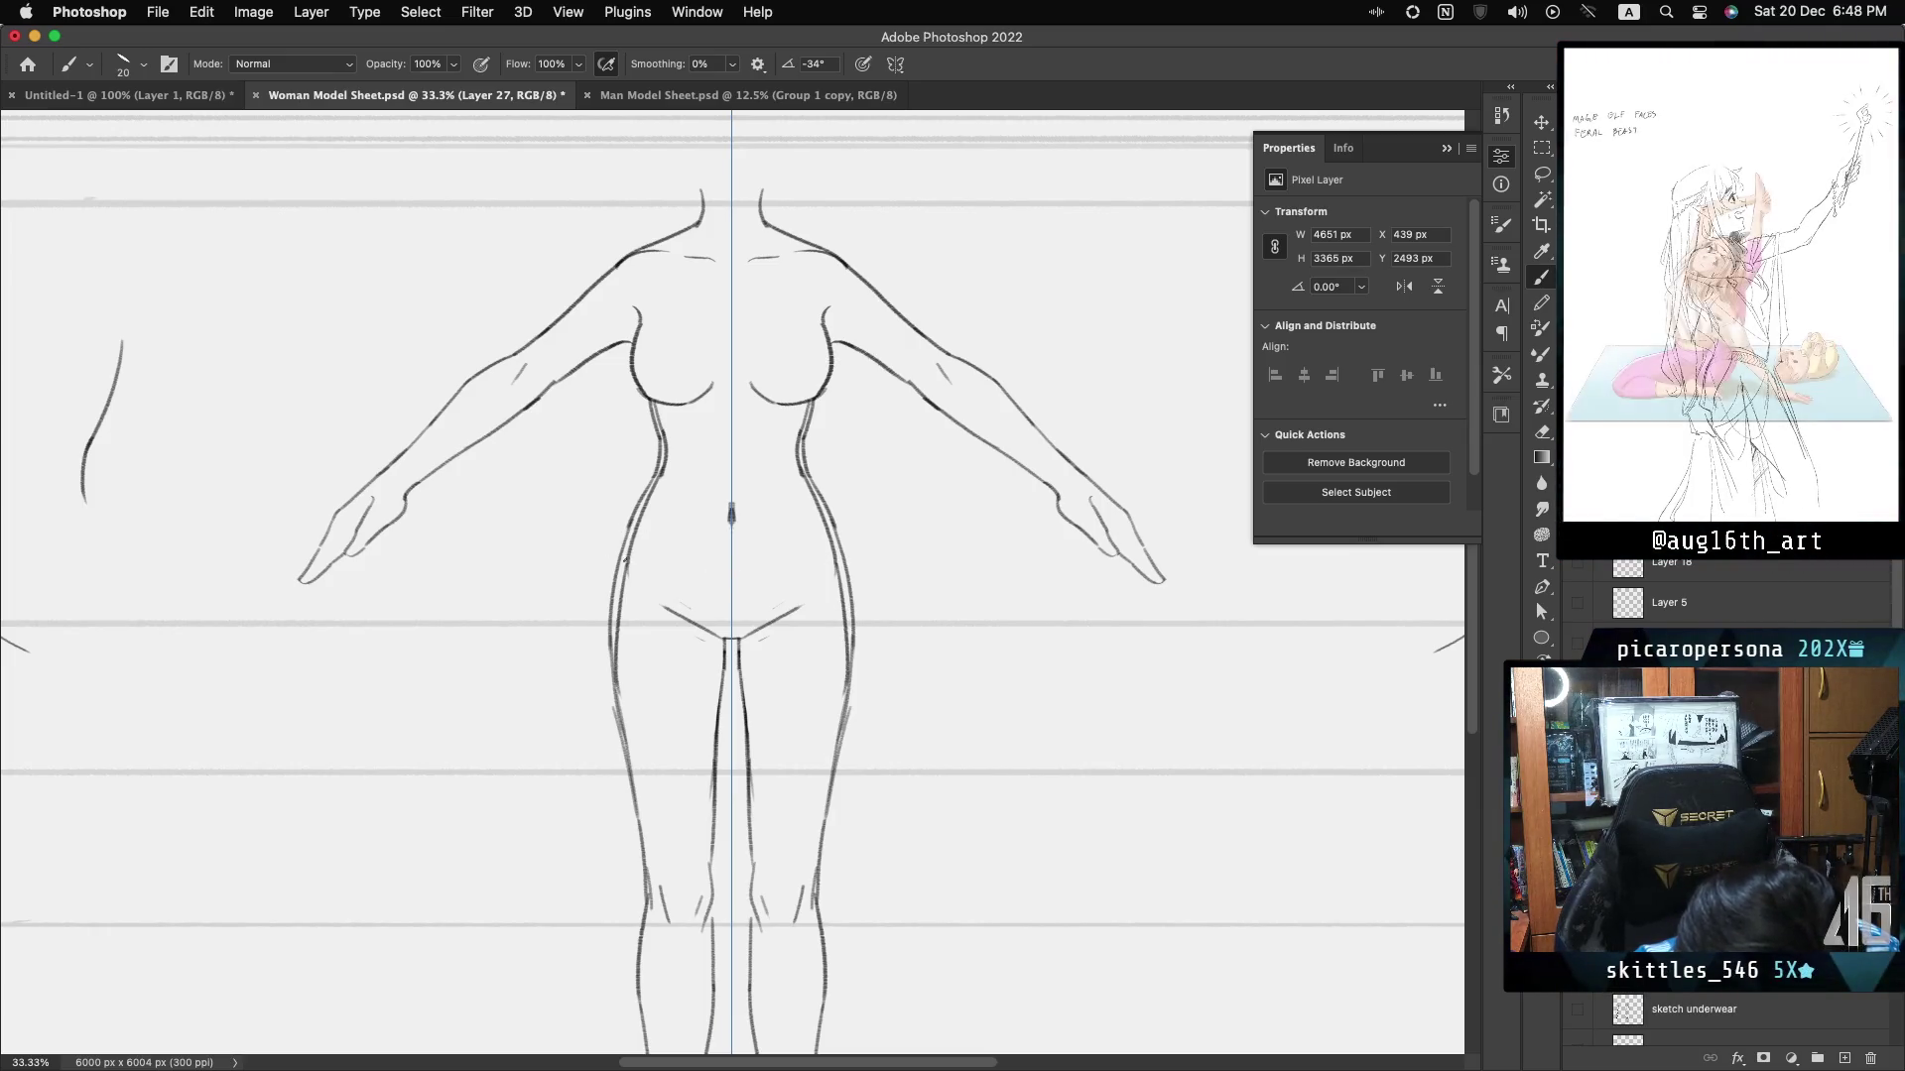
{"action": "key", "text": "ctrl+shift+z"}
{"action": "key", "text": "ctrl+shift+z"}
{"action": "key", "text": "ctrl+z"}
{"action": "key", "text": "ctrl+z"}
{"action": "key", "text": "ctrl+shift+z"}
{"action": "key", "text": "ctrl+shift+z"}
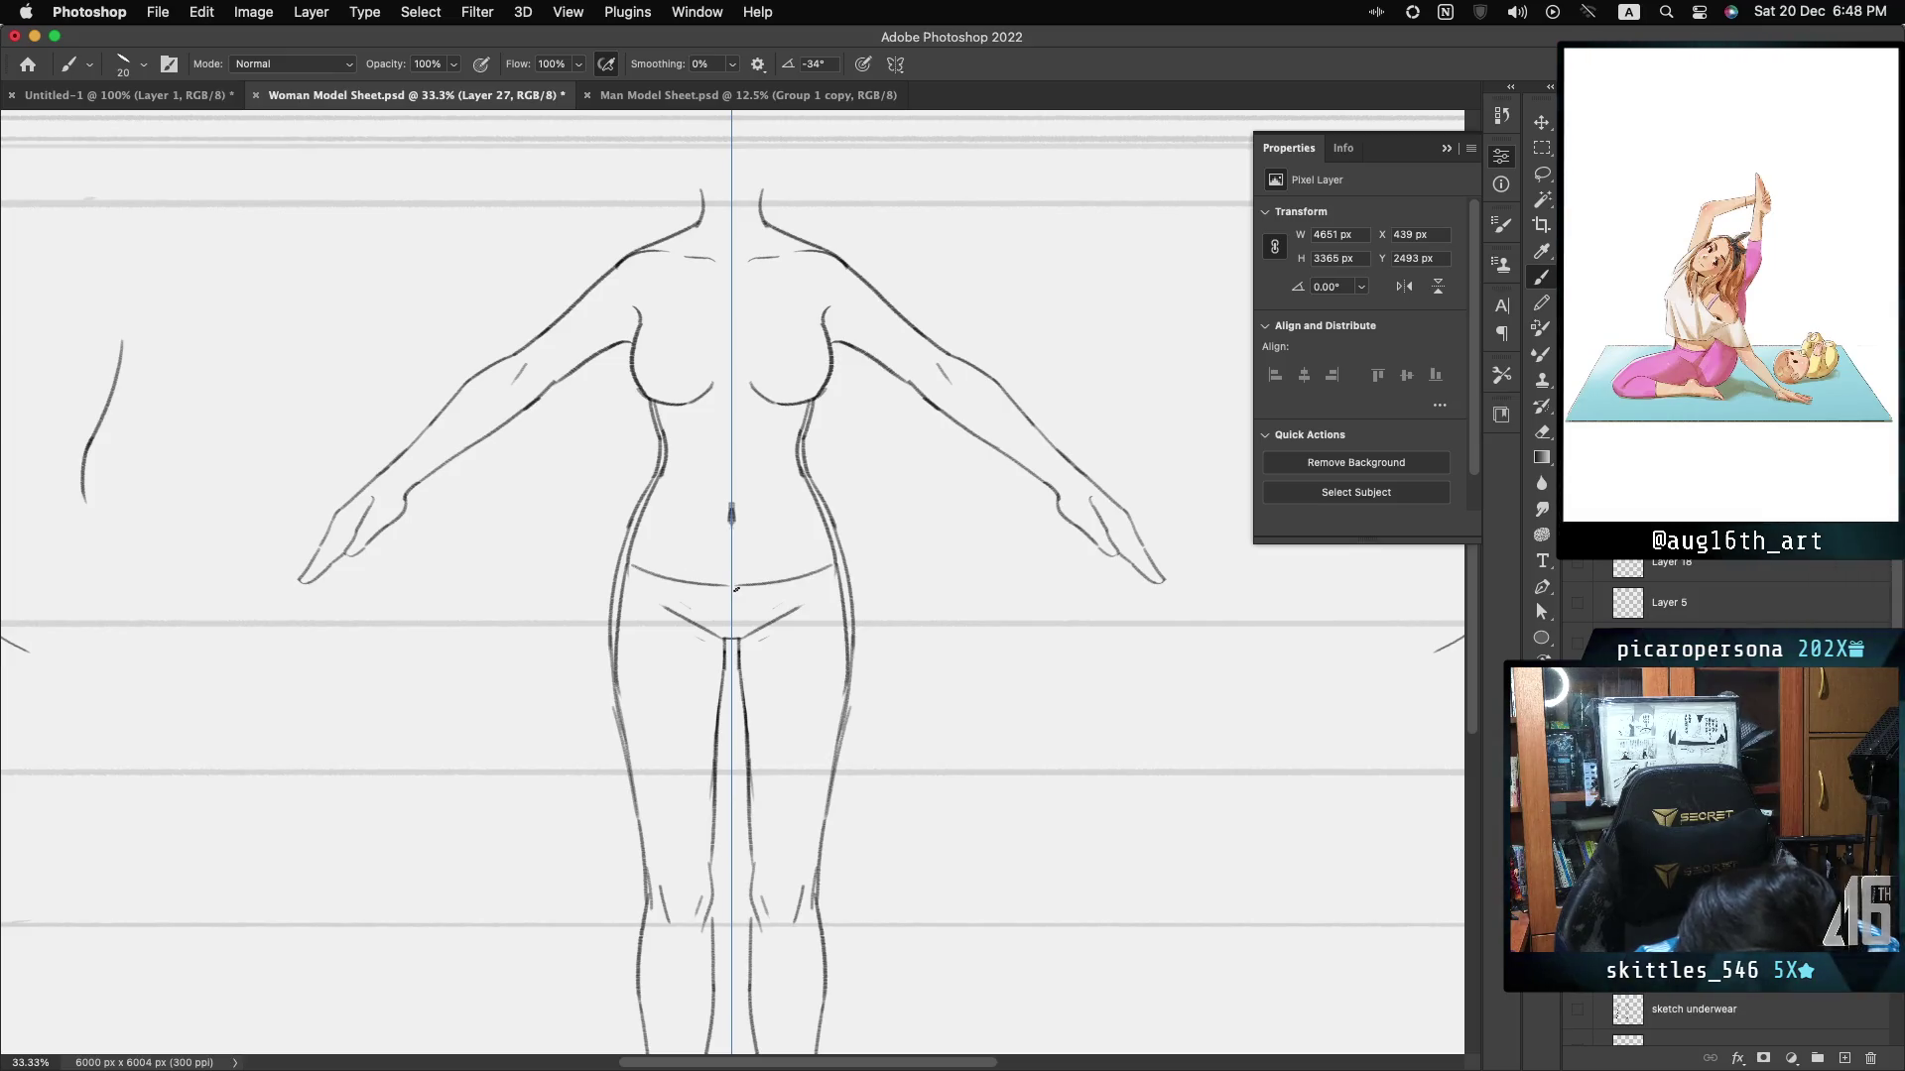
{"action": "key", "text": "ctrl+z"}
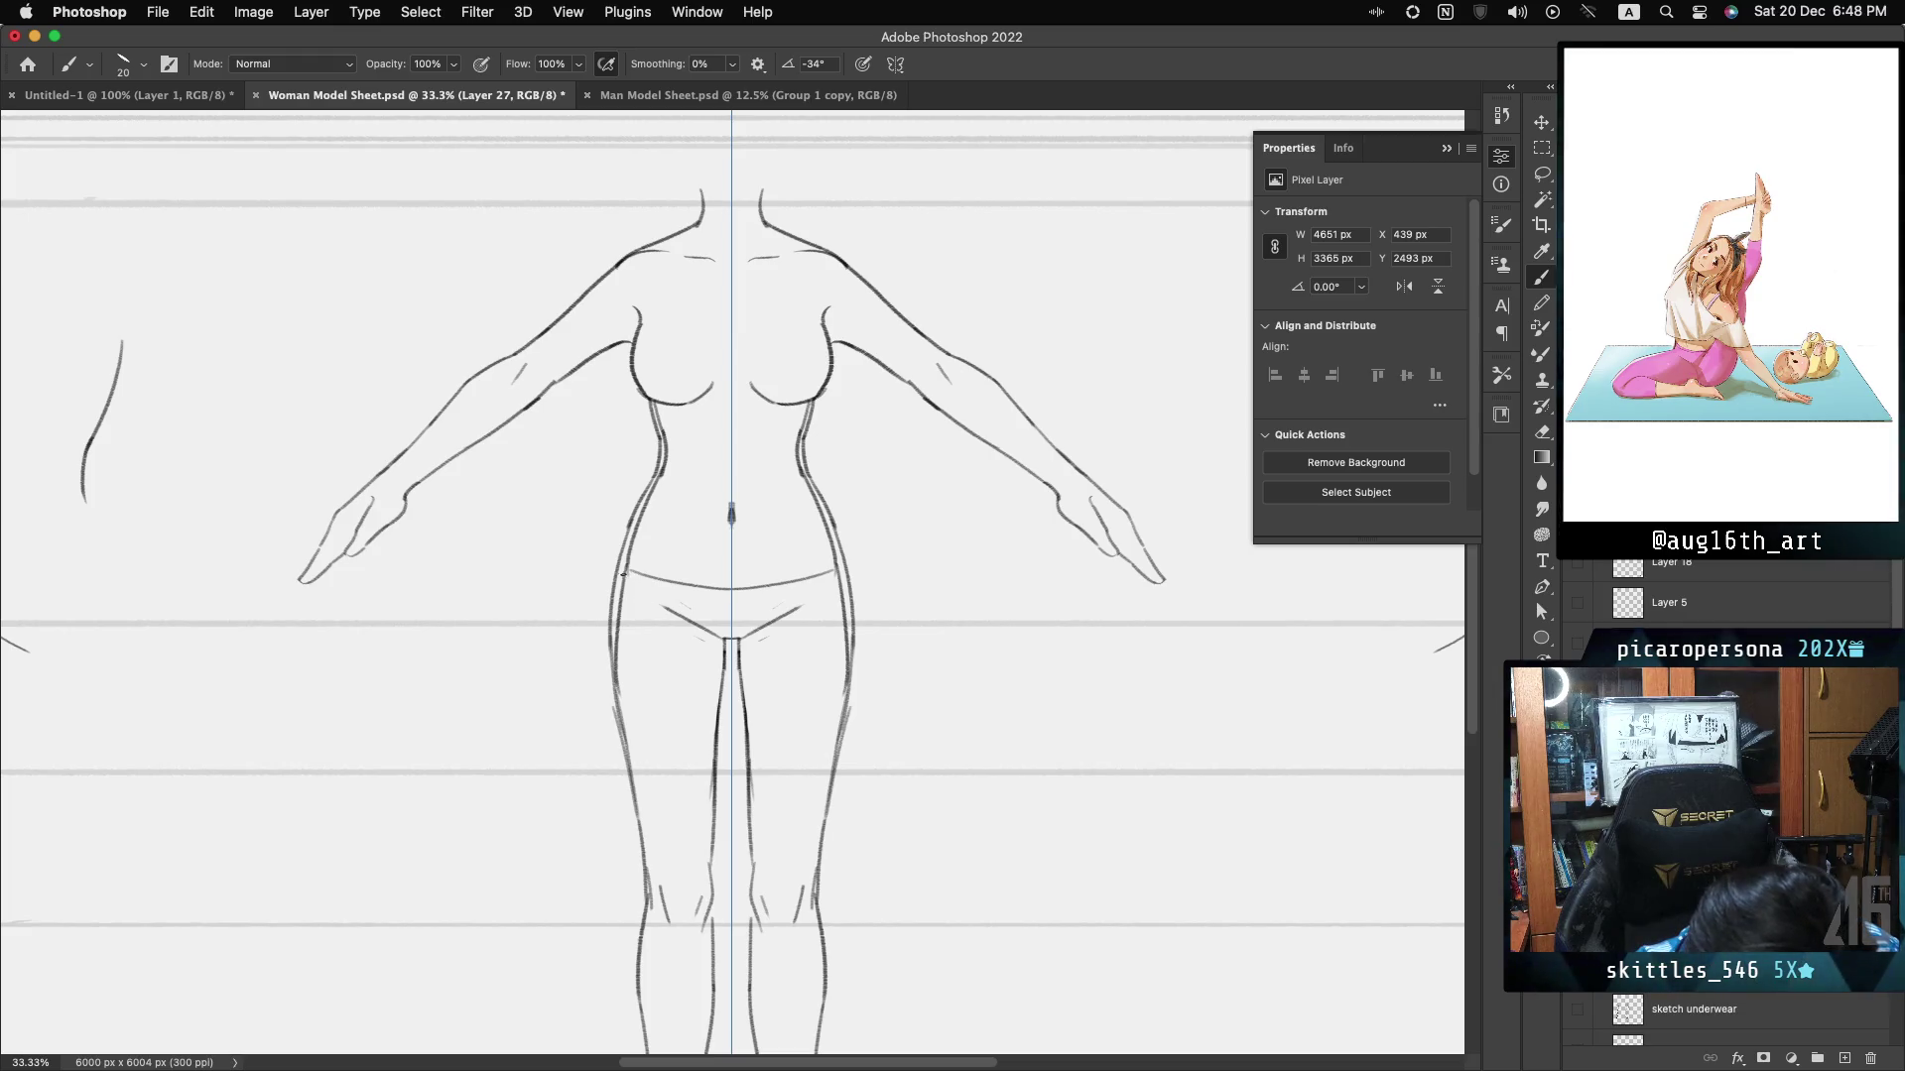
{"action": "left_click_drag", "start_coordinate": [623, 573], "coordinate": [684, 620]}
{"action": "left_click_drag", "start_coordinate": [833, 573], "coordinate": [783, 617]}
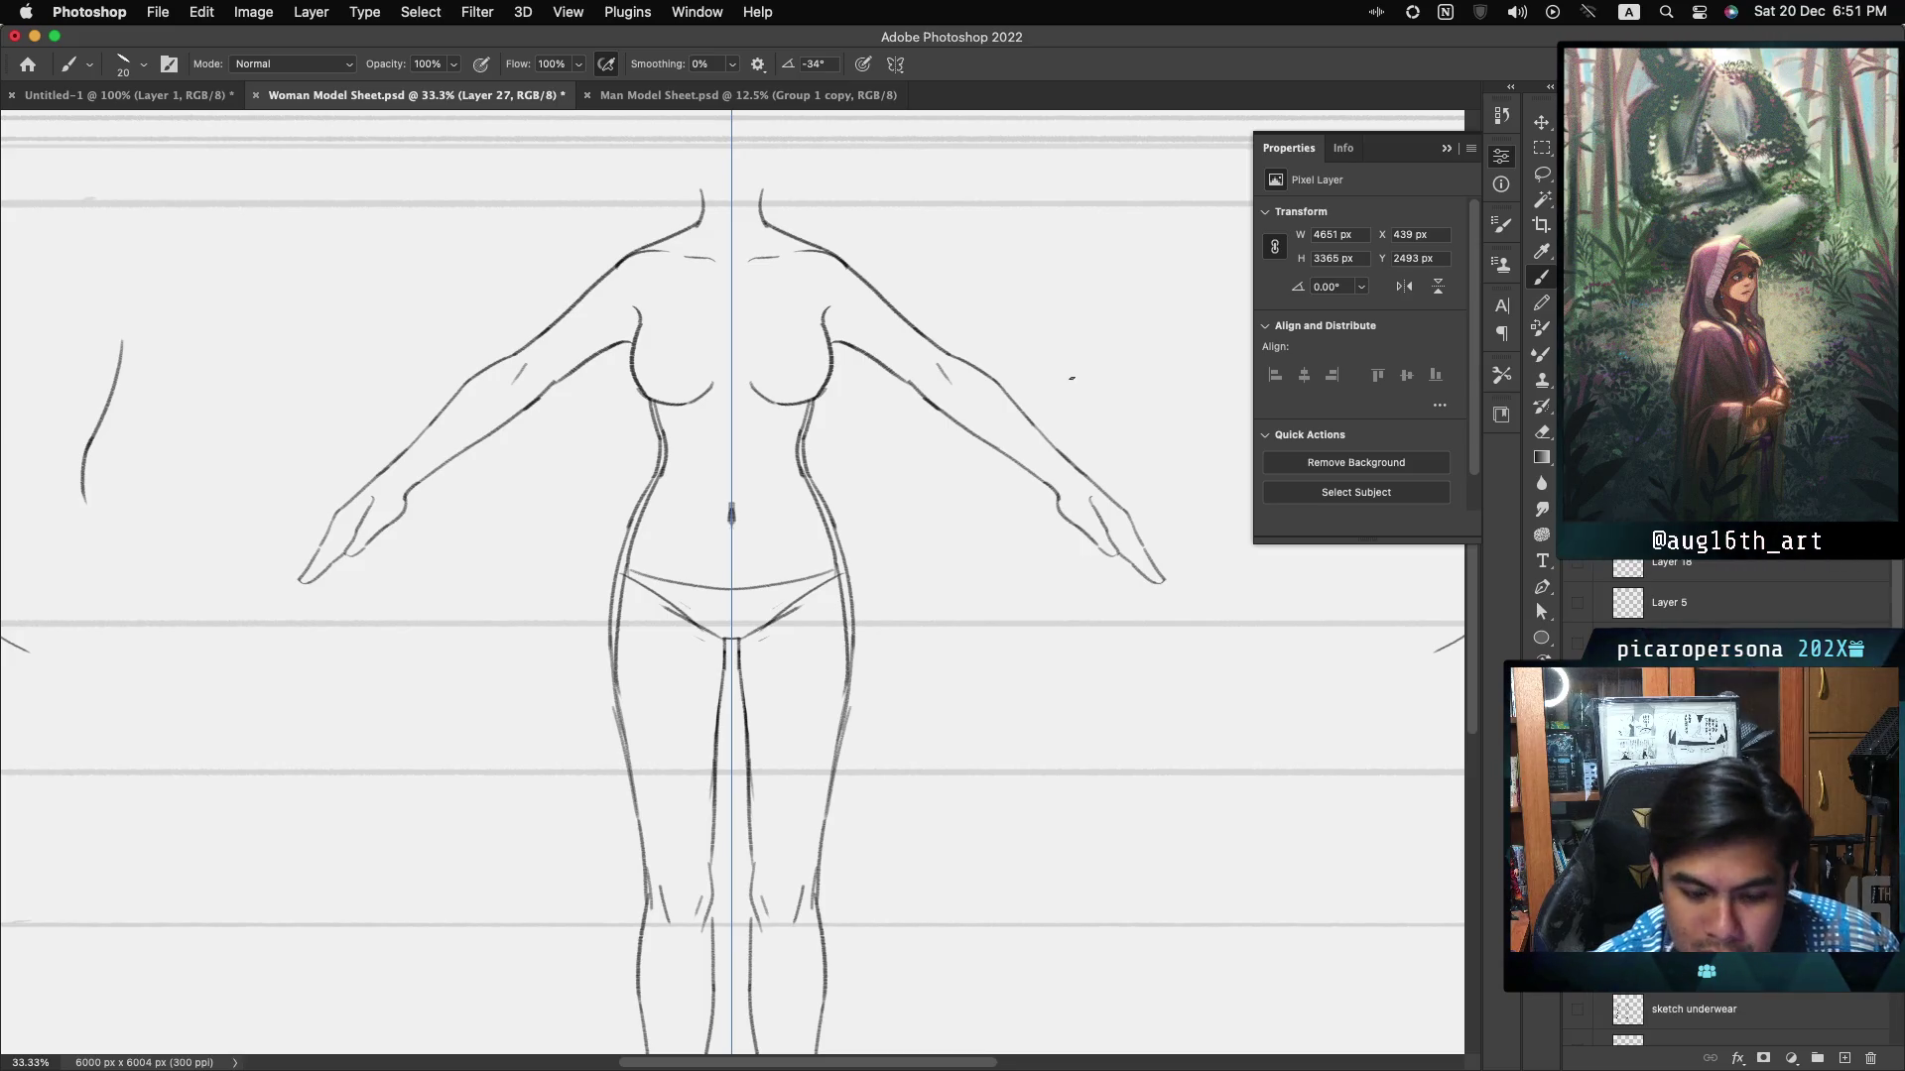
{"action": "key", "text": "ctrl+minus"}
{"action": "key", "text": "ctrl+minus"}
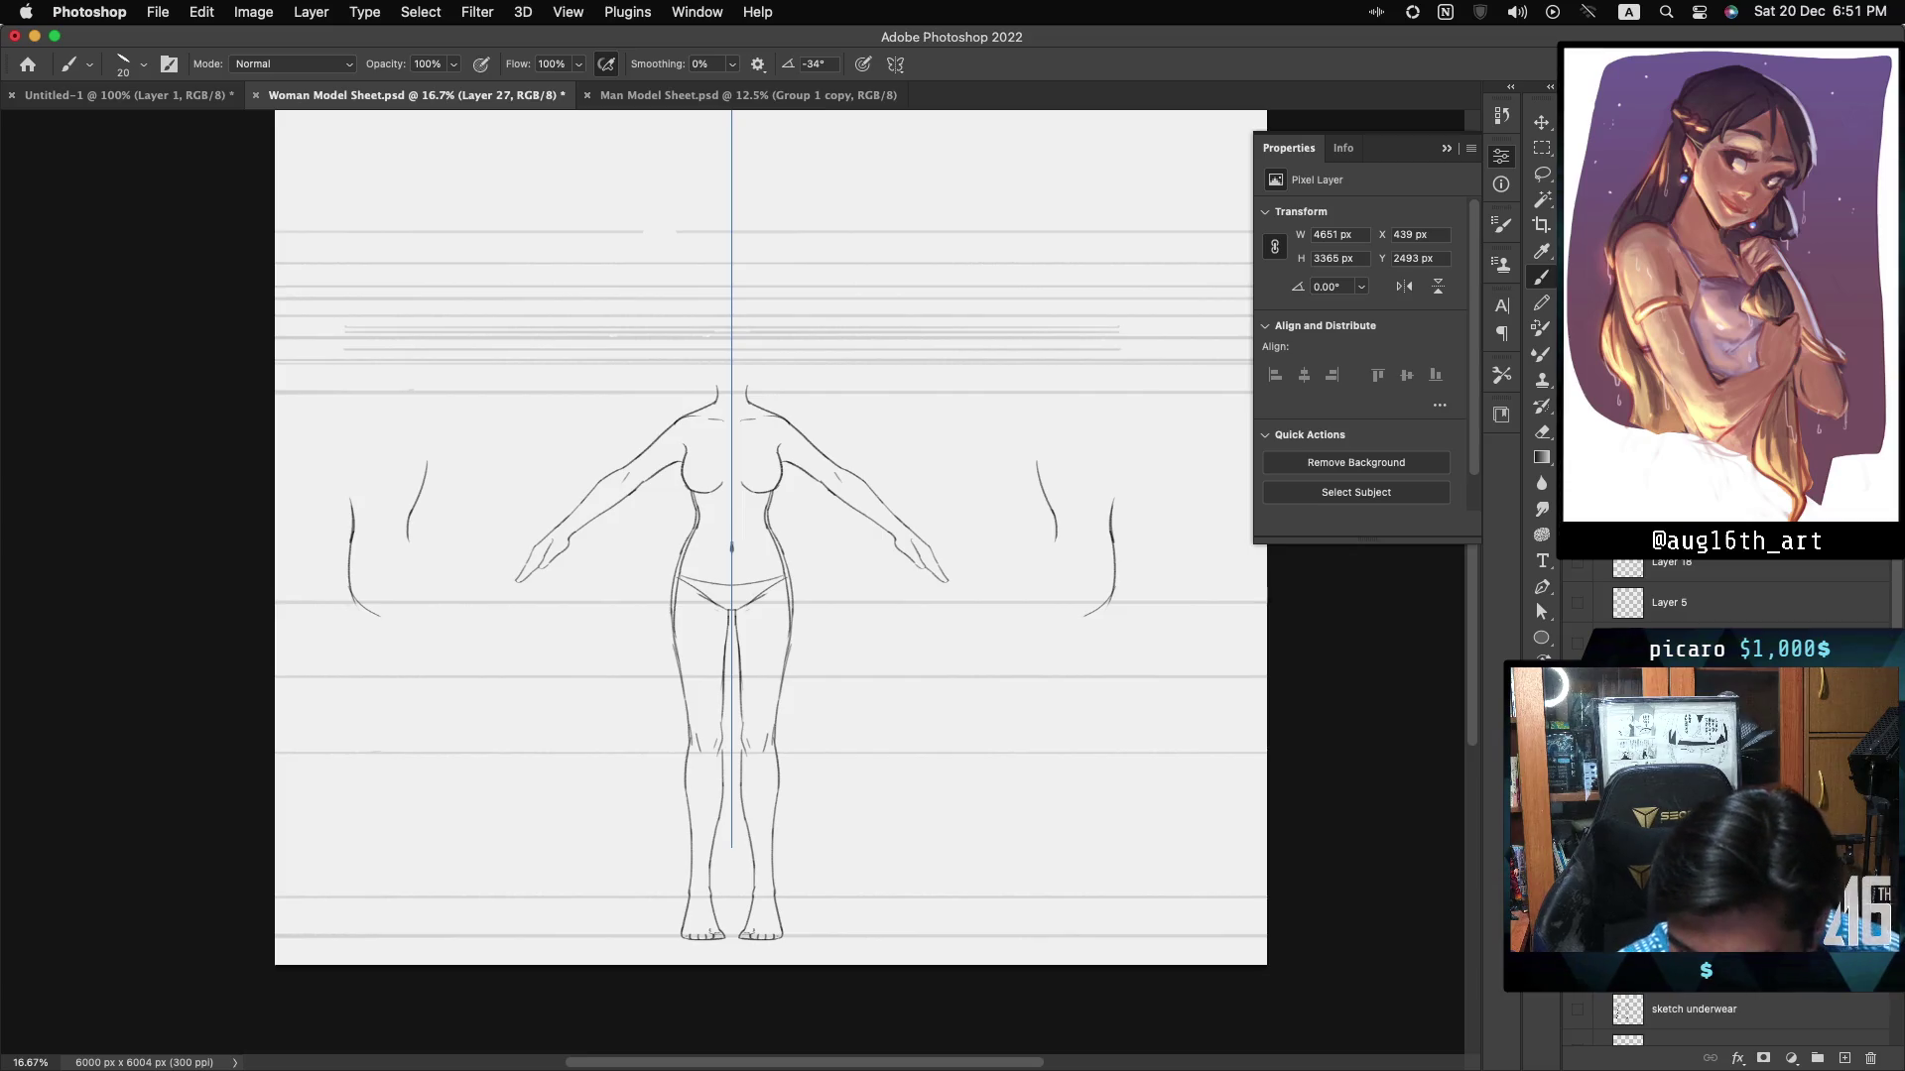
- Pan around the figure at 33.3% and turn the 'sketch underwear' layer back on
{"action": "scroll", "coordinate": [822, 497], "scroll_direction": "up", "scroll_amount": 2}
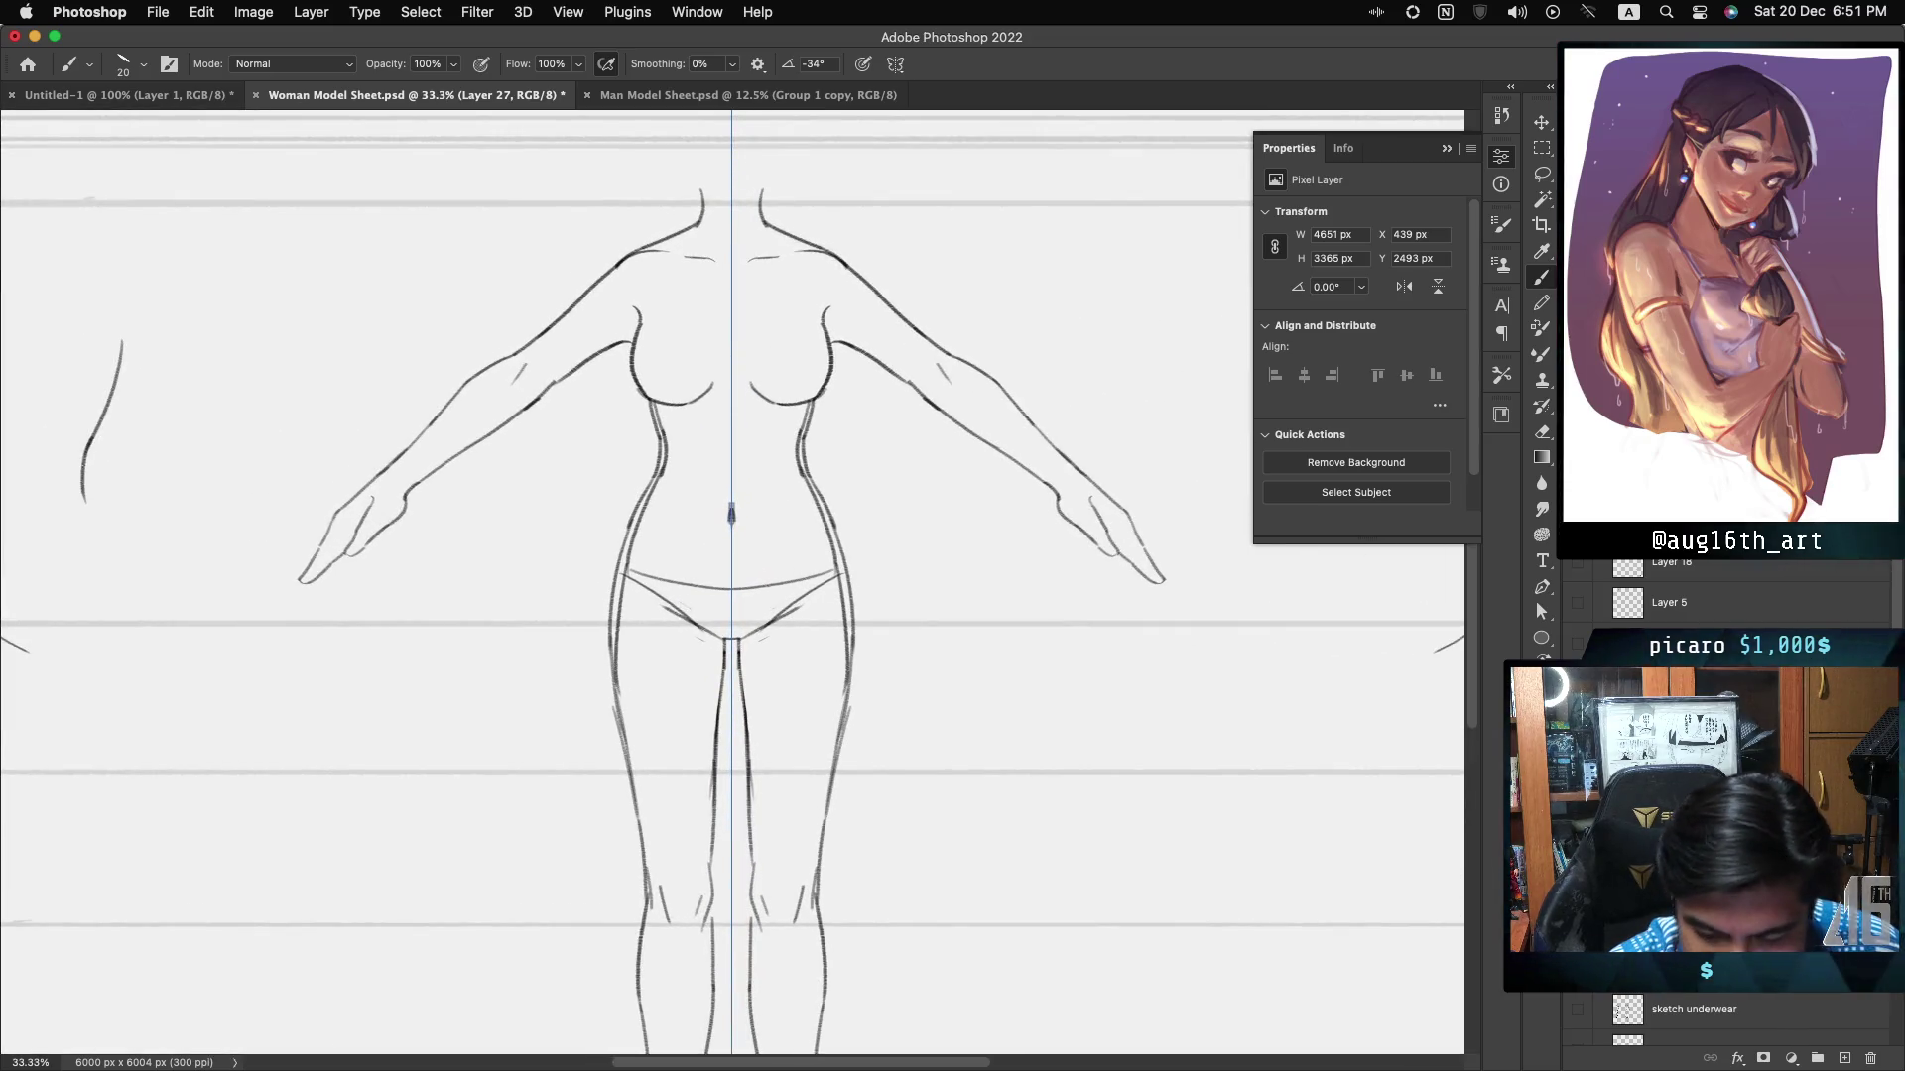
{"action": "scroll", "coordinate": [732, 585], "scroll_direction": "right", "scroll_amount": 2}
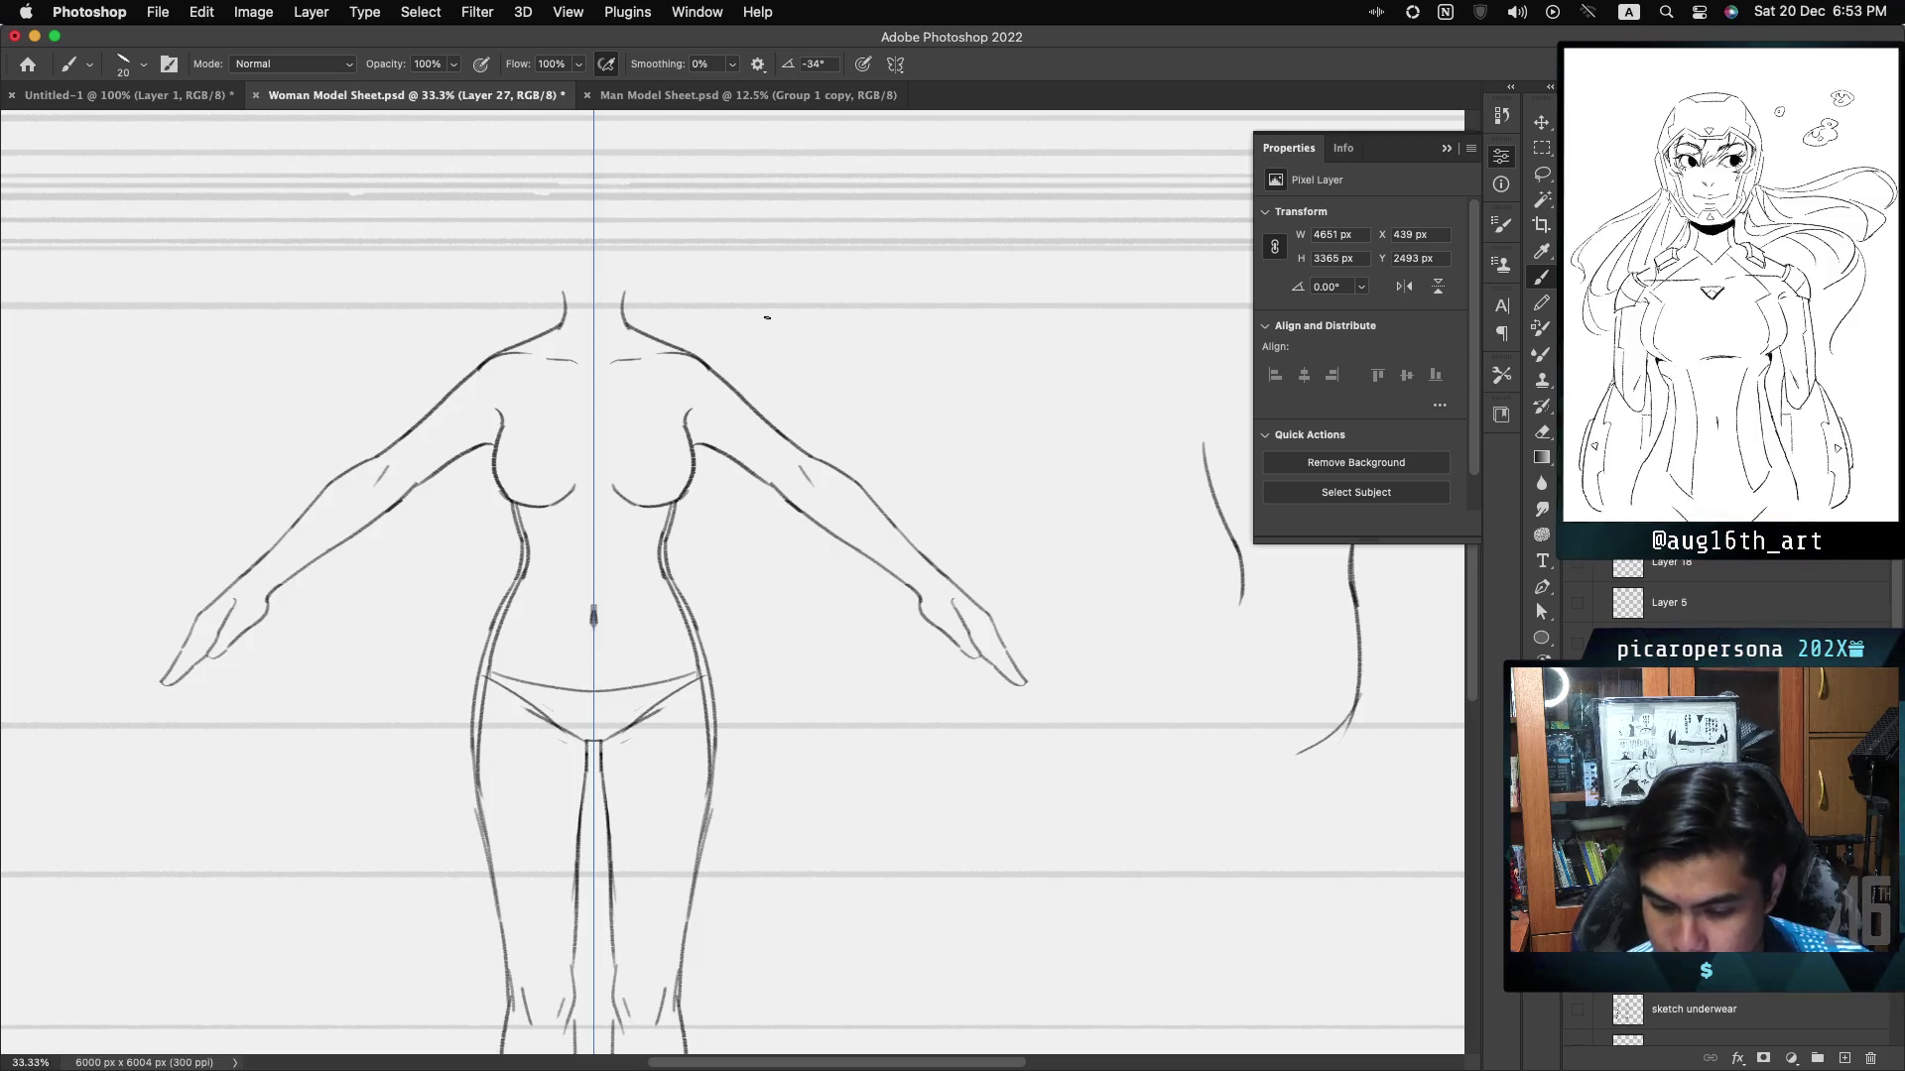
{"action": "scroll", "coordinate": [767, 317], "scroll_direction": "left", "scroll_amount": 5}
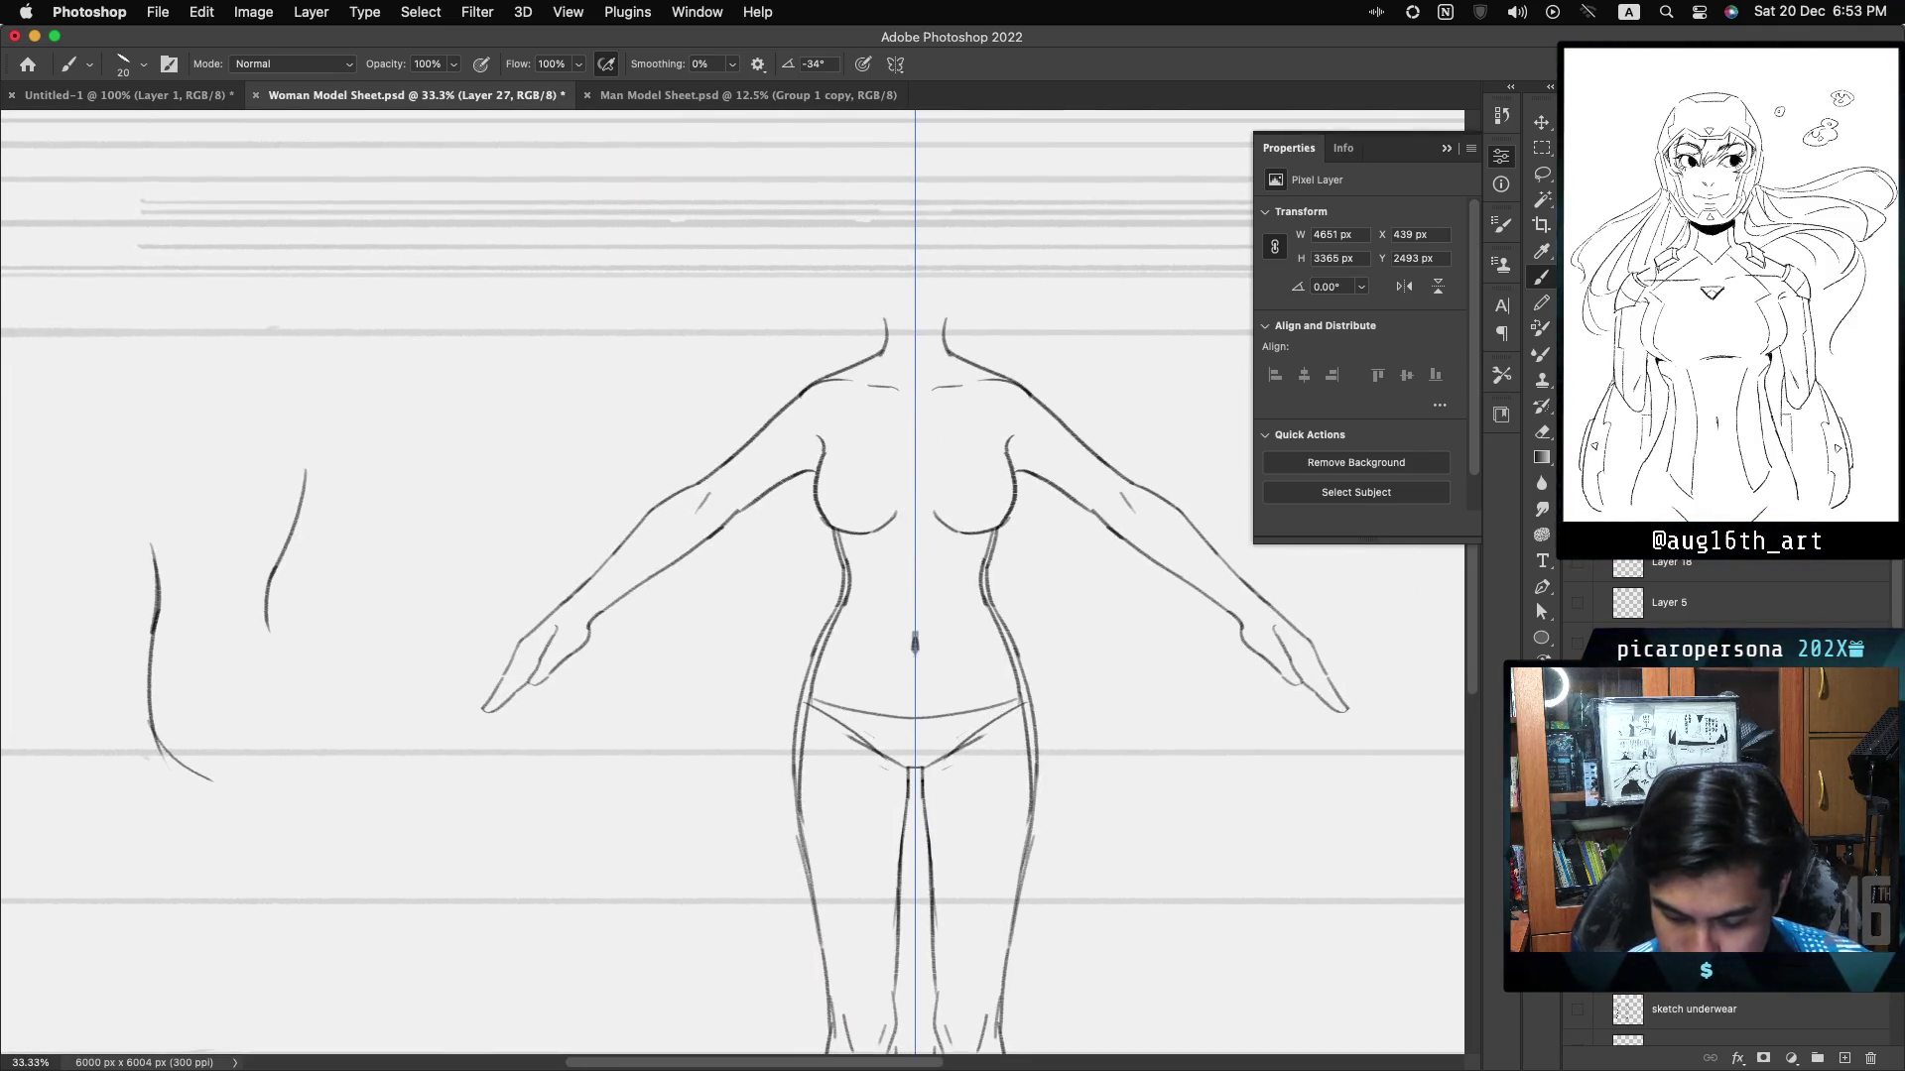
{"action": "left_click", "coordinate": [1579, 1008]}
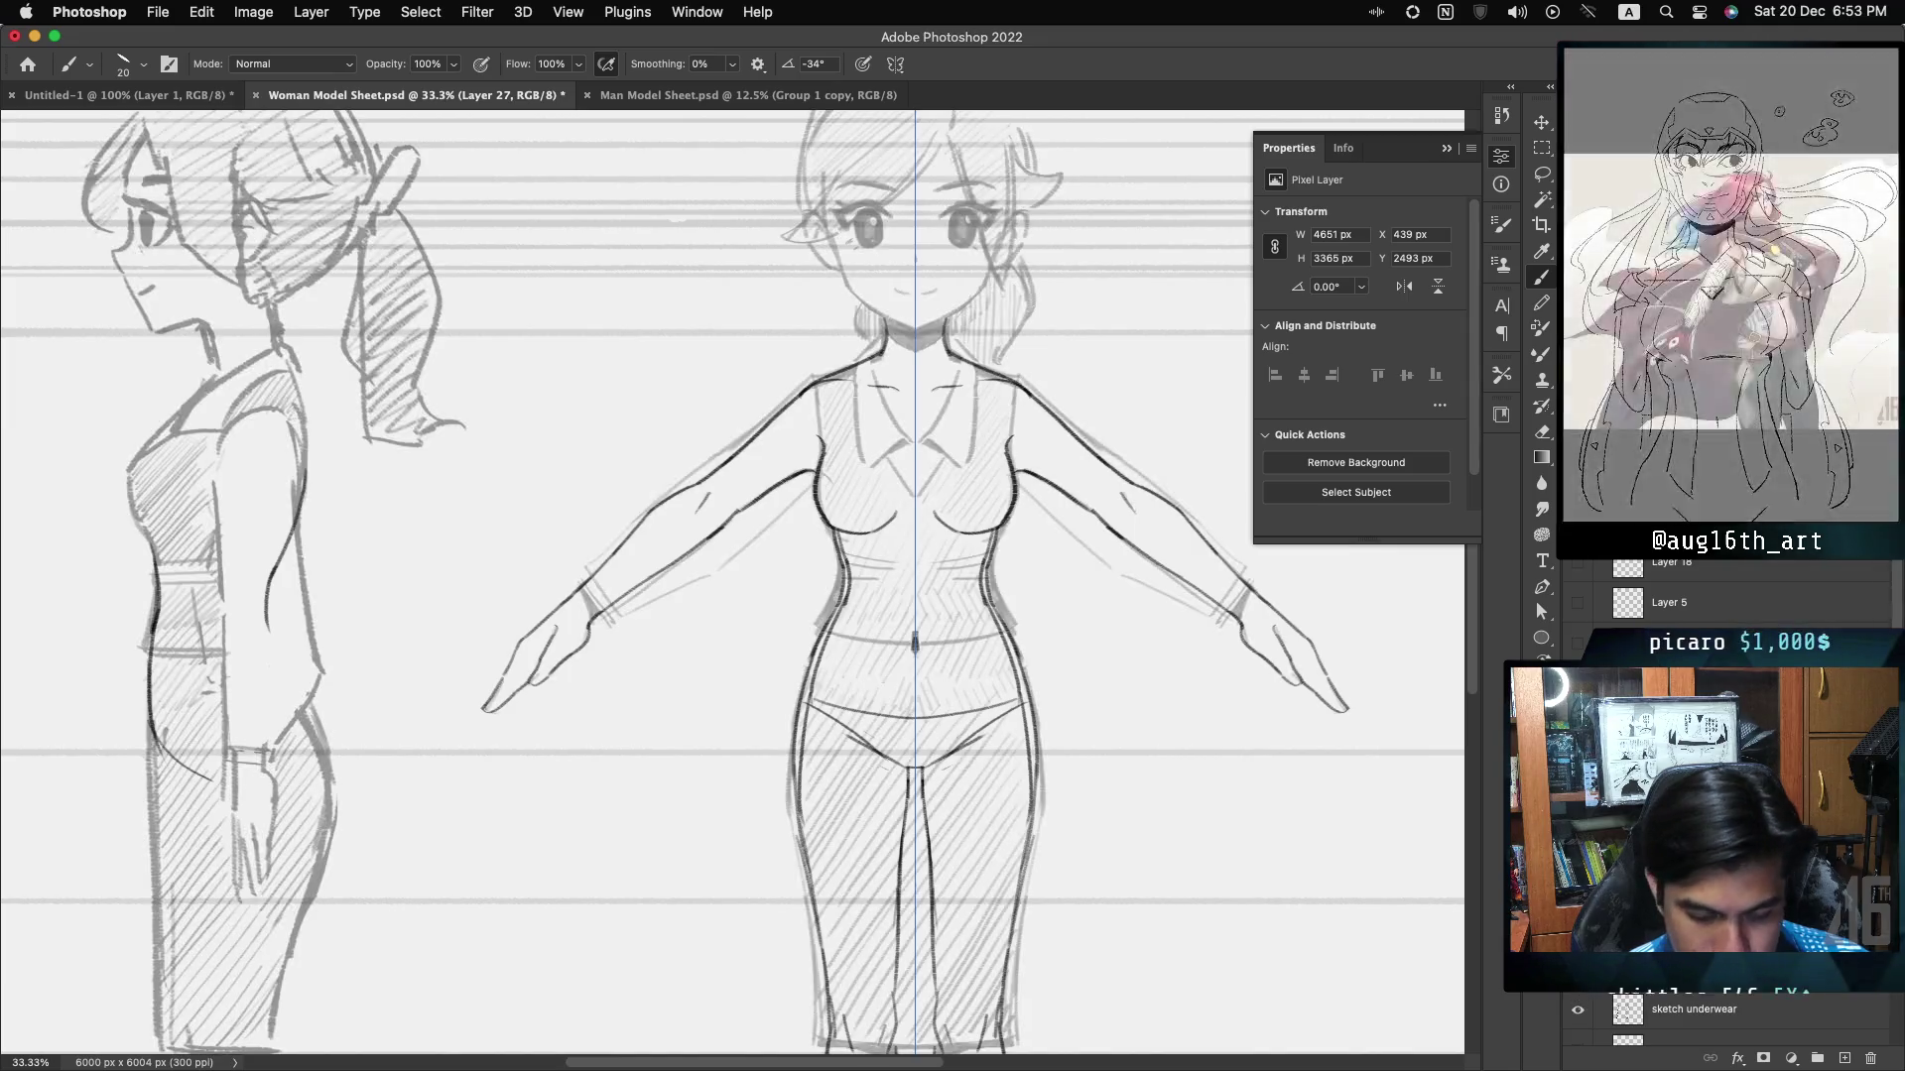
- Refine the waist and hip outlines on Layer 27, then hide the 'sketch underwear' layer
{"action": "scroll", "coordinate": [733, 583], "scroll_direction": "down", "scroll_amount": 10}
{"action": "scroll", "coordinate": [732, 583], "scroll_direction": "up", "scroll_amount": 12}
{"action": "scroll", "coordinate": [732, 583], "scroll_direction": "right", "scroll_amount": 3}
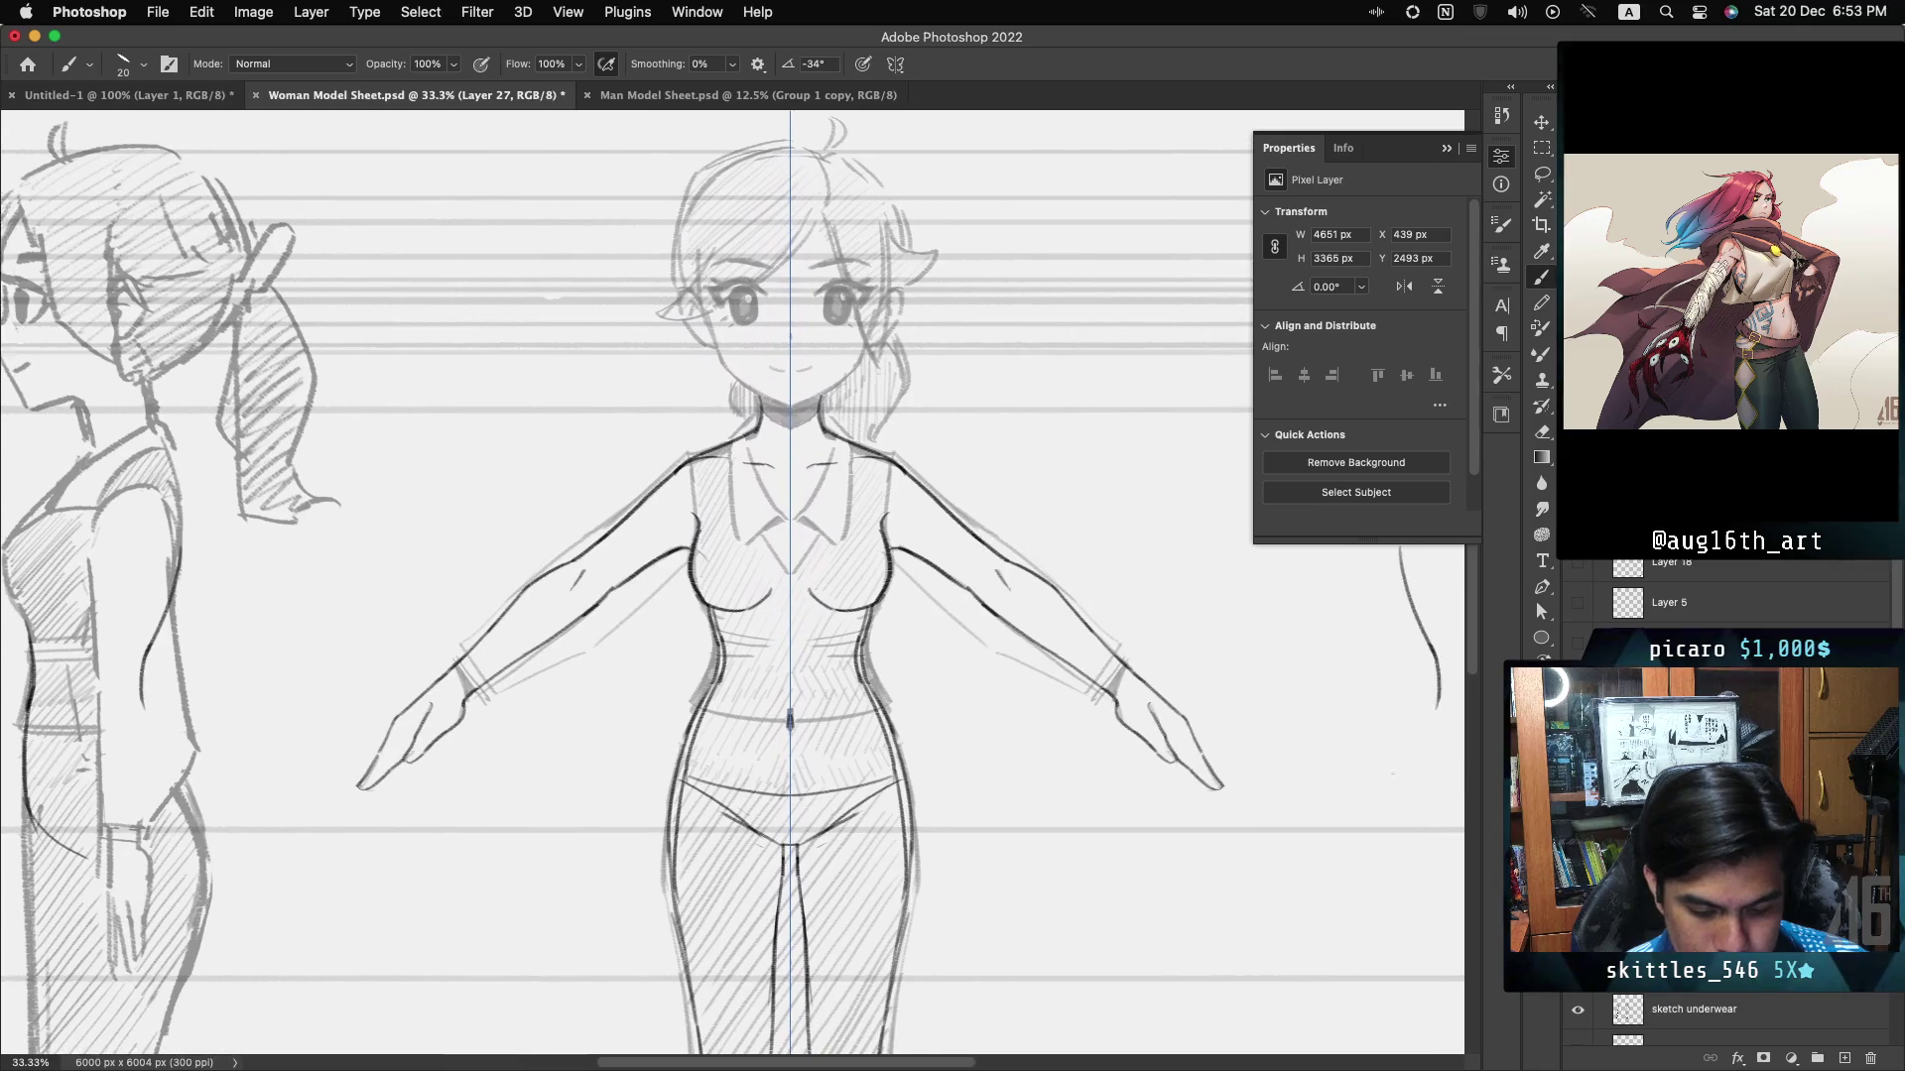
{"action": "scroll", "coordinate": [732, 583], "scroll_direction": "left", "scroll_amount": 2}
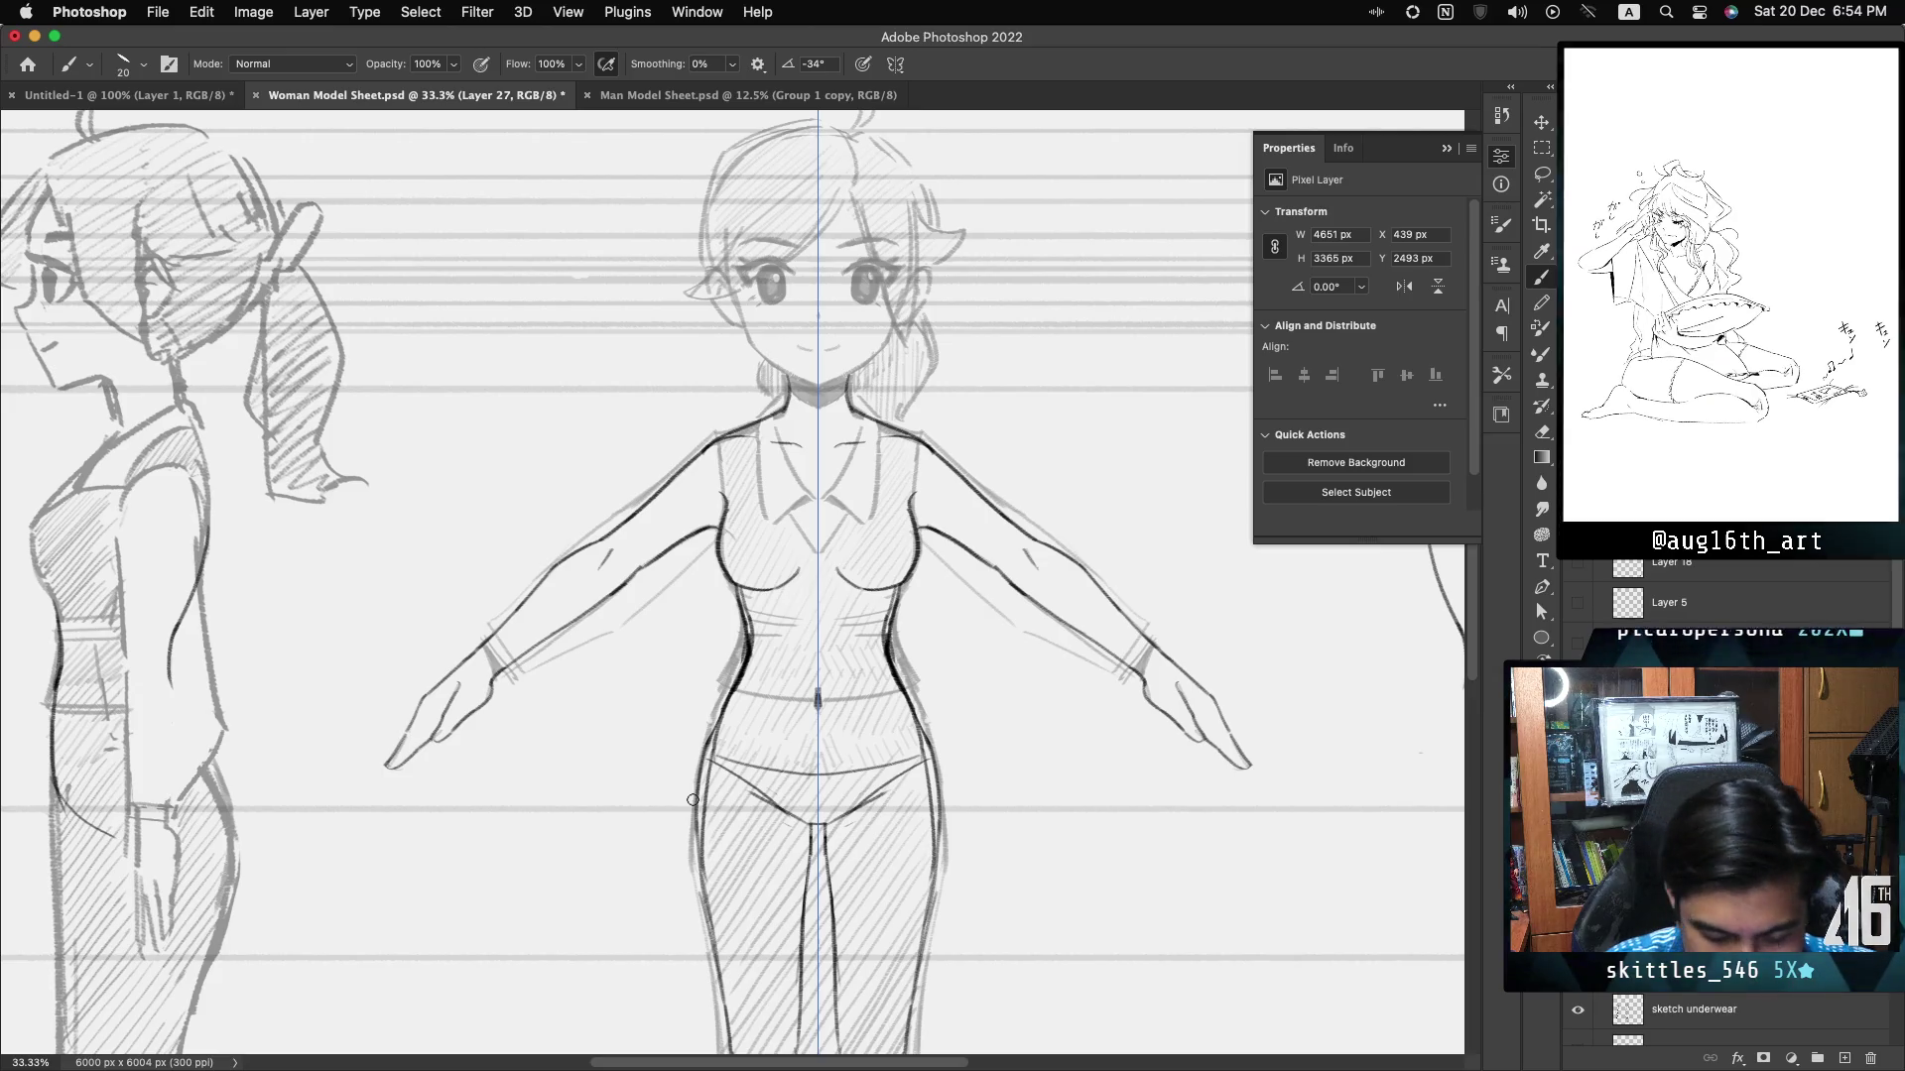
{"action": "left_click", "coordinate": [1578, 1013]}
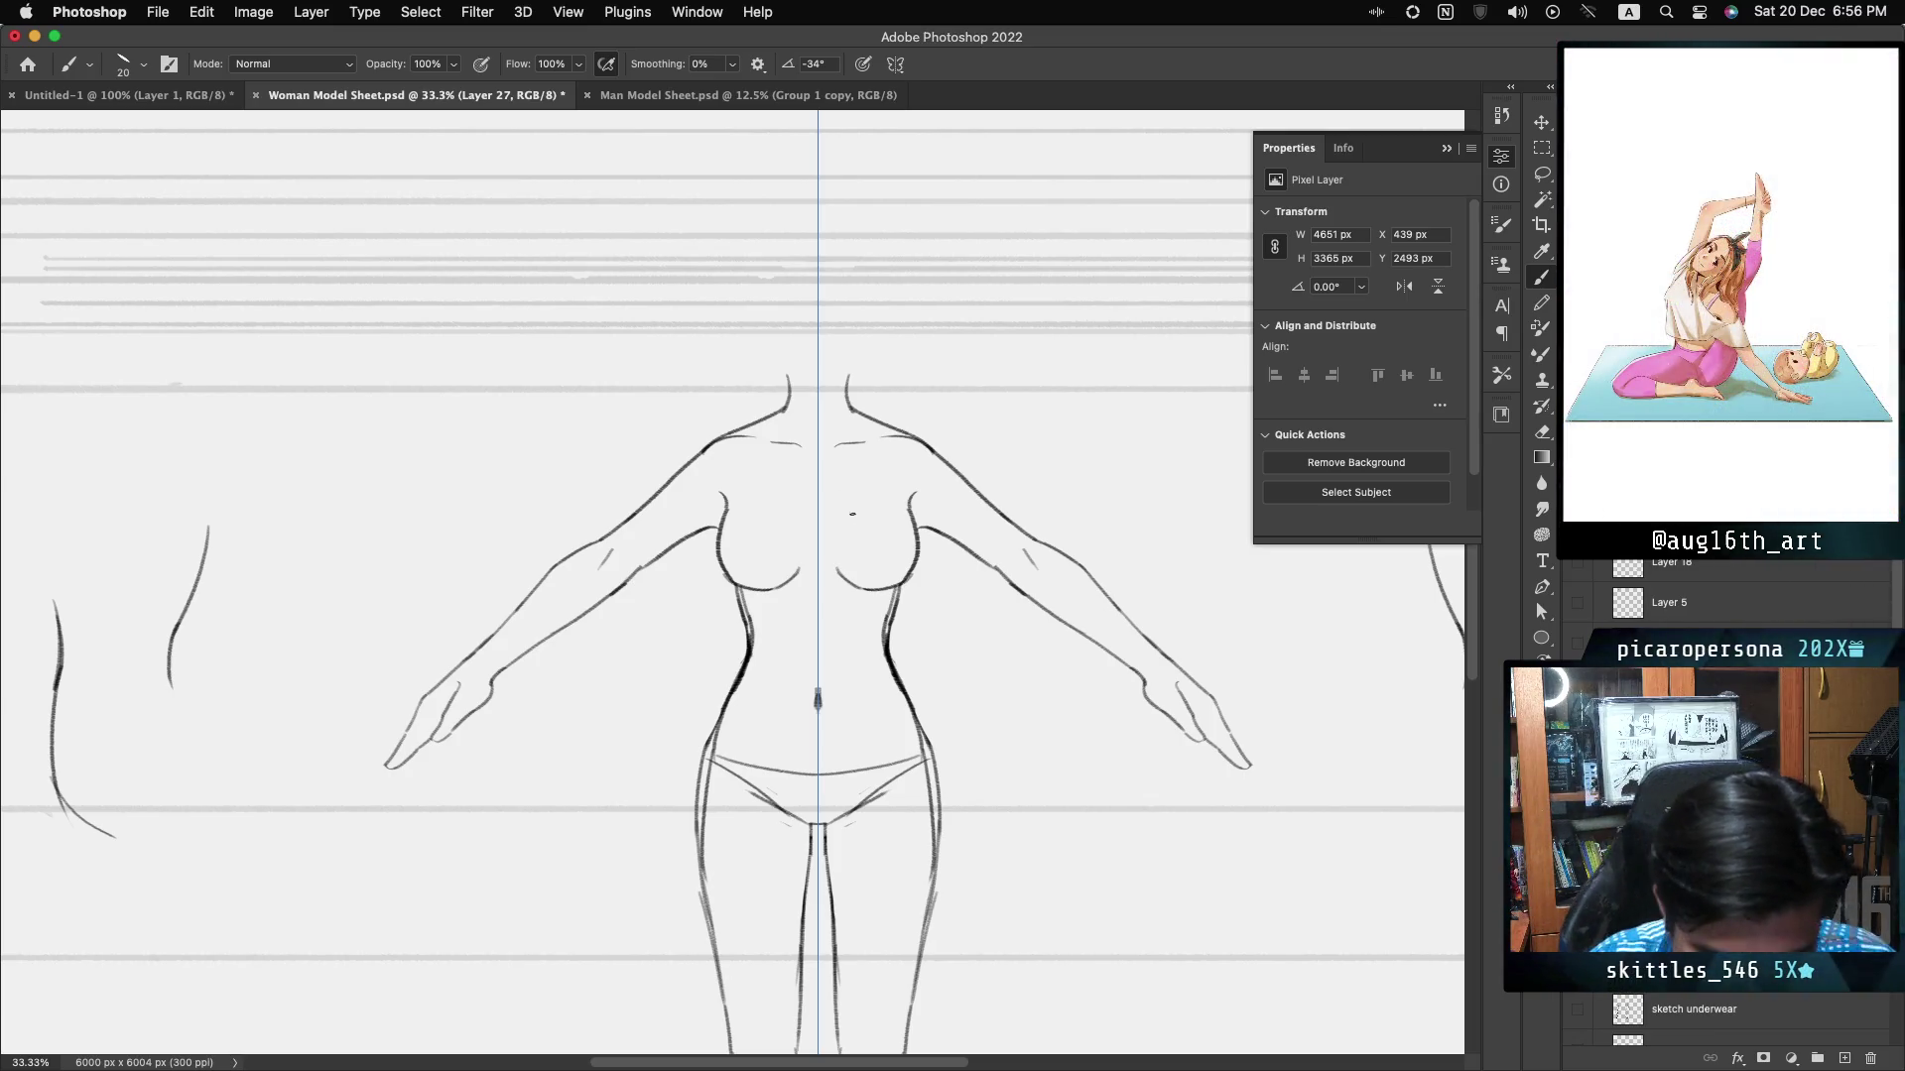
- Zoom out to 25%, then show the 'sketch underwear' layer and make it the active layer
{"action": "key", "text": "super+minus"}
{"action": "scroll", "coordinate": [733, 584], "scroll_direction": "down", "scroll_amount": 5}
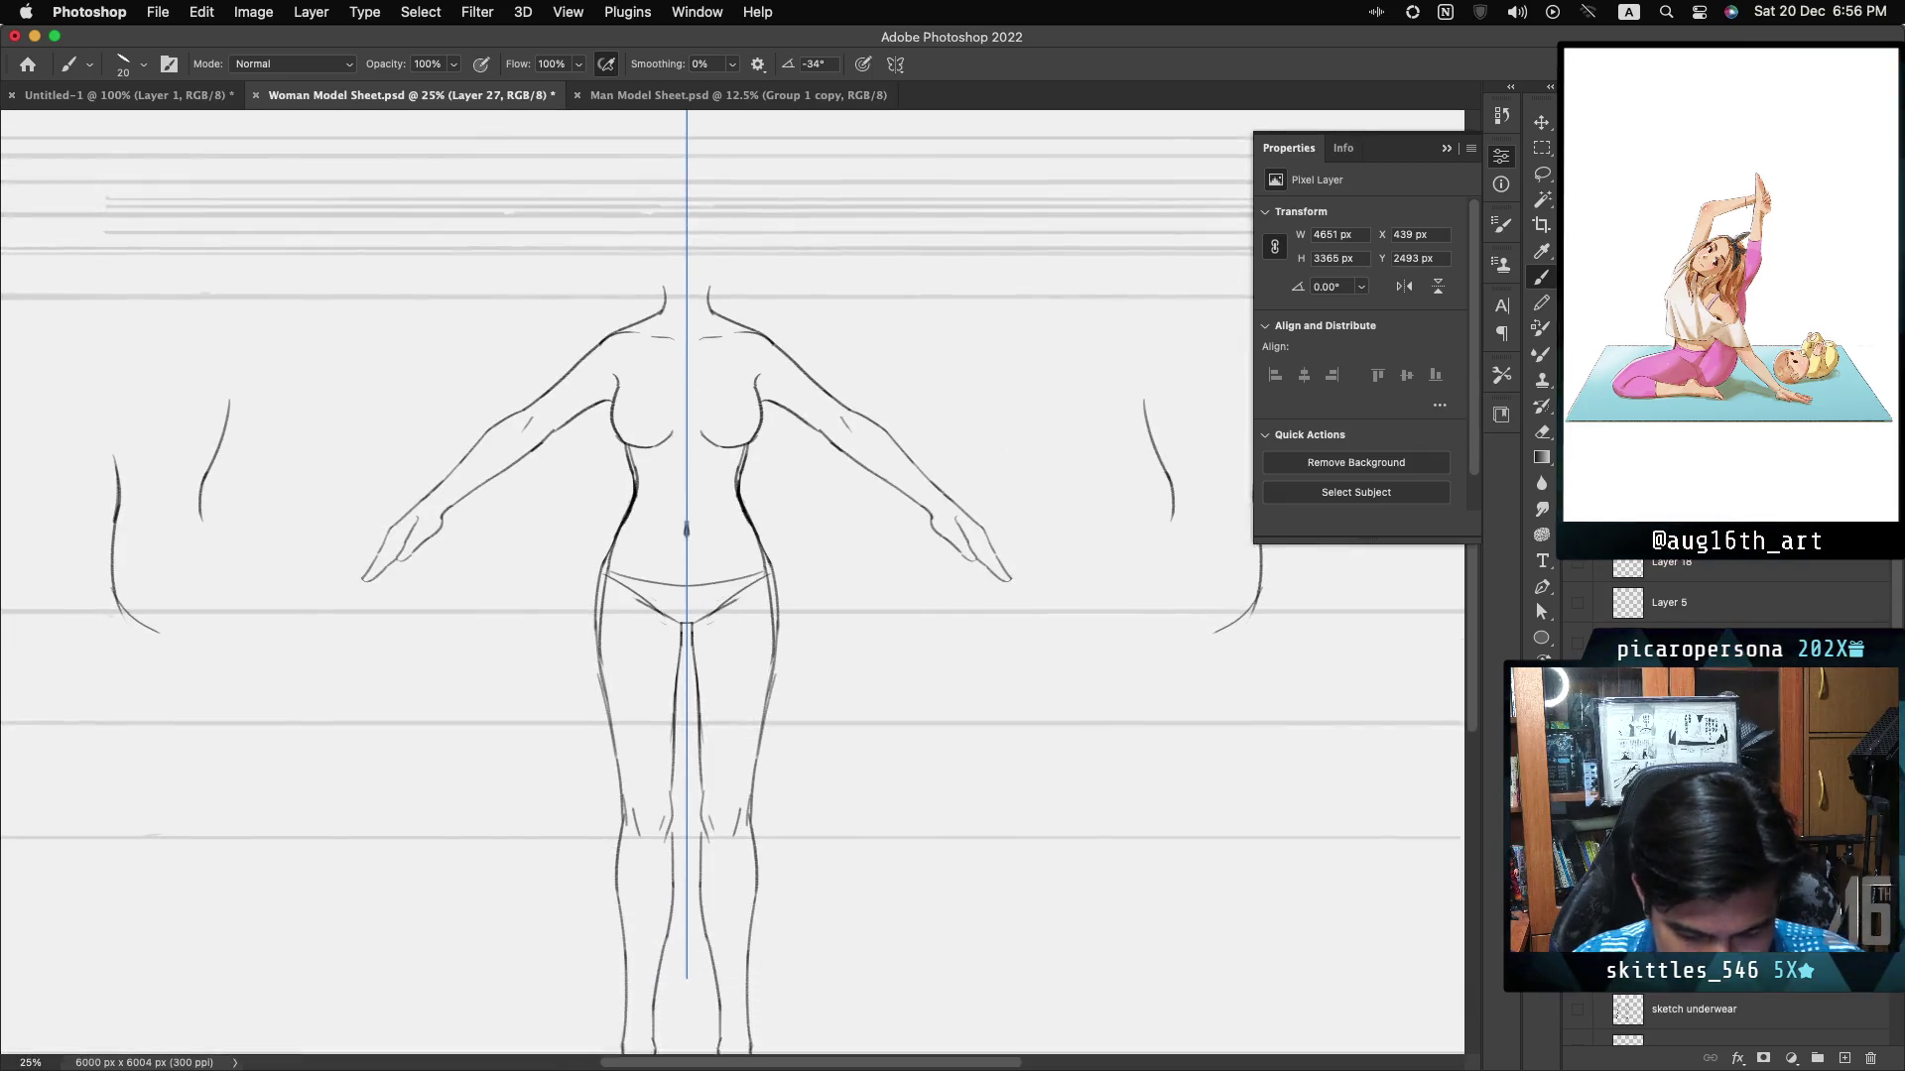
{"action": "scroll", "coordinate": [732, 583], "scroll_direction": "up", "scroll_amount": 3}
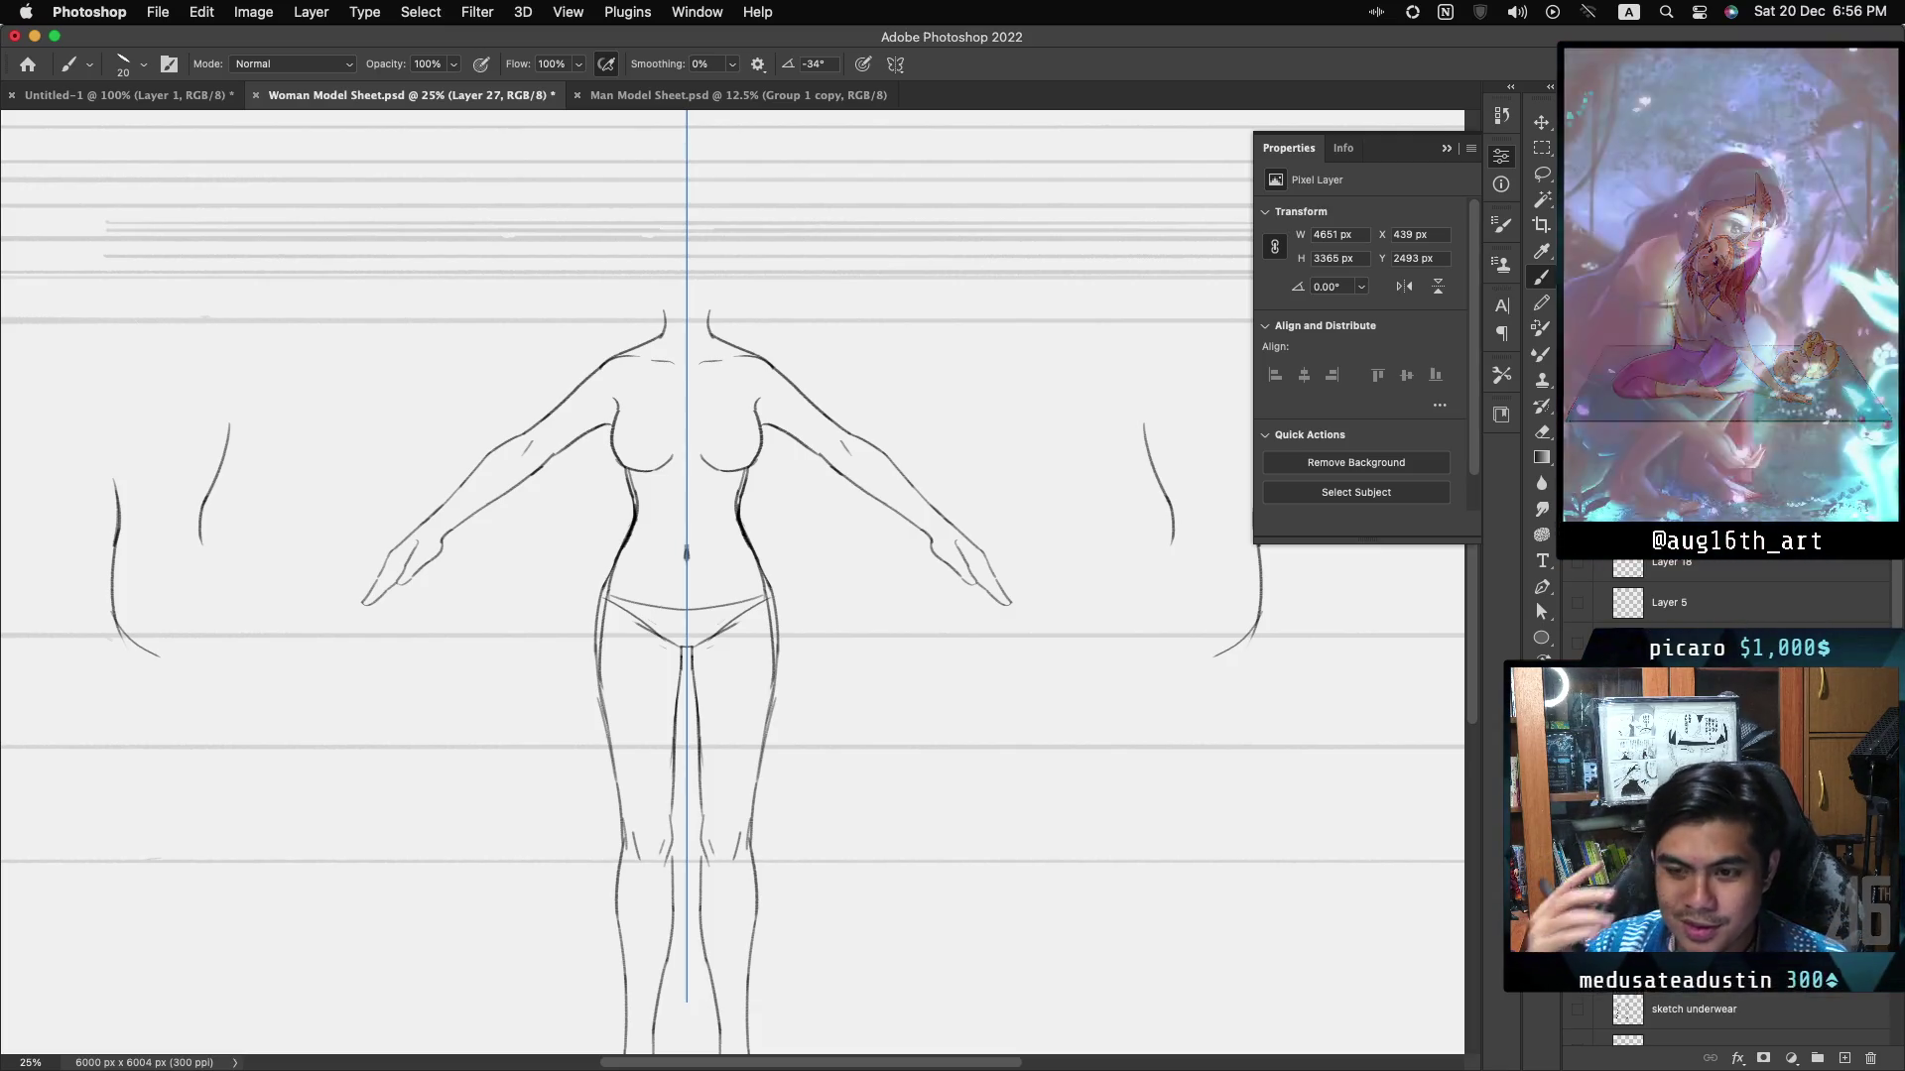
{"action": "left_click", "coordinate": [1578, 1009]}
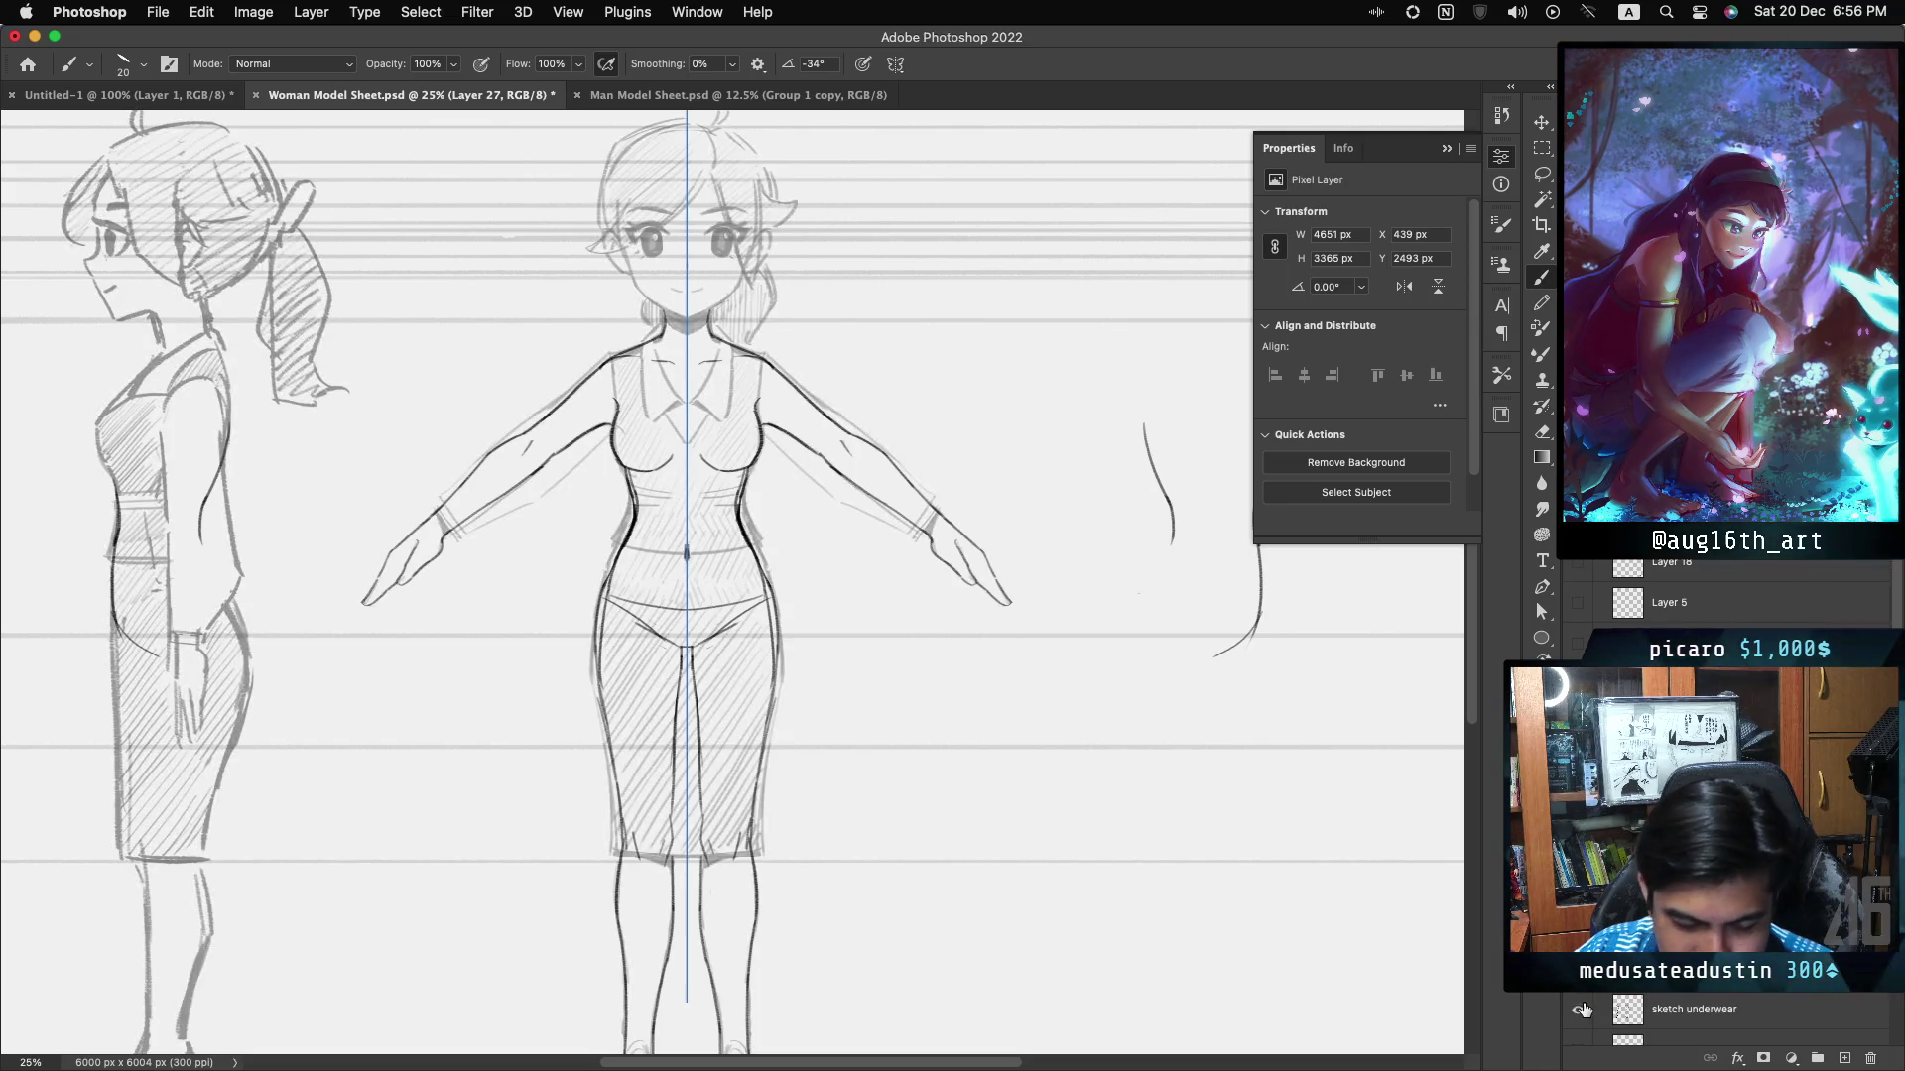
{"action": "left_click", "coordinate": [1724, 1006]}
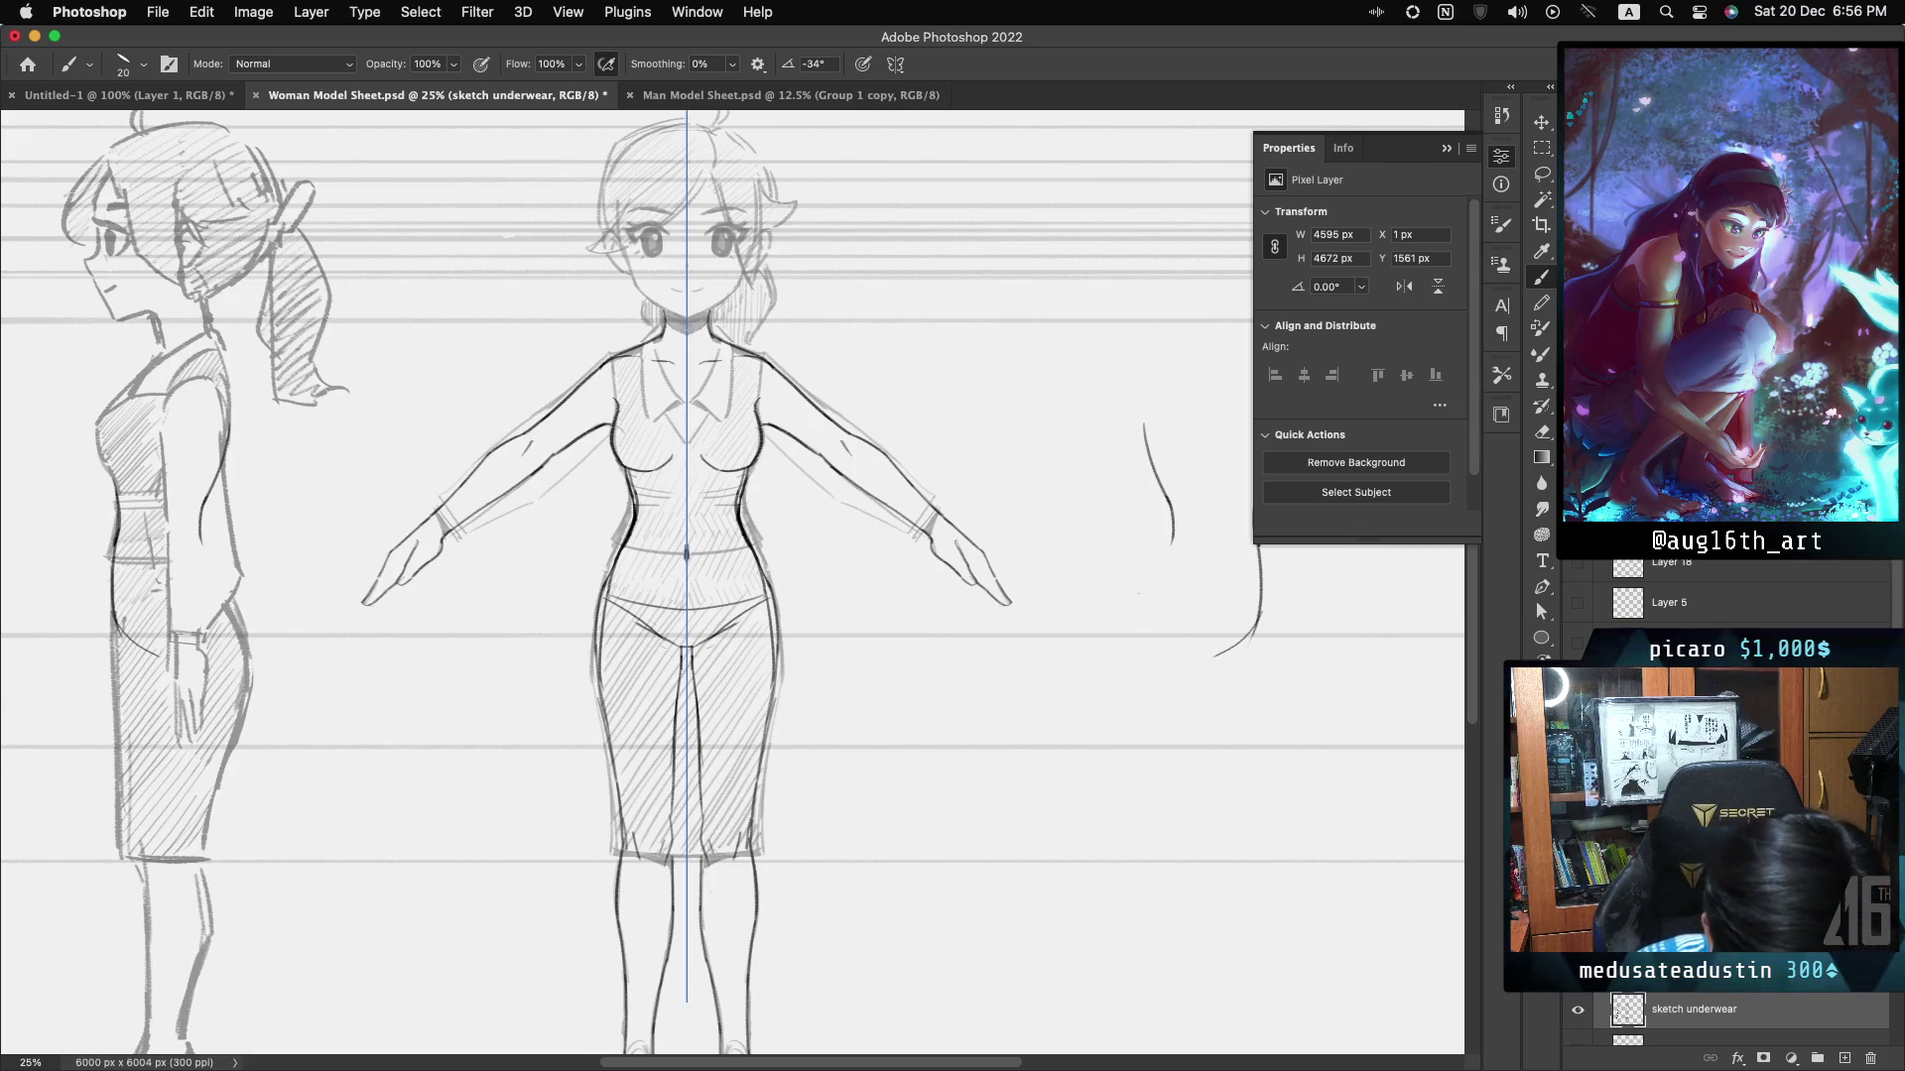
- Lasso the sketched front head and copy it onto a new layer with Layer Via Copy
{"action": "key", "text": "l"}
{"action": "left_click_drag", "start_coordinate": [664, 342], "coordinate": [632, 345]}
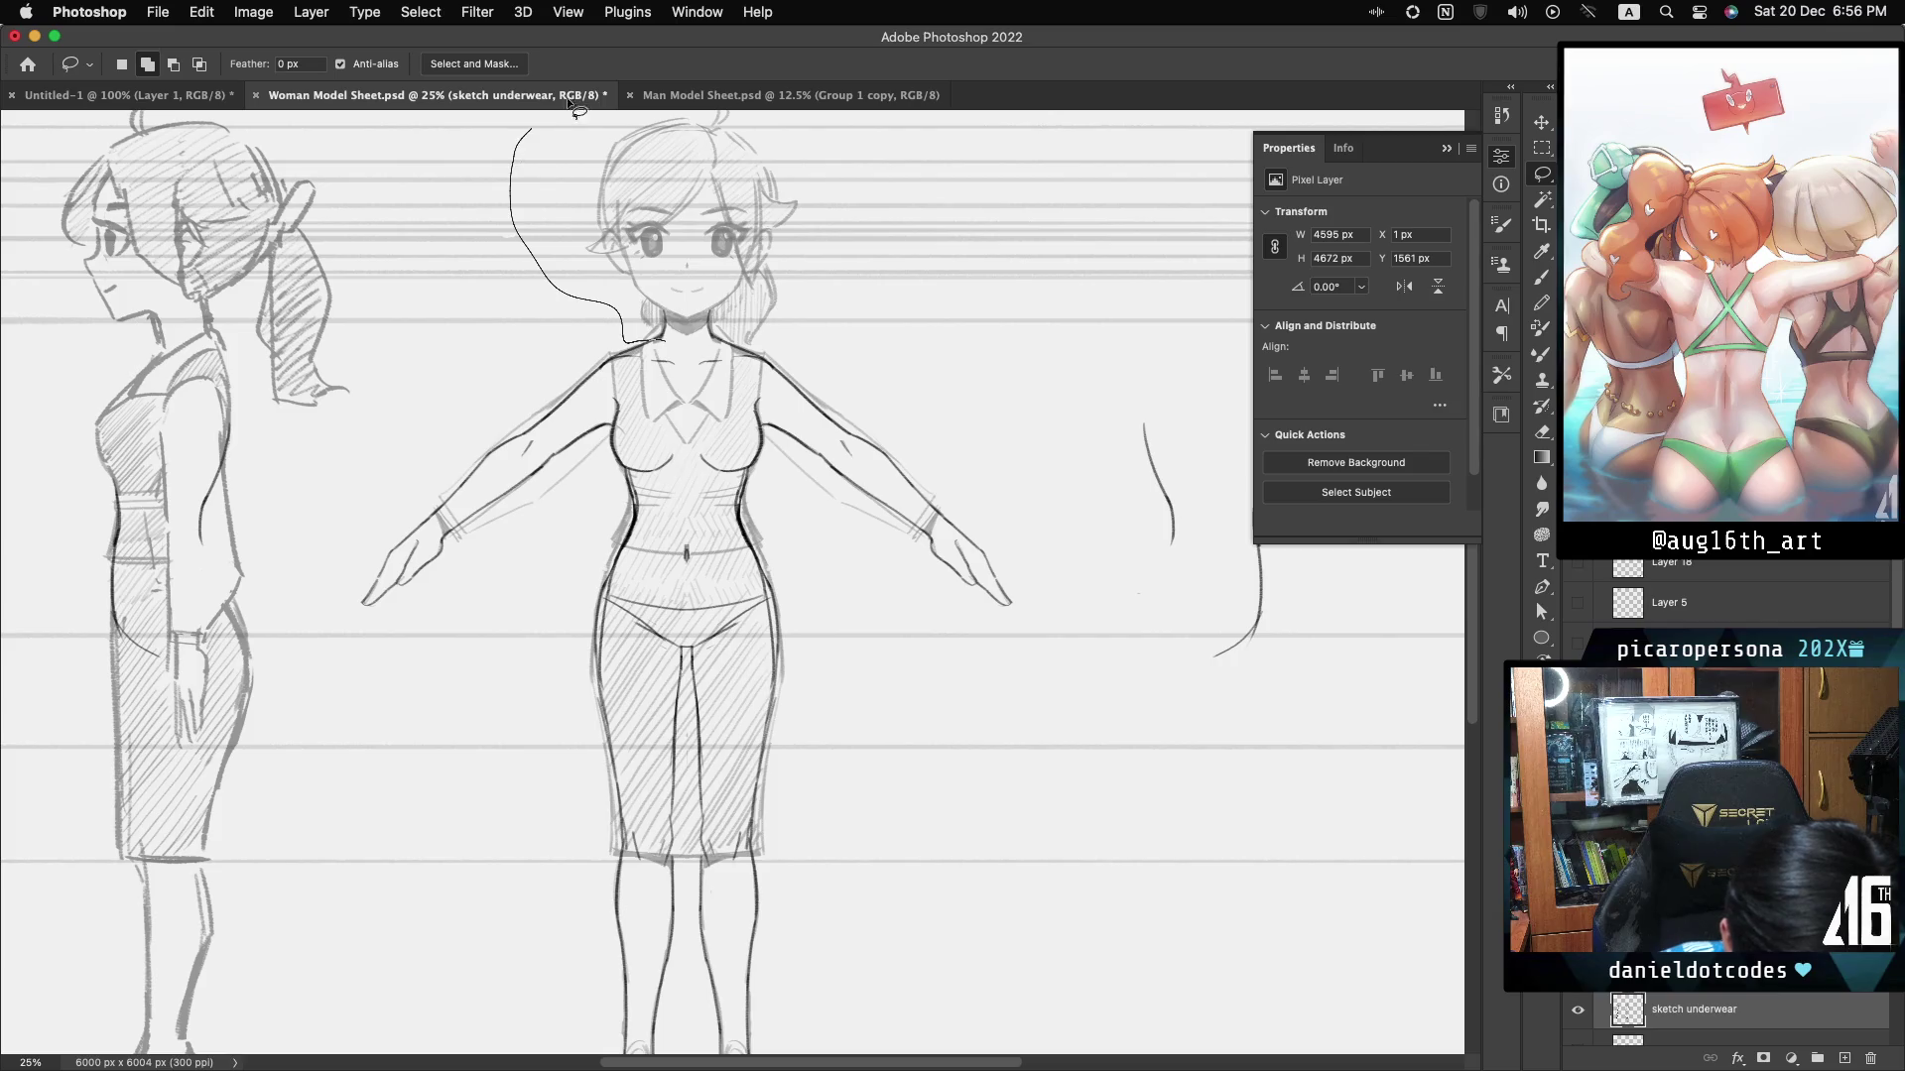
{"action": "left_click_drag", "start_coordinate": [773, 346], "coordinate": [756, 347]}
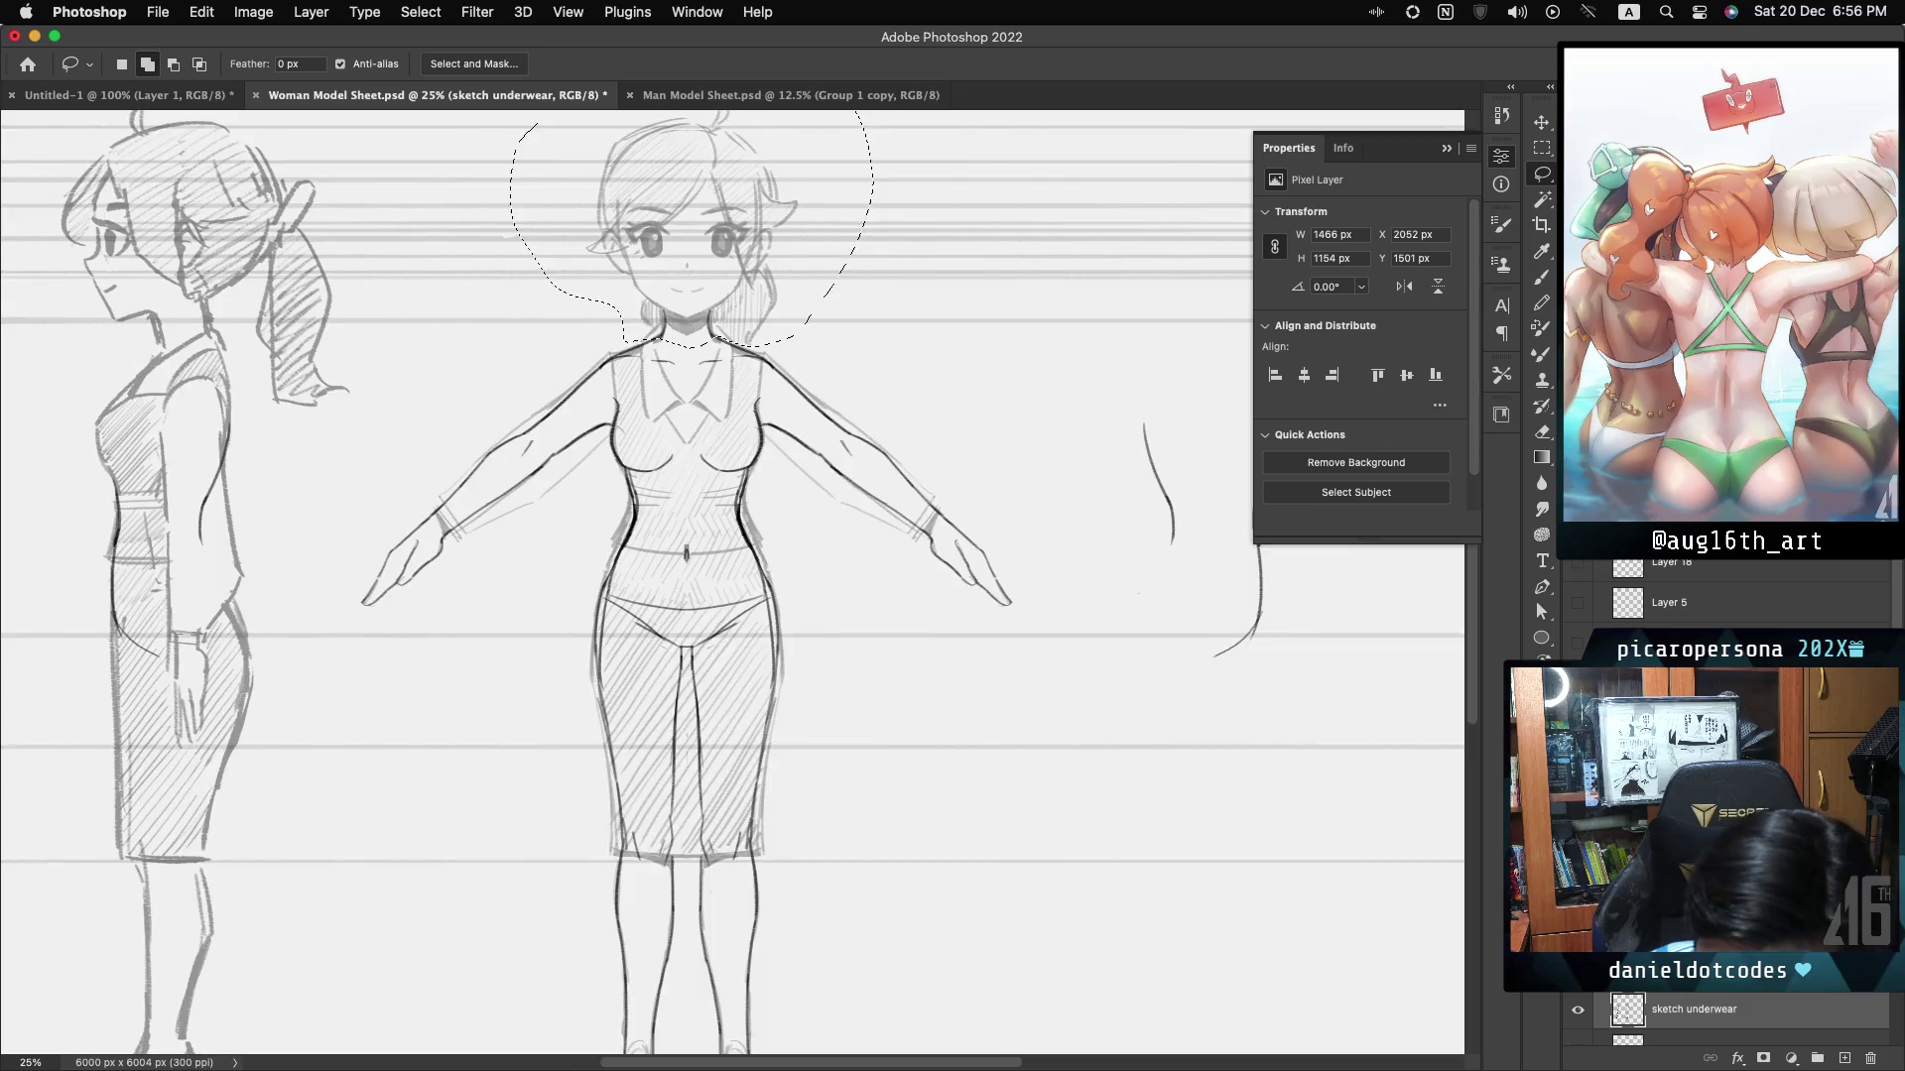
{"action": "scroll", "coordinate": [707, 375], "scroll_direction": "up", "scroll_amount": 3}
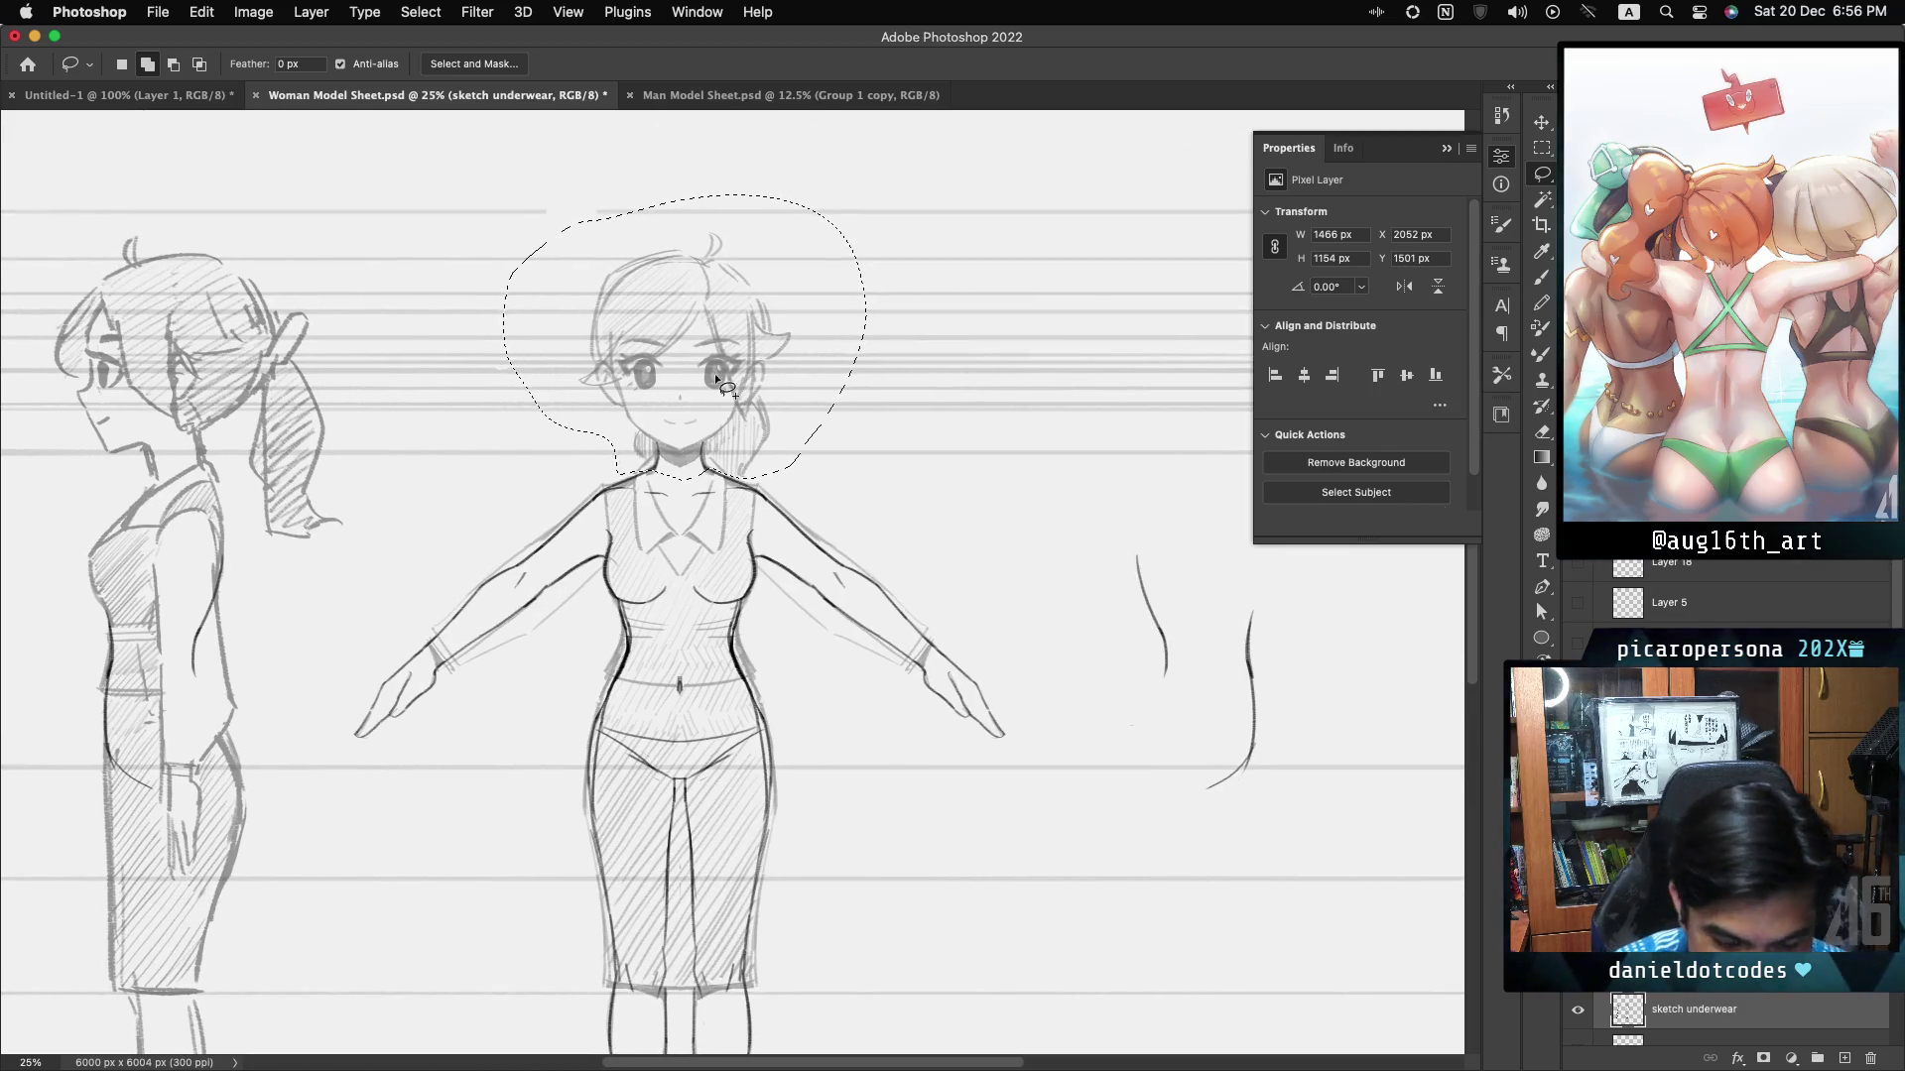
{"action": "right_click", "coordinate": [716, 375]}
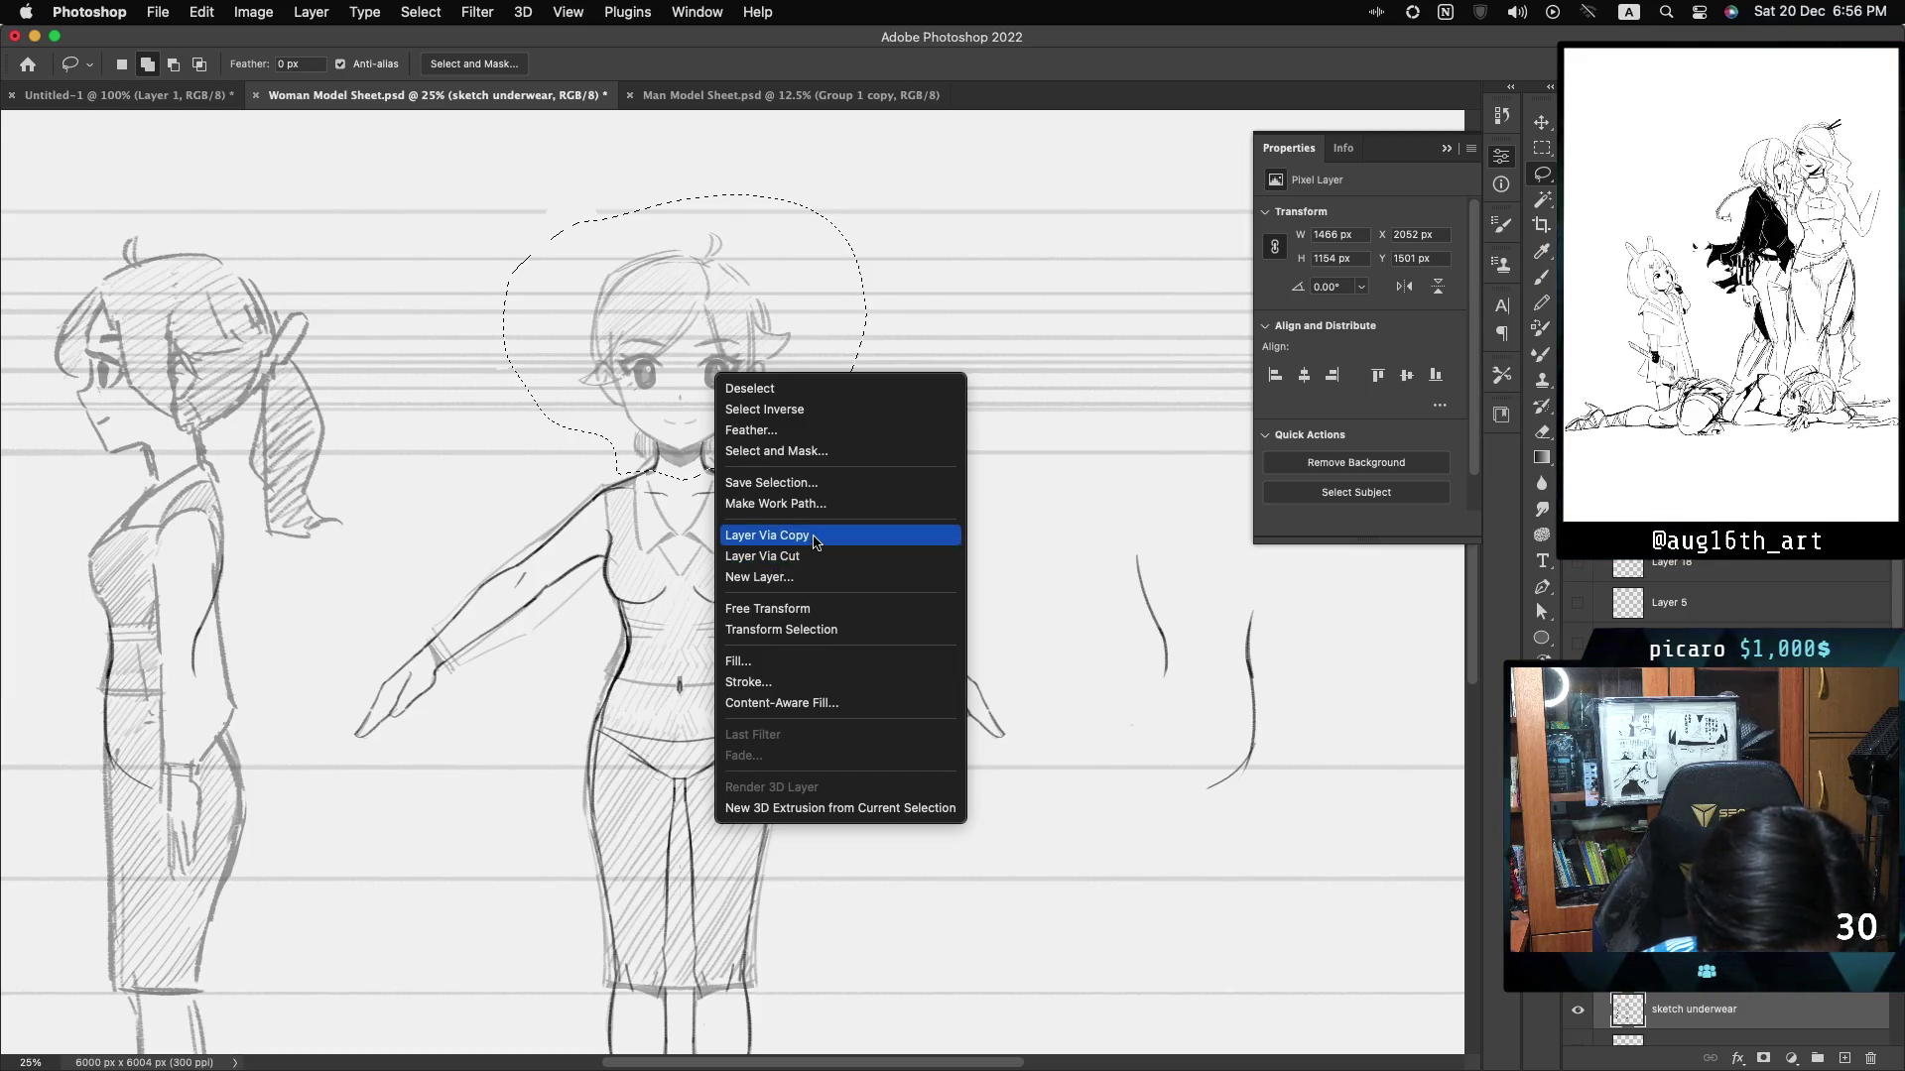
{"action": "left_click", "coordinate": [808, 535]}
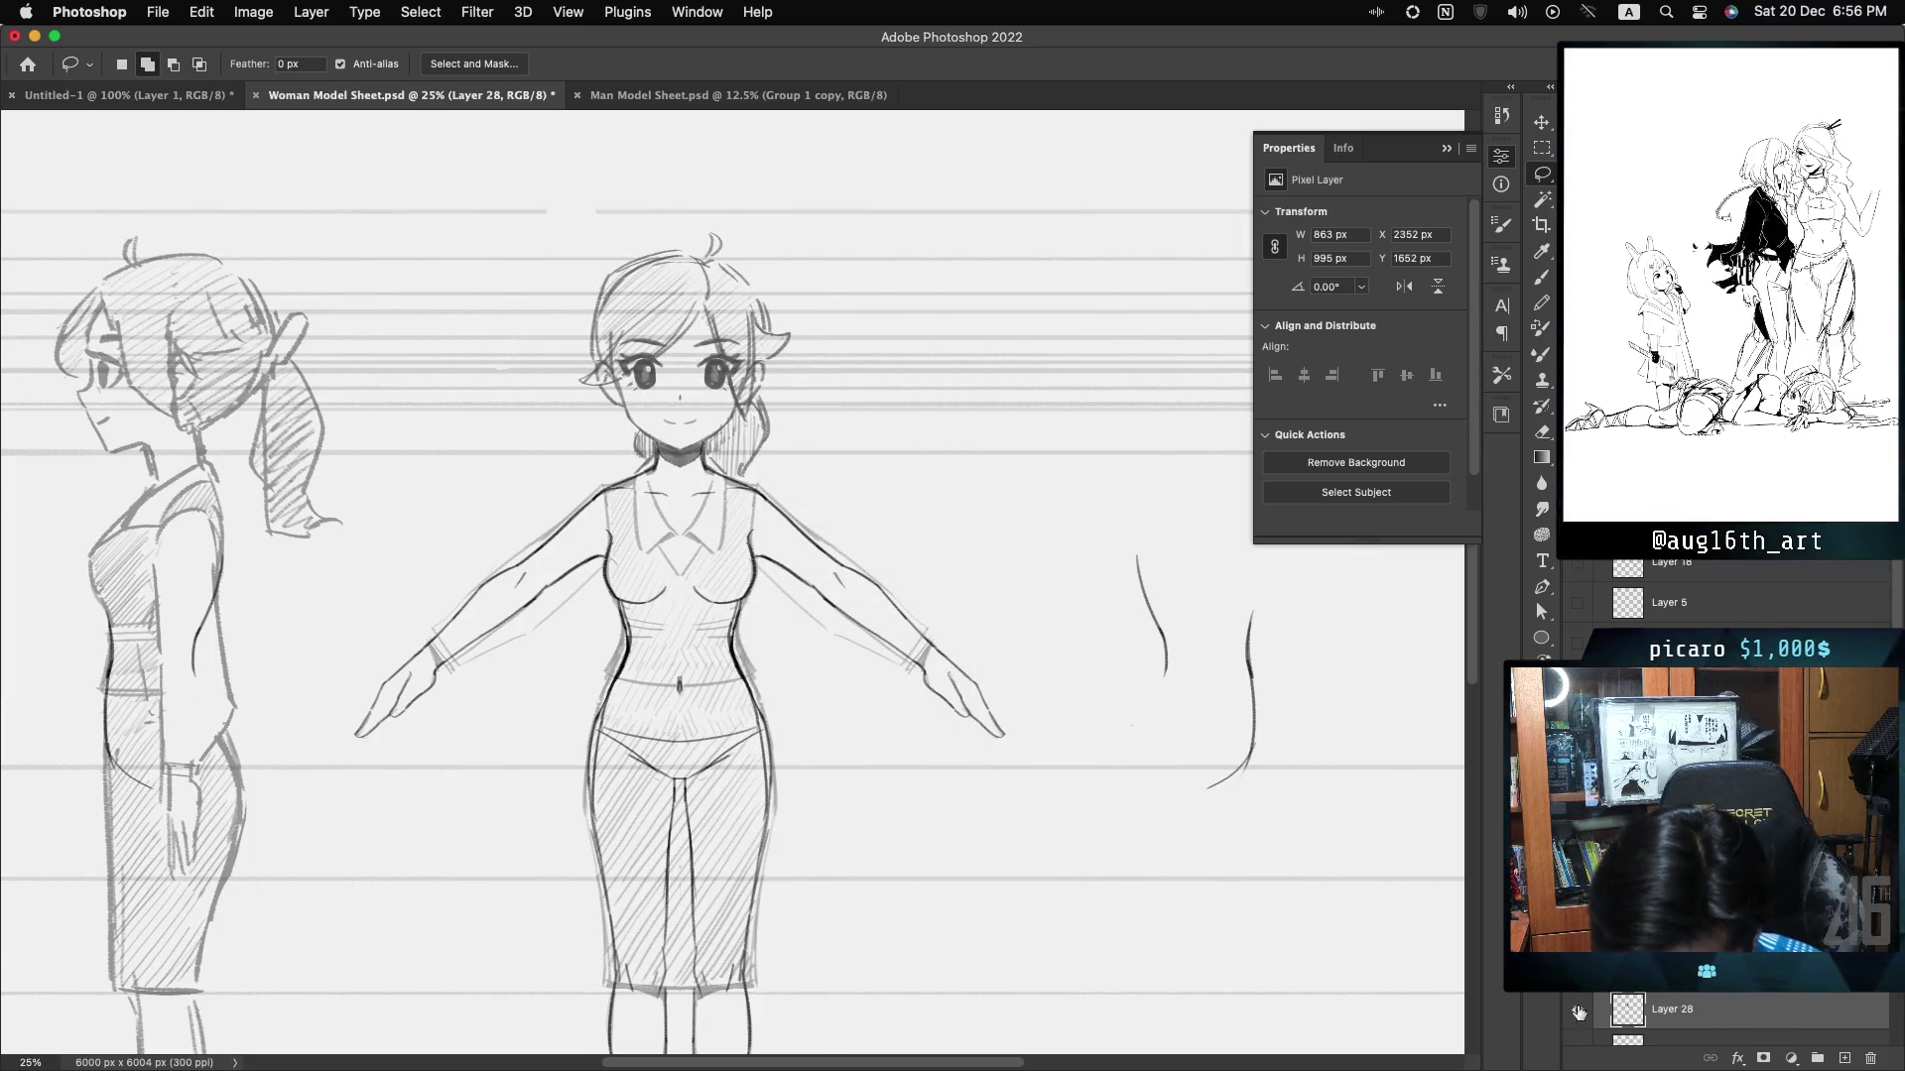
- Compare Layer 28 against the linework, select Layer 27, and leave the sketch layer hidden
{"action": "left_click", "coordinate": [1577, 1008]}
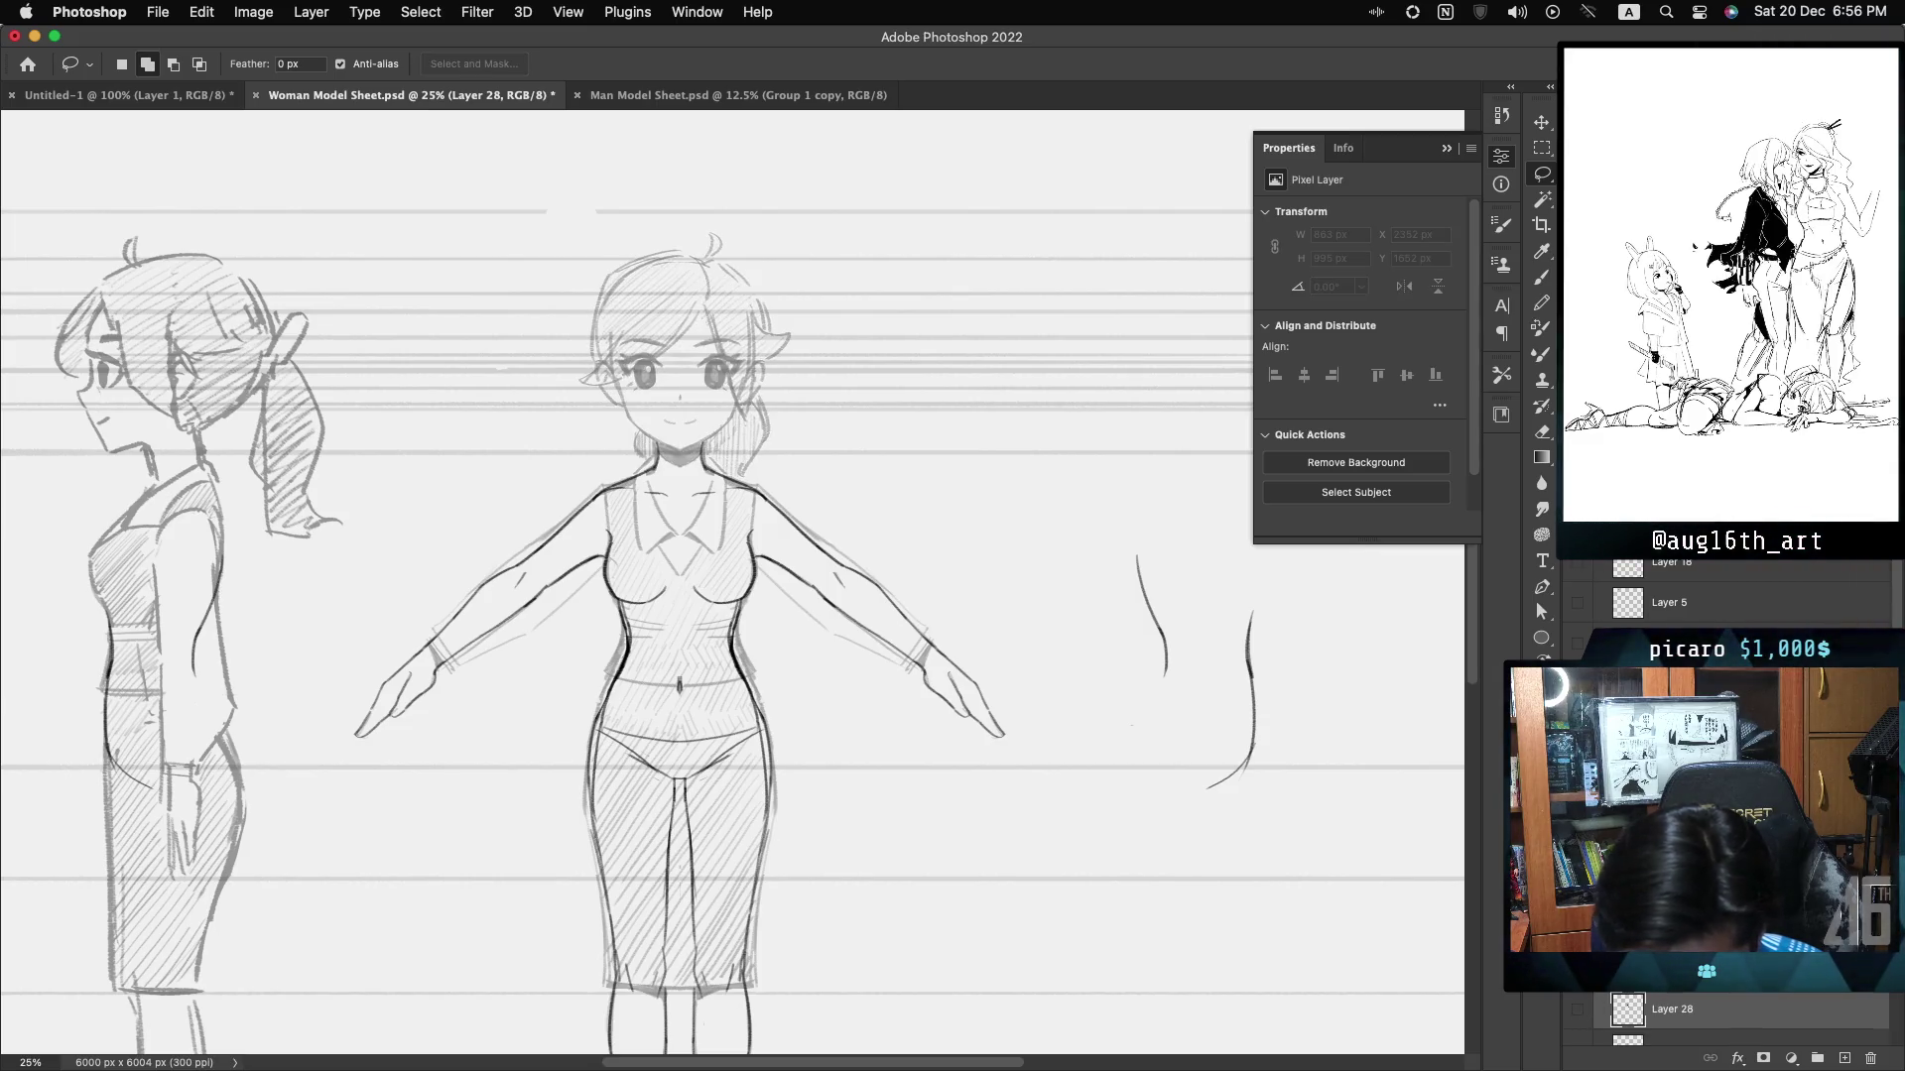
{"action": "left_click", "coordinate": [1687, 1044]}
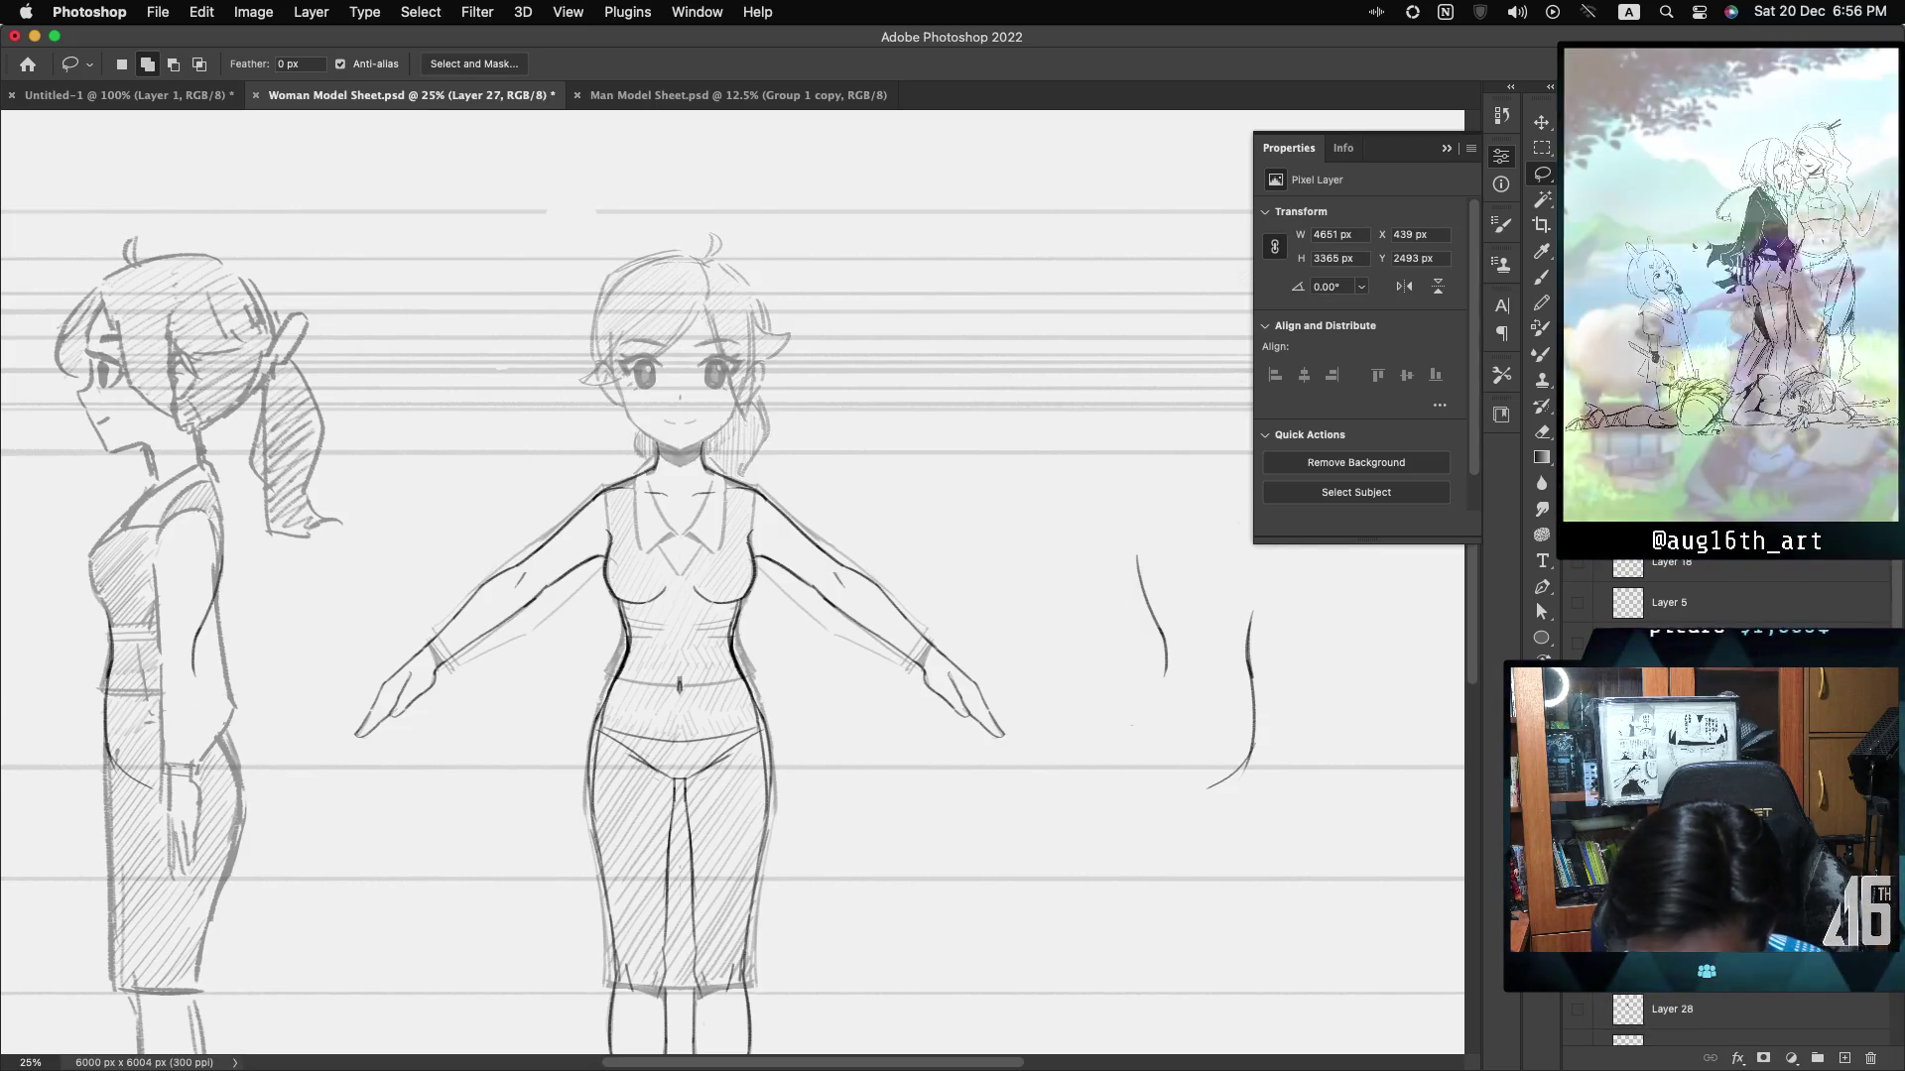
{"action": "left_click", "coordinate": [1580, 1009]}
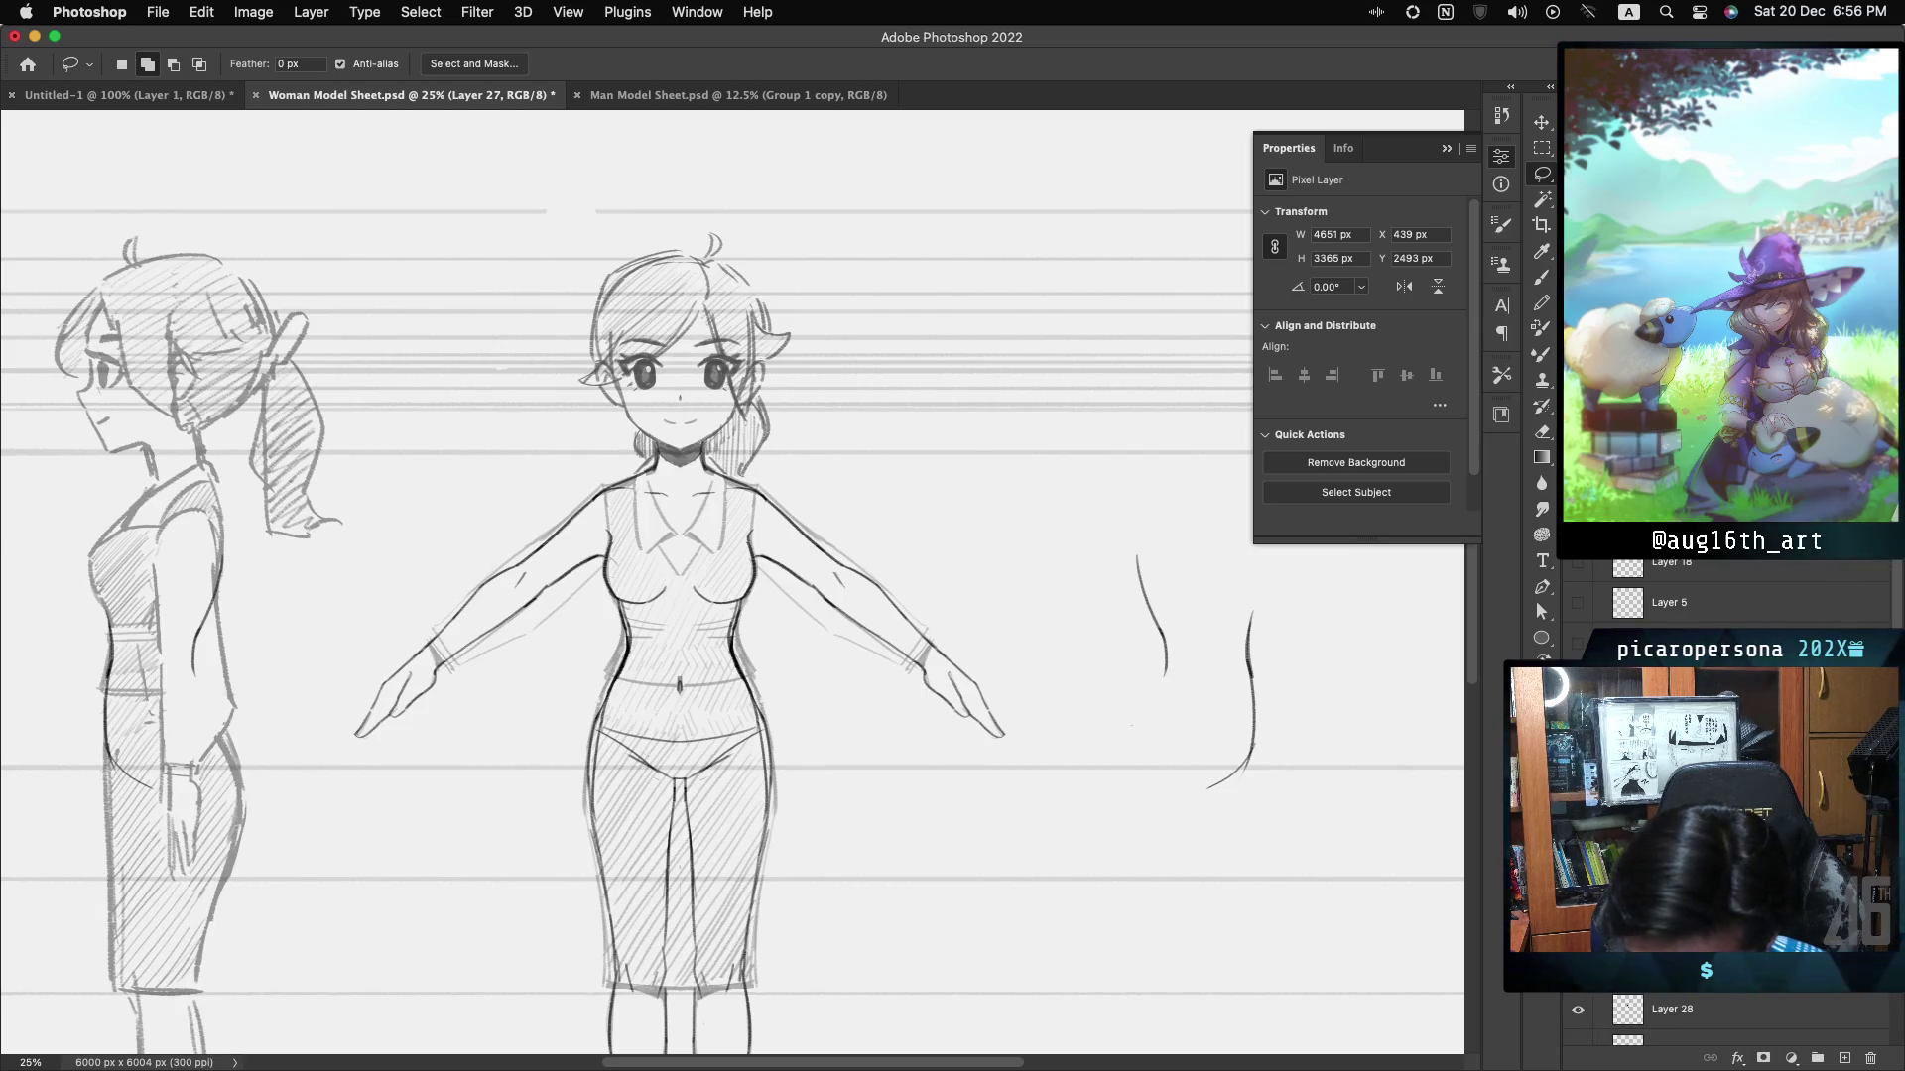
{"action": "scroll", "coordinate": [1726, 793], "scroll_direction": "up", "scroll_amount": 3}
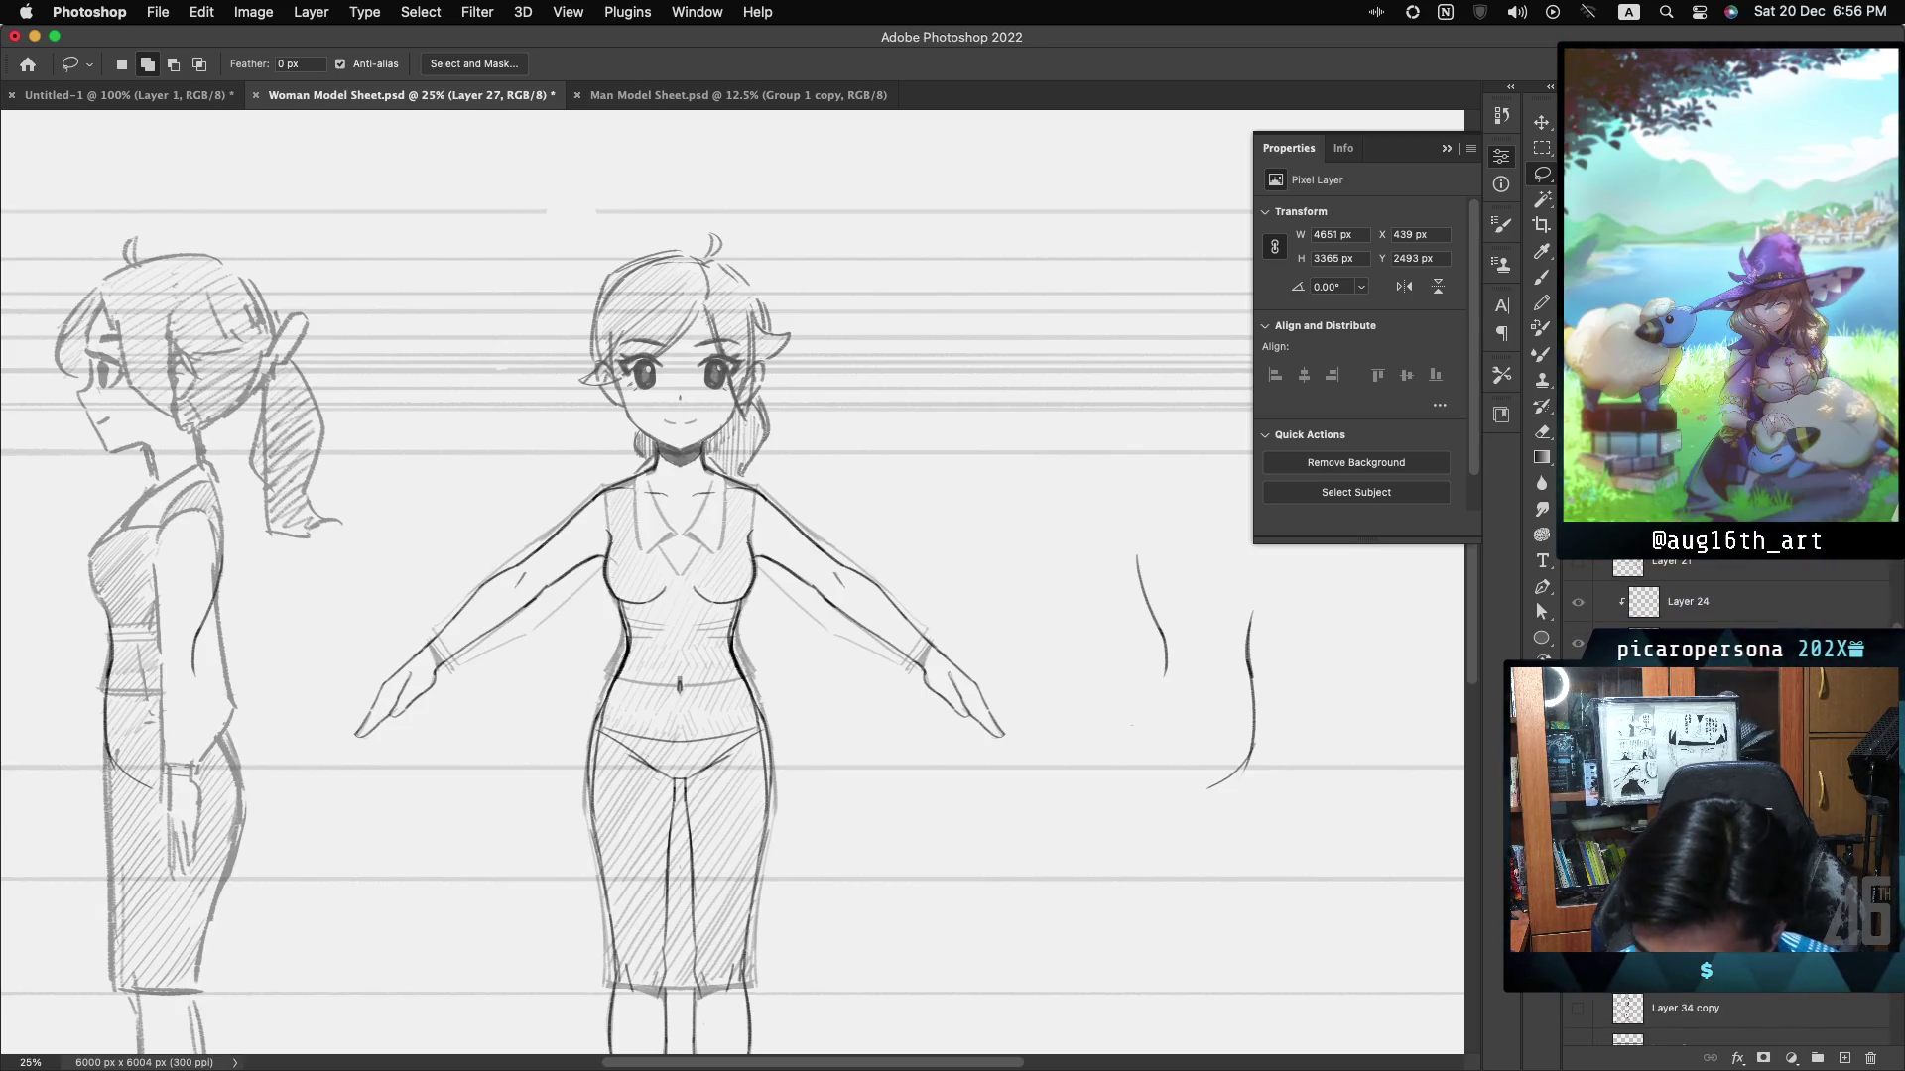
{"action": "left_click", "coordinate": [1577, 650]}
{"action": "left_click", "coordinate": [1578, 643]}
{"action": "left_click", "coordinate": [1577, 643]}
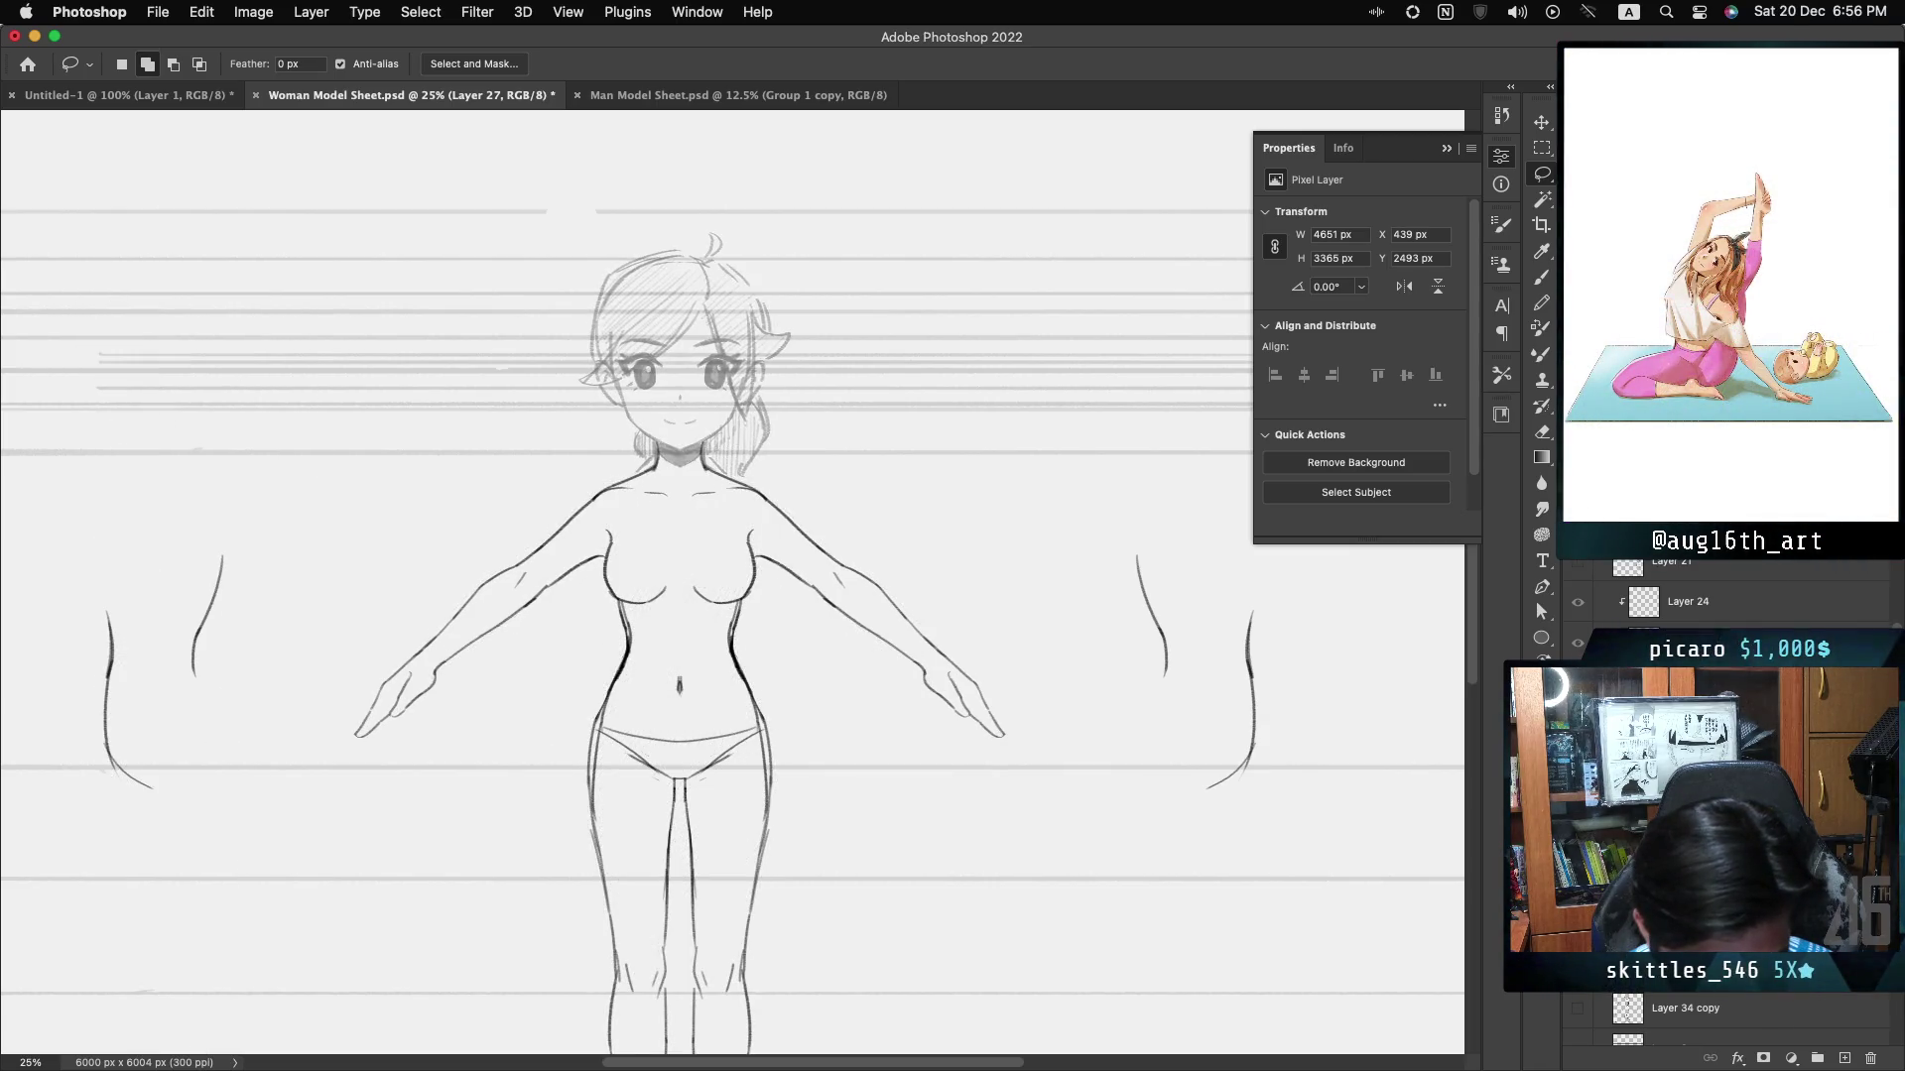
{"action": "left_click", "coordinate": [1577, 642]}
{"action": "left_click", "coordinate": [1577, 642]}
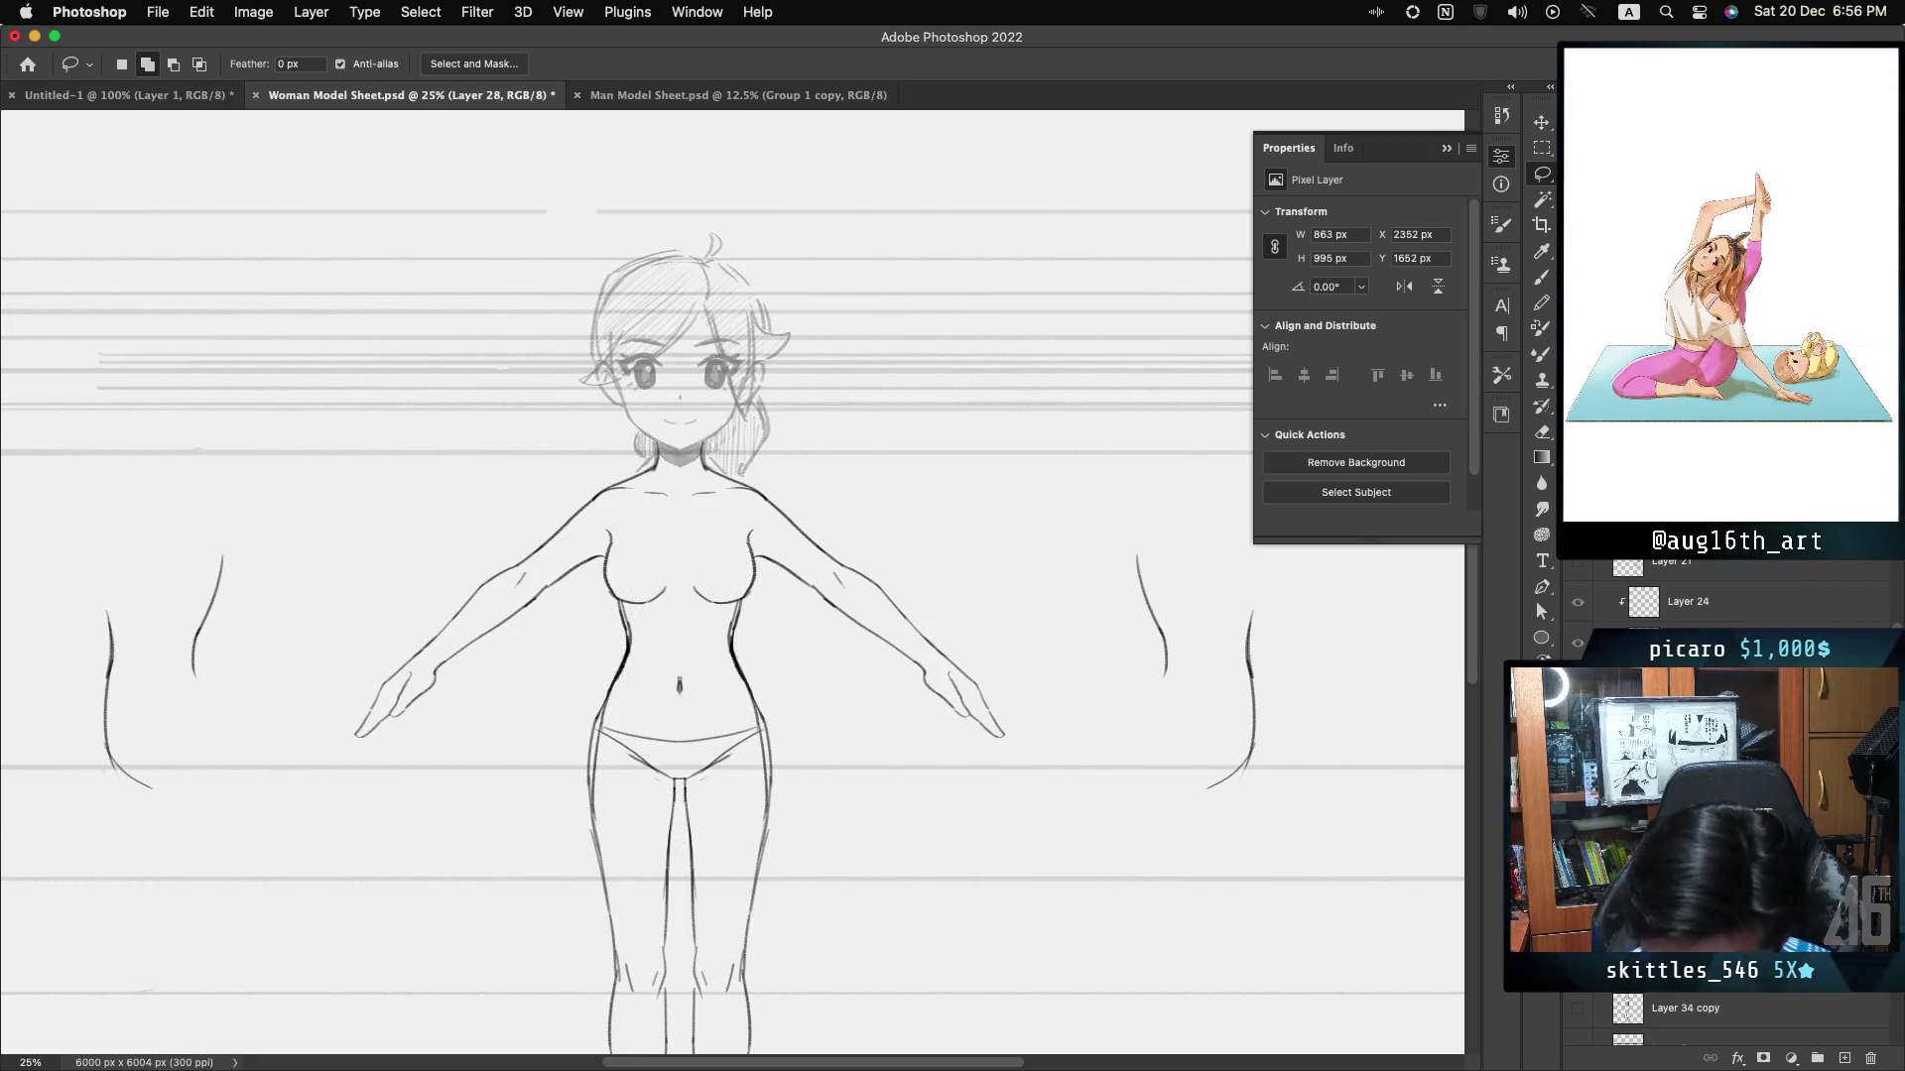
- Show the dark head linework layer and switch to the Brush with vertical symmetry
{"action": "left_click", "coordinate": [1577, 643]}
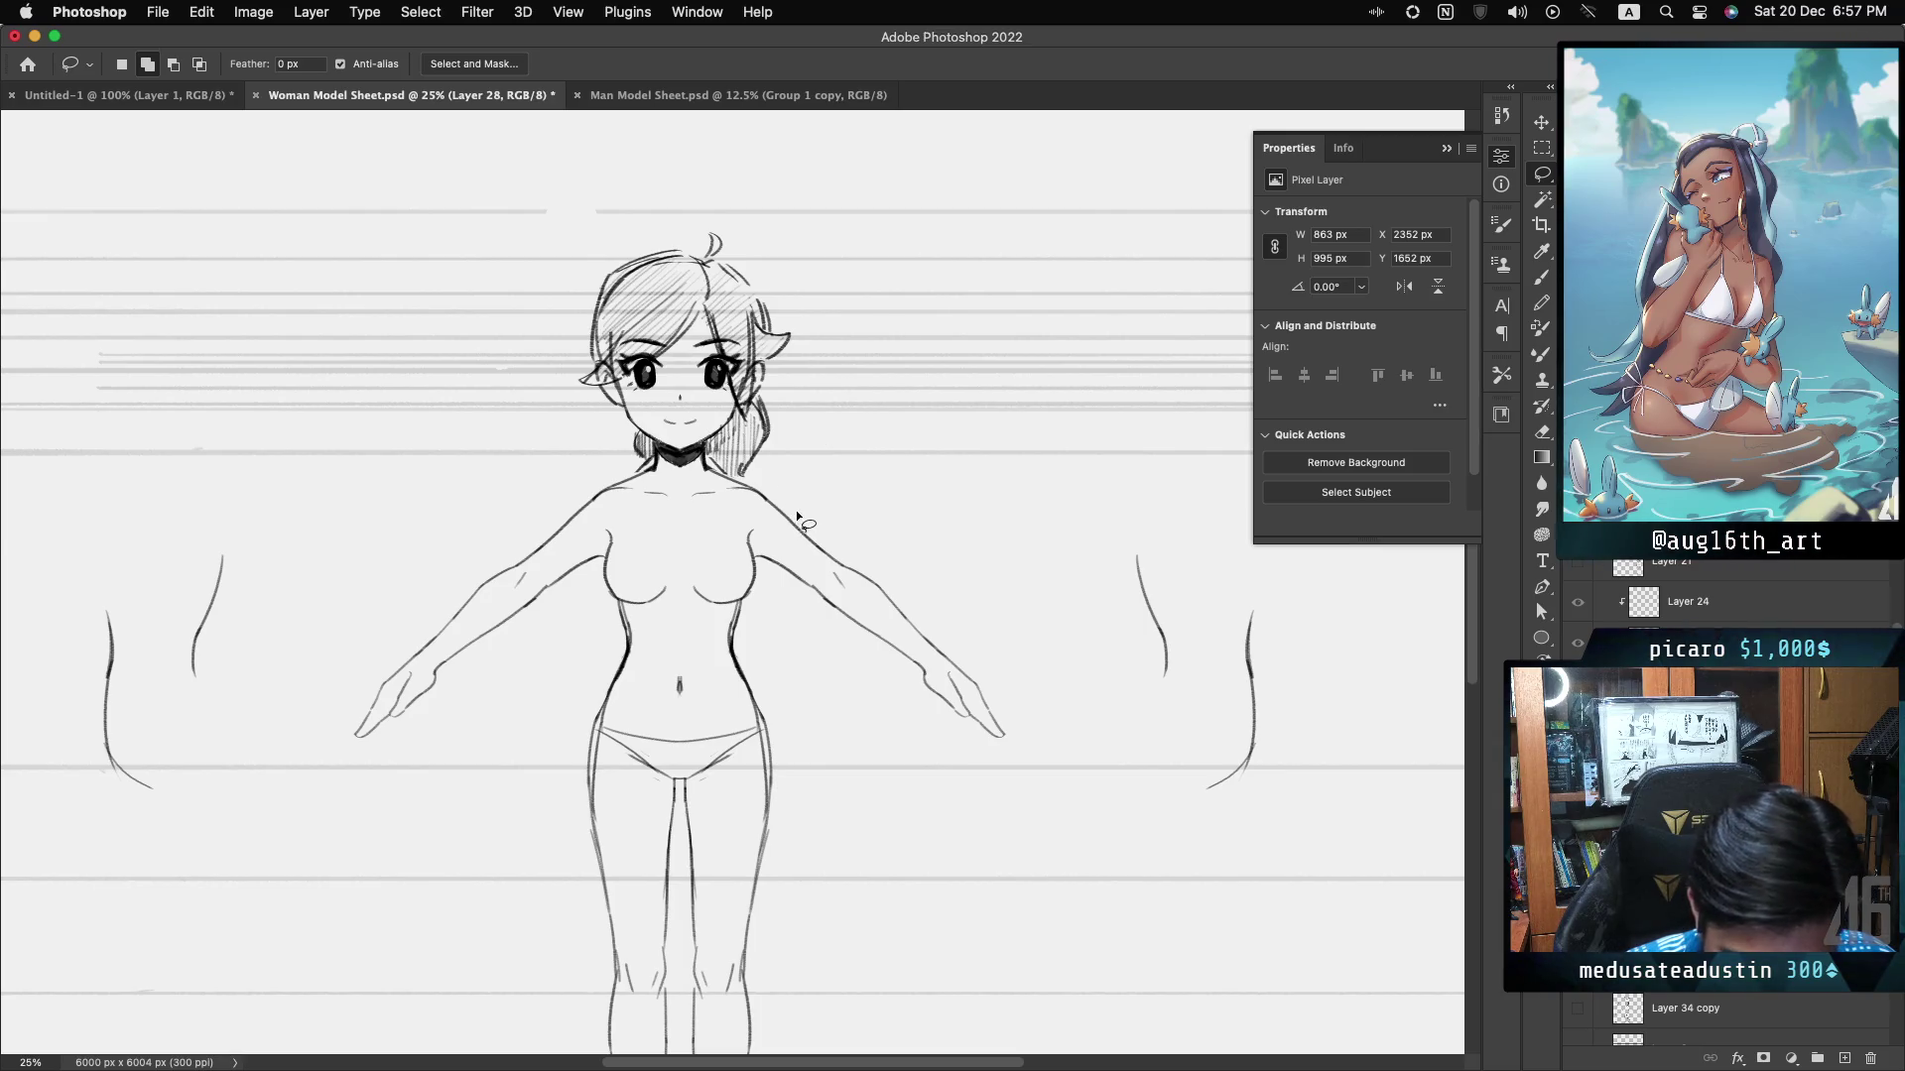
{"action": "key", "text": "b"}
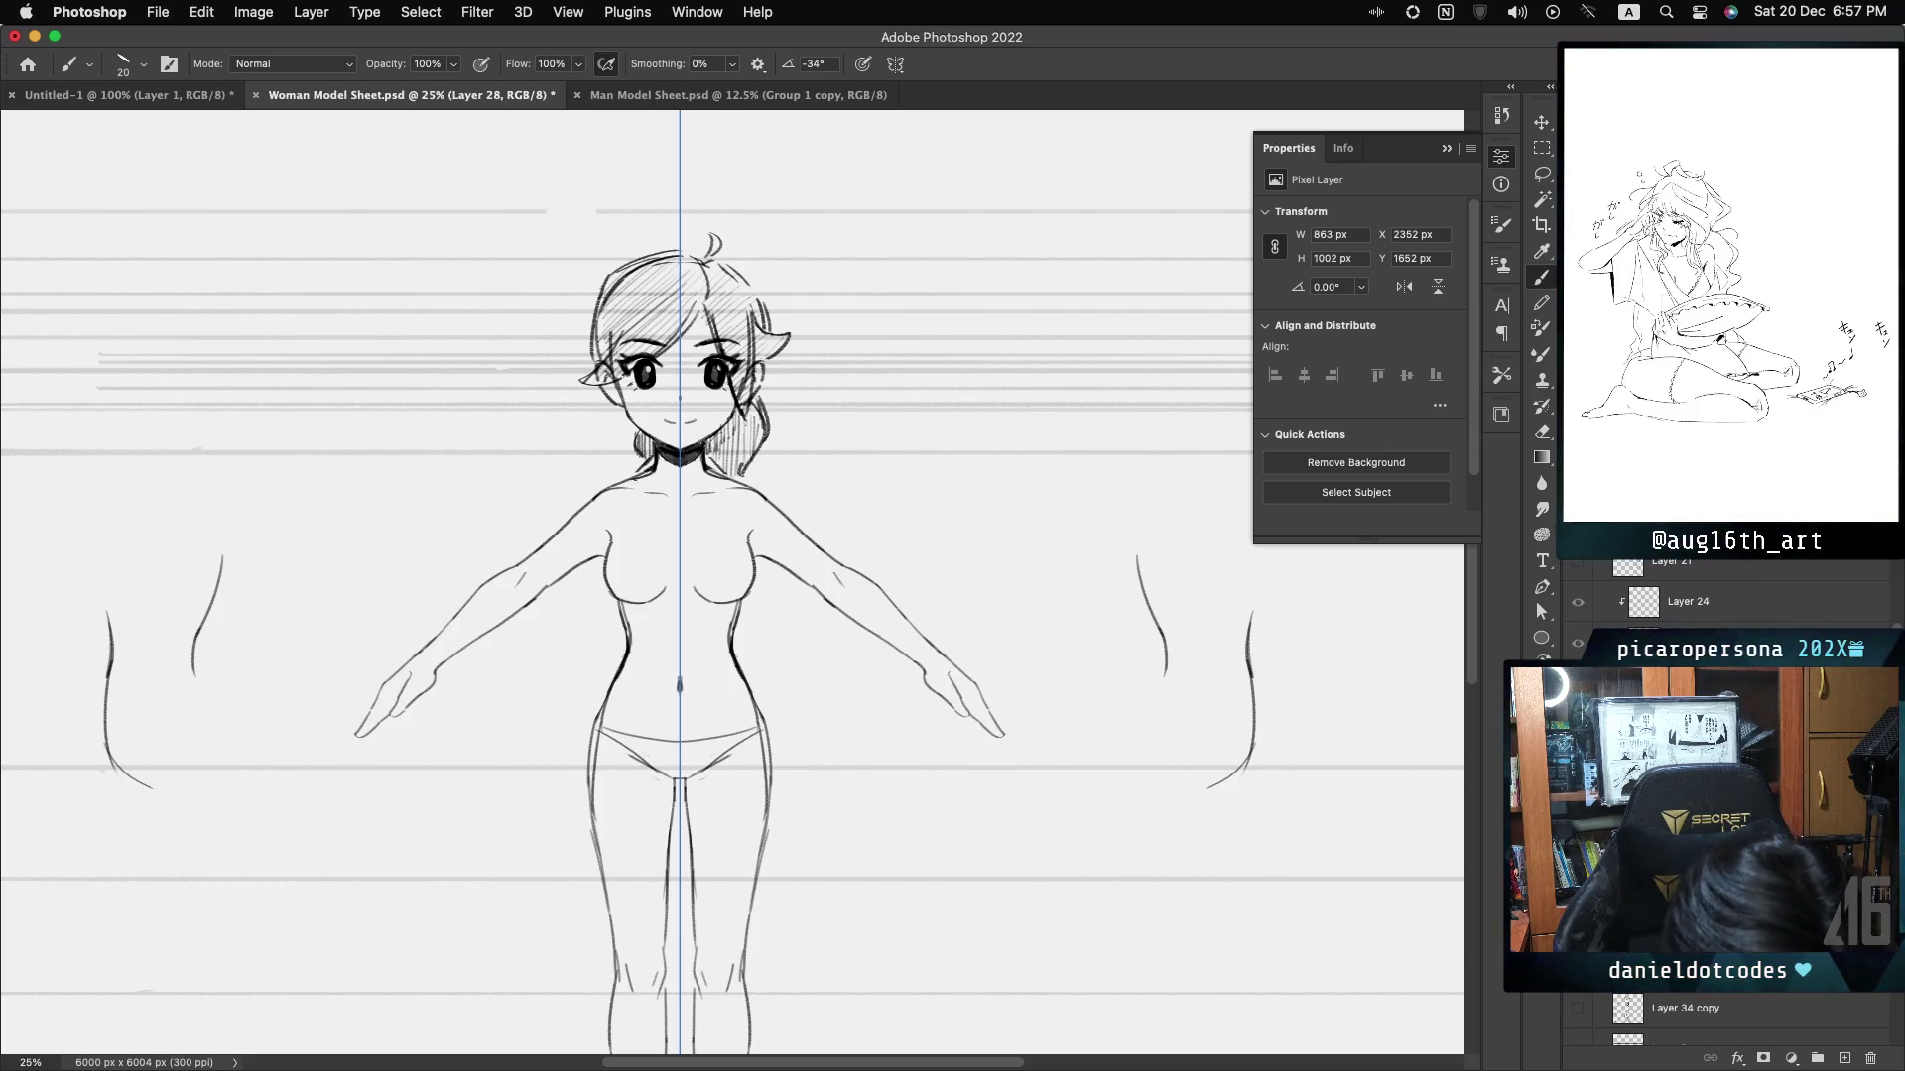
- Undo the last stroke, switch to Layer 27 and toggle its visibility, ending with it hidden
{"action": "key", "text": "ctrl+z"}
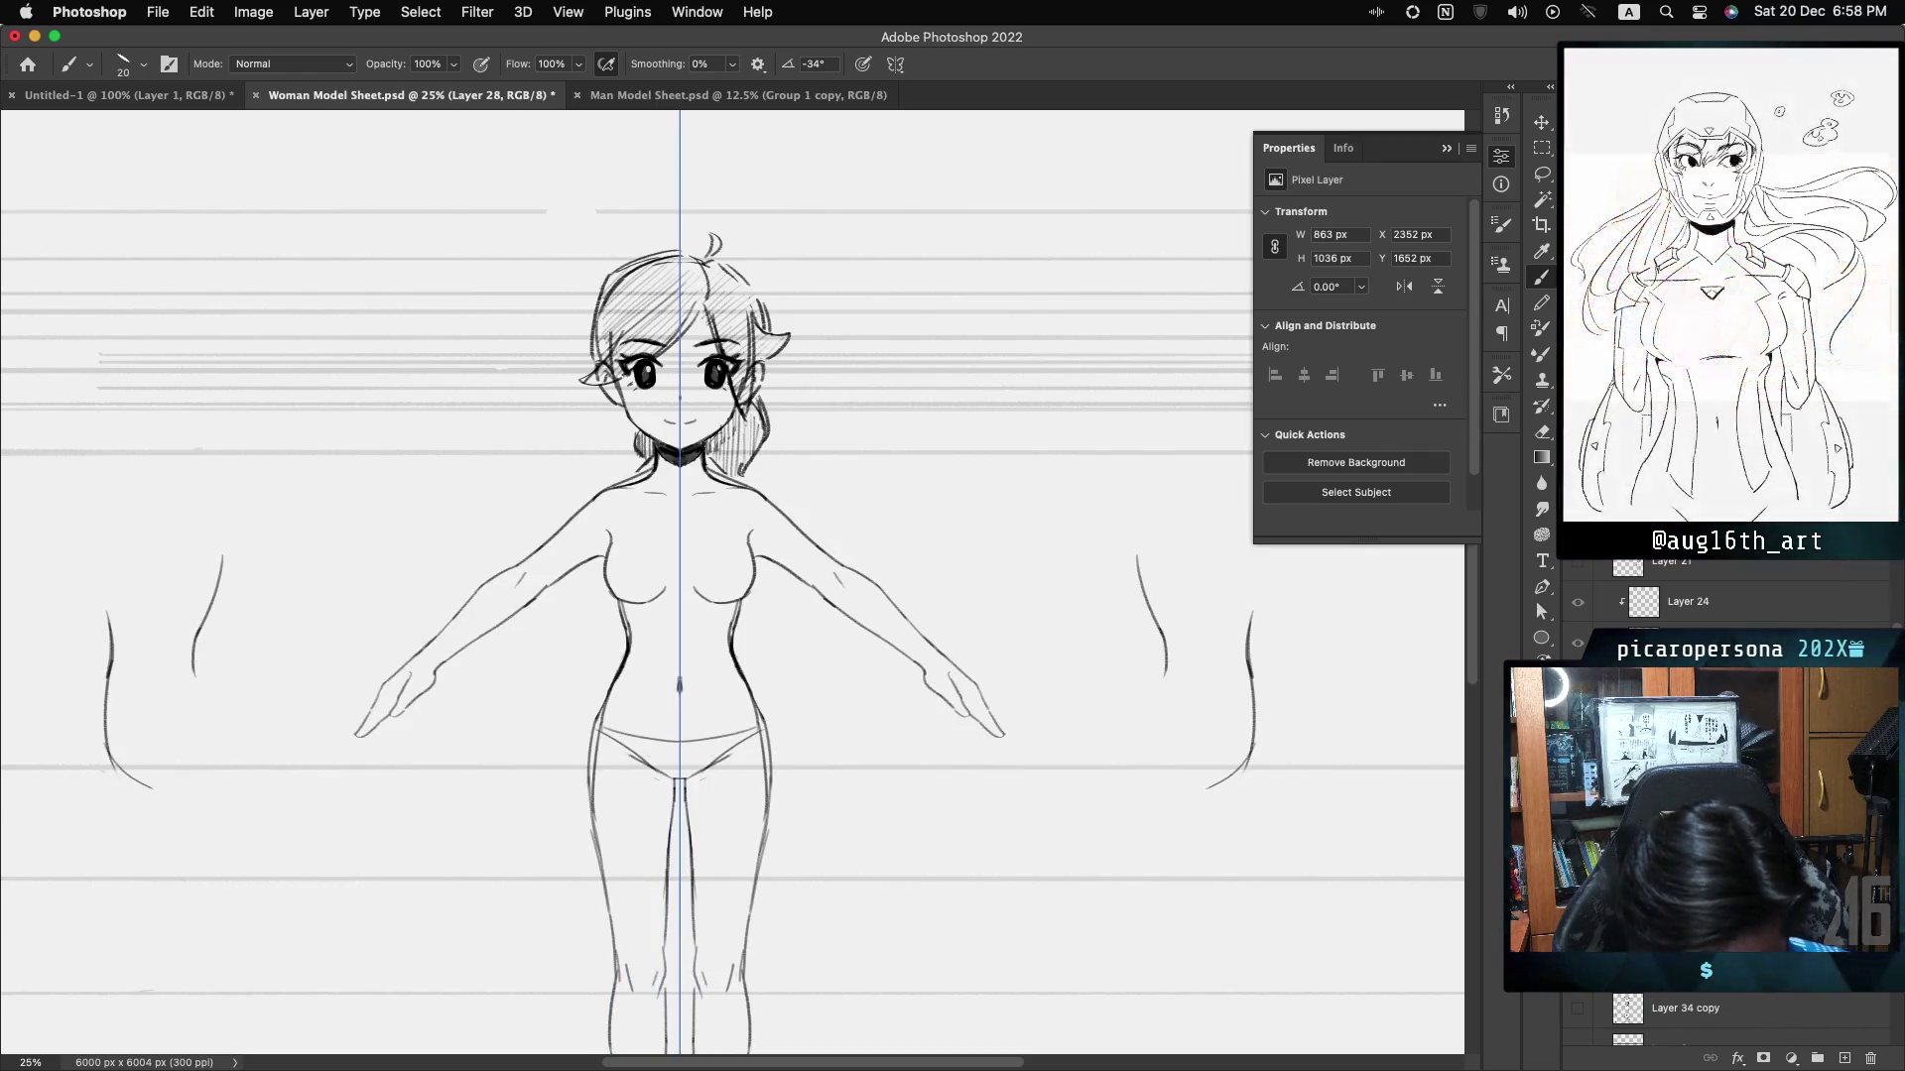
{"action": "key", "text": "alt+bracketleft"}
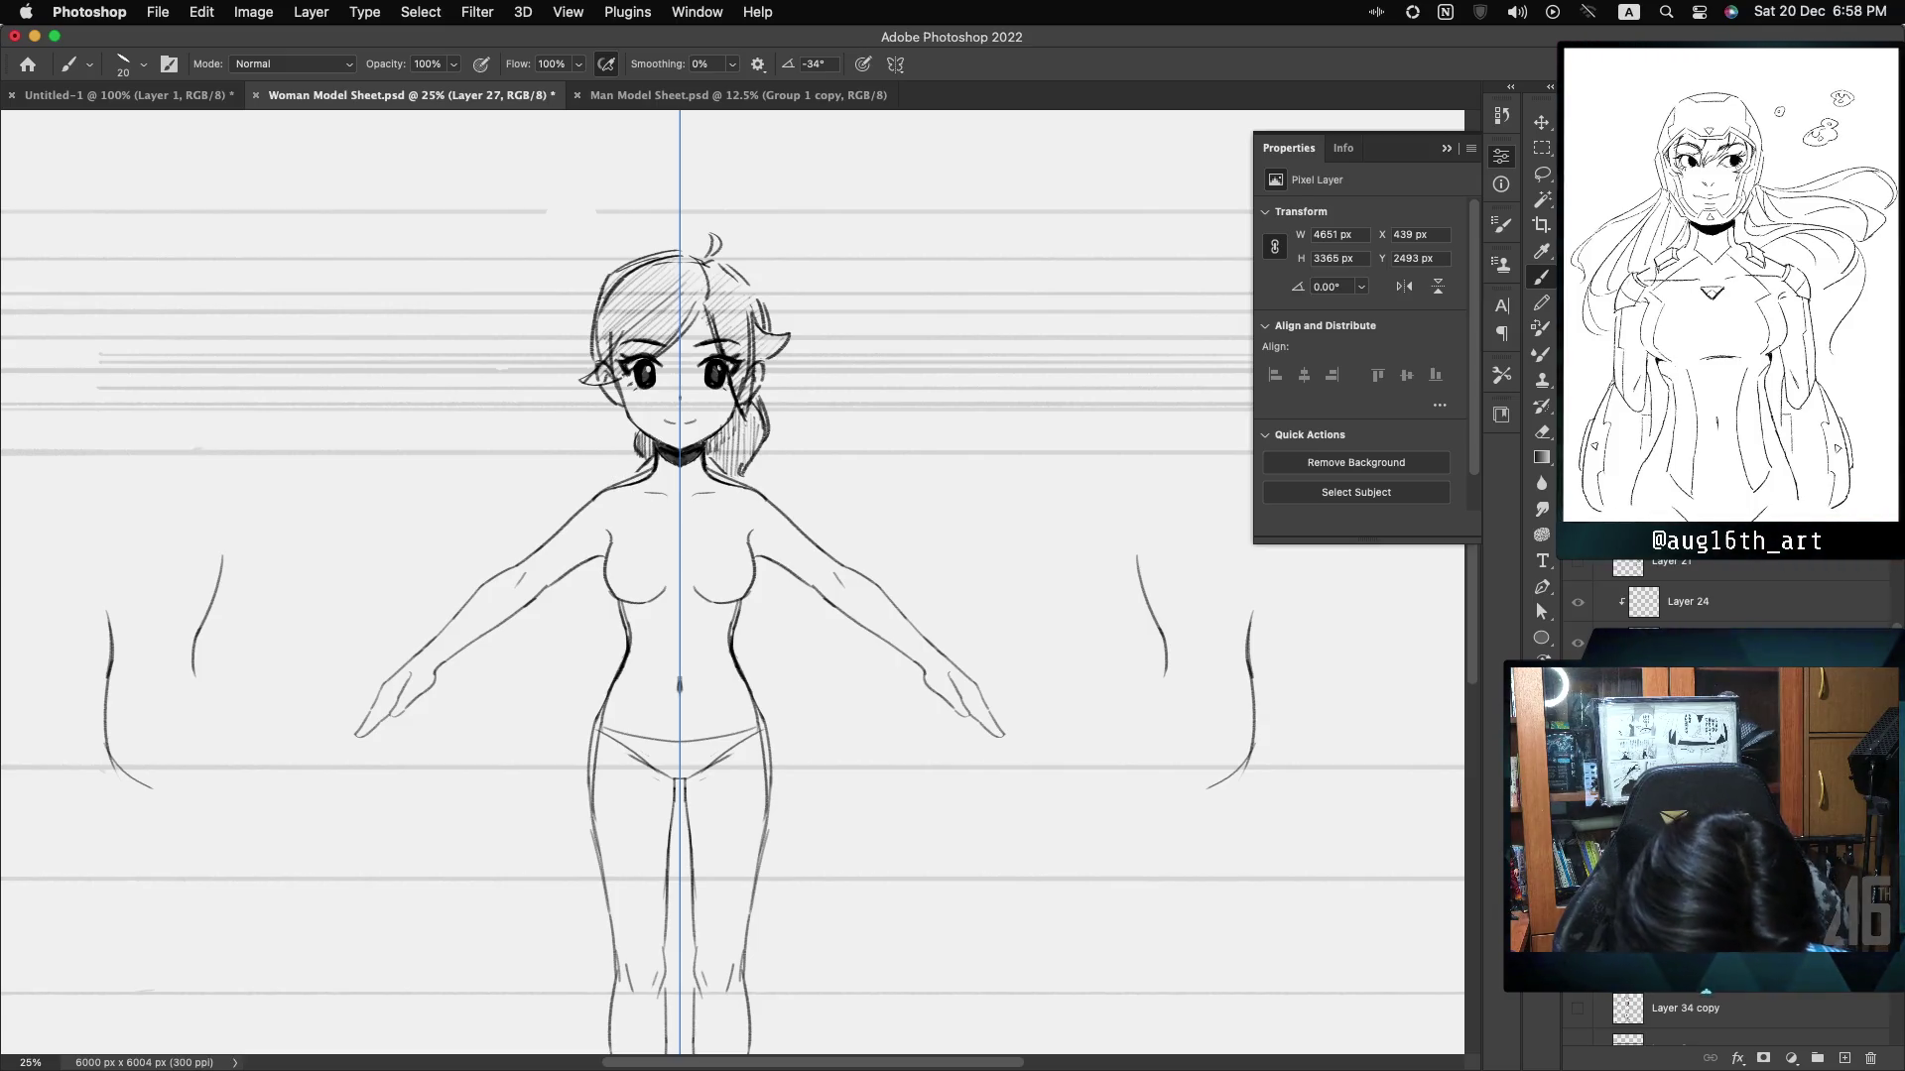
{"action": "key", "text": "super+comma"}
{"action": "key", "text": "super+comma"}
{"action": "key", "text": "super+comma"}
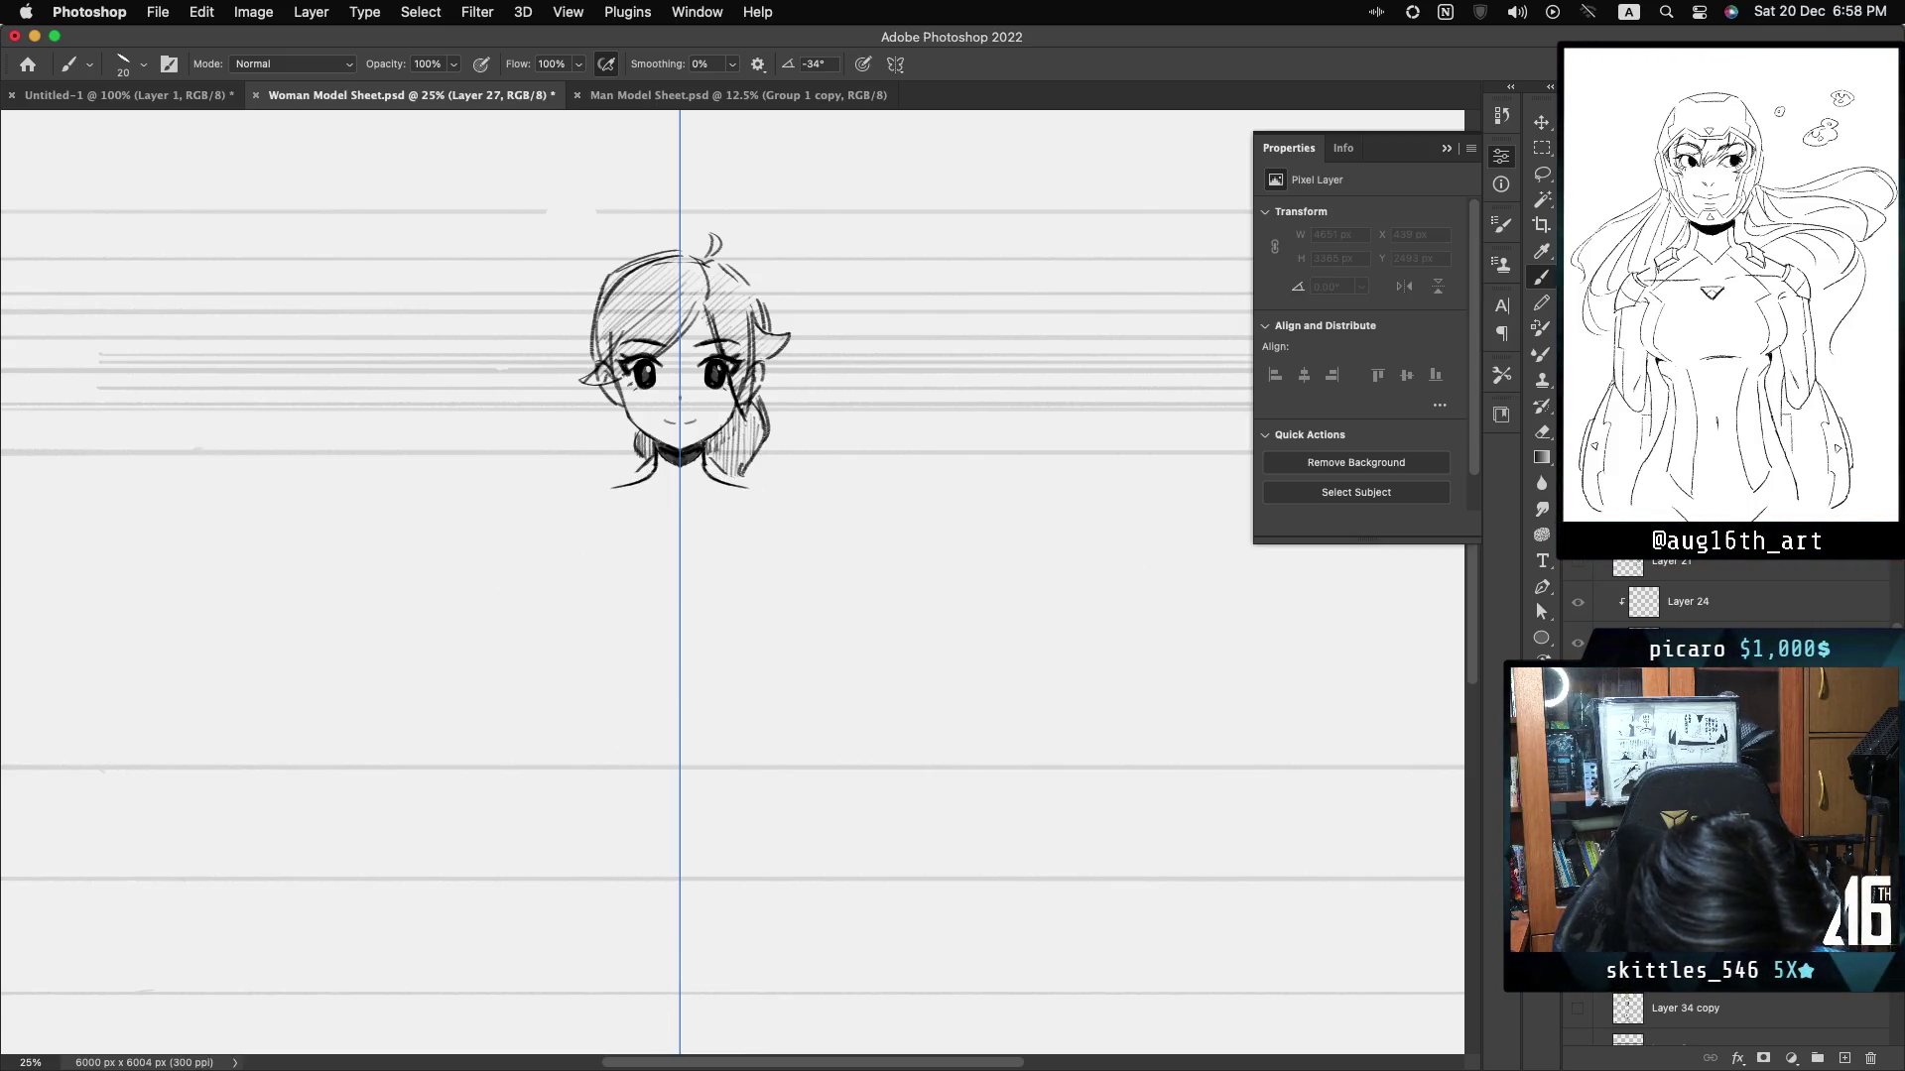
{"action": "key", "text": "super+comma"}
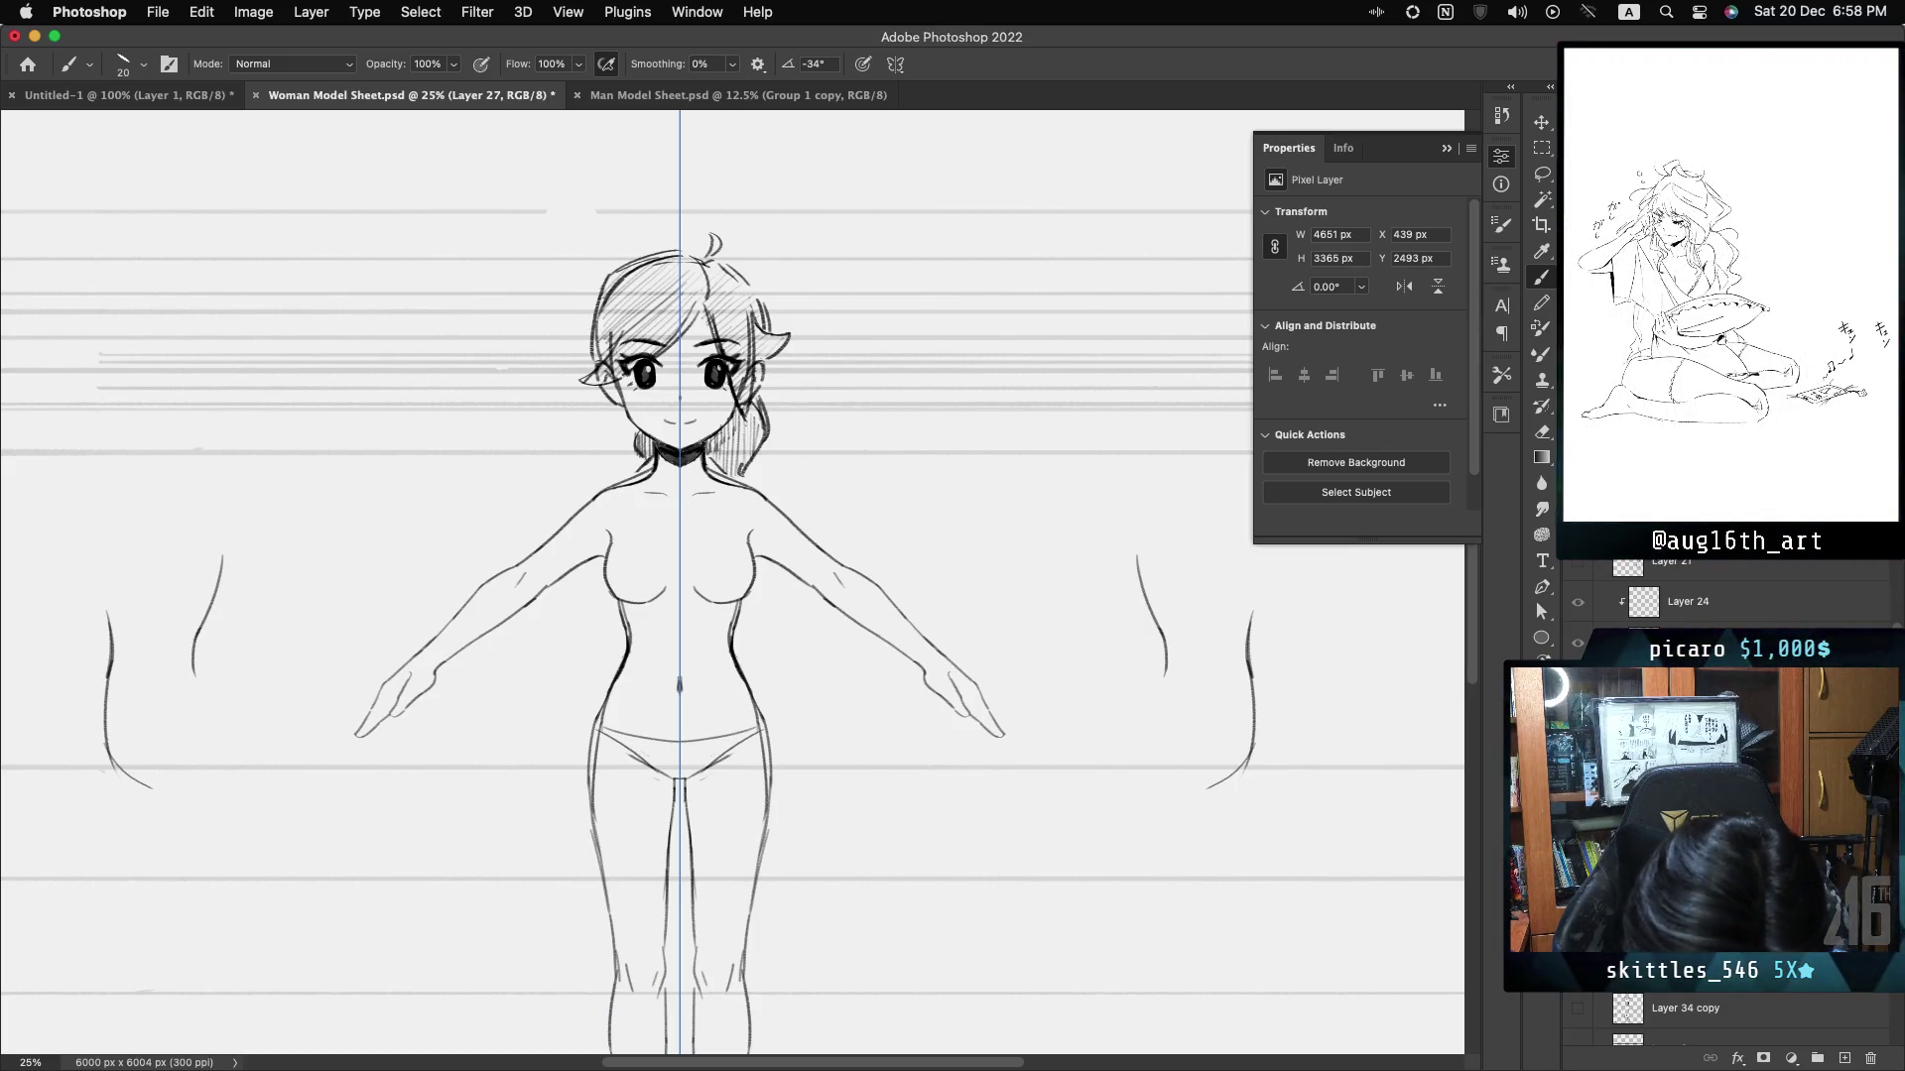
{"action": "key", "text": "super+comma"}
{"action": "key", "text": "super+comma"}
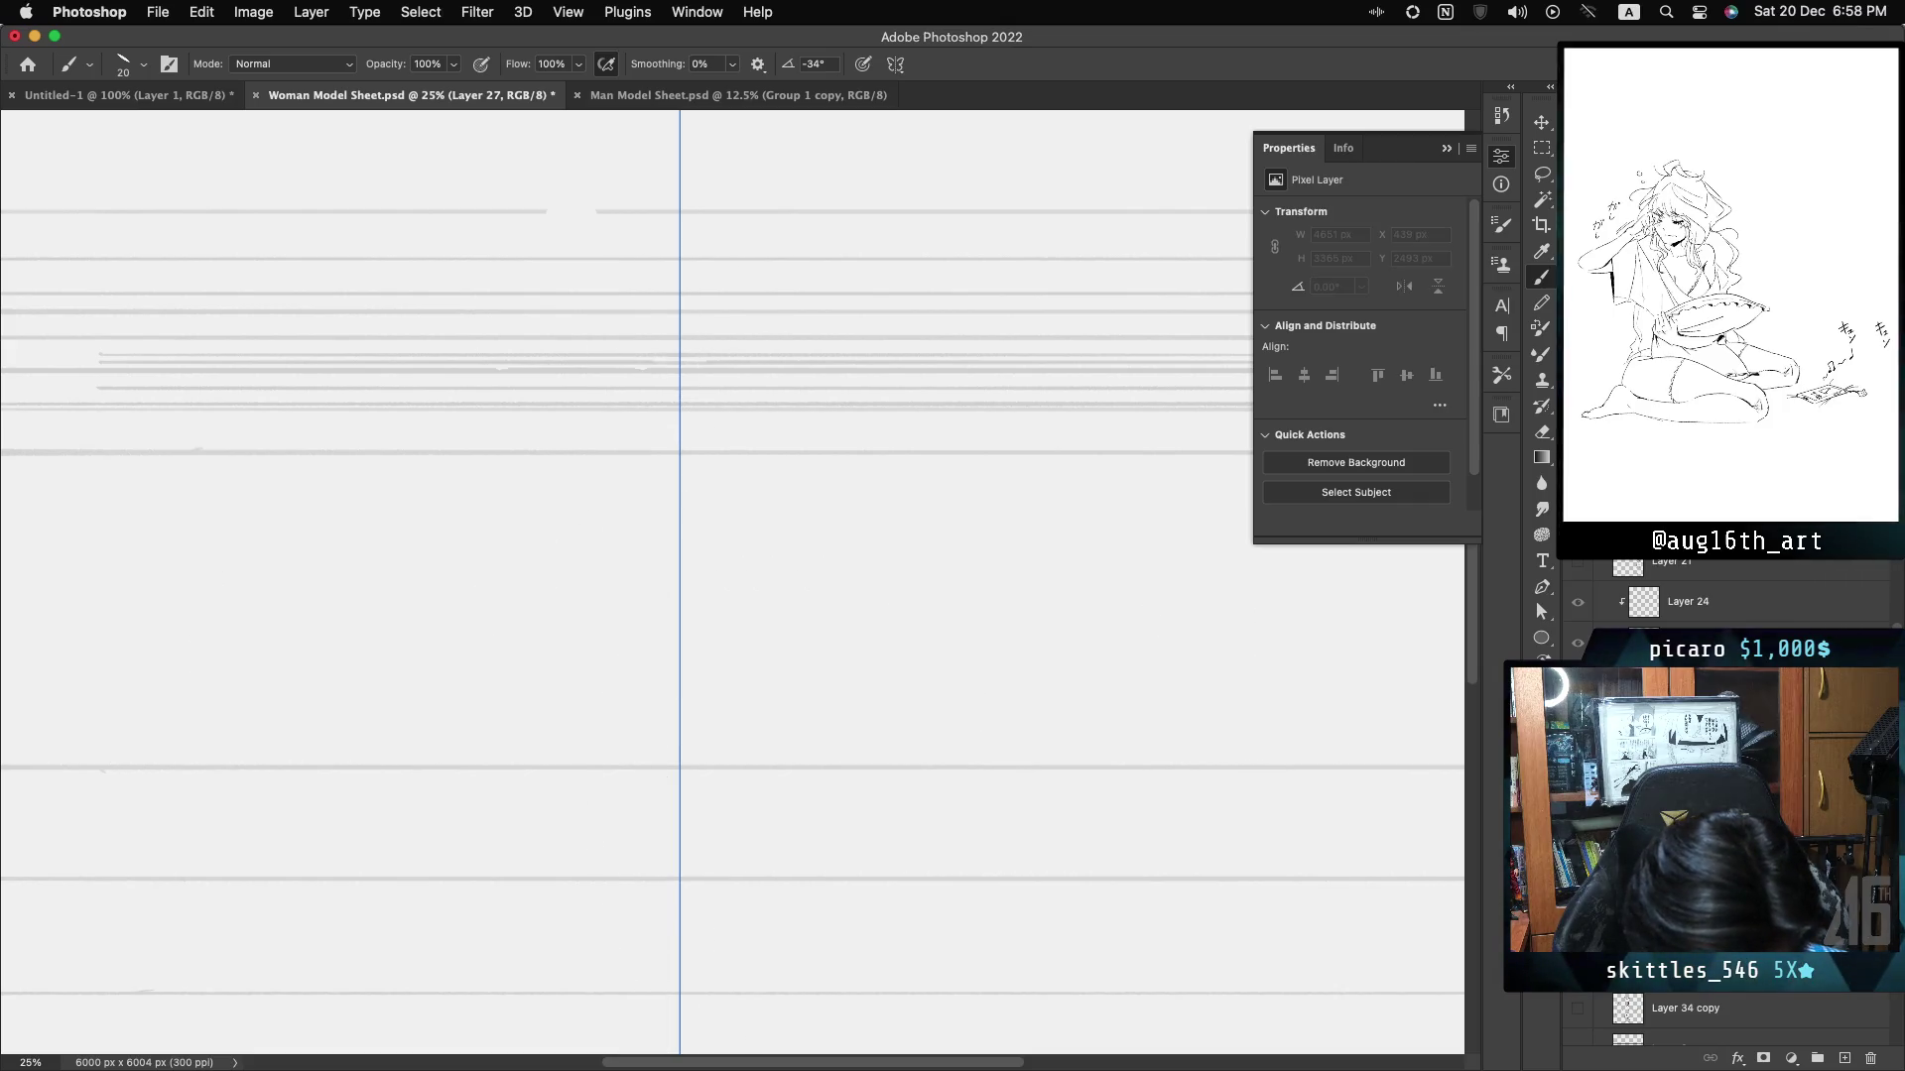
{"action": "key", "text": "super+comma"}
{"action": "key", "text": "super+comma"}
{"action": "key", "text": "super+comma"}
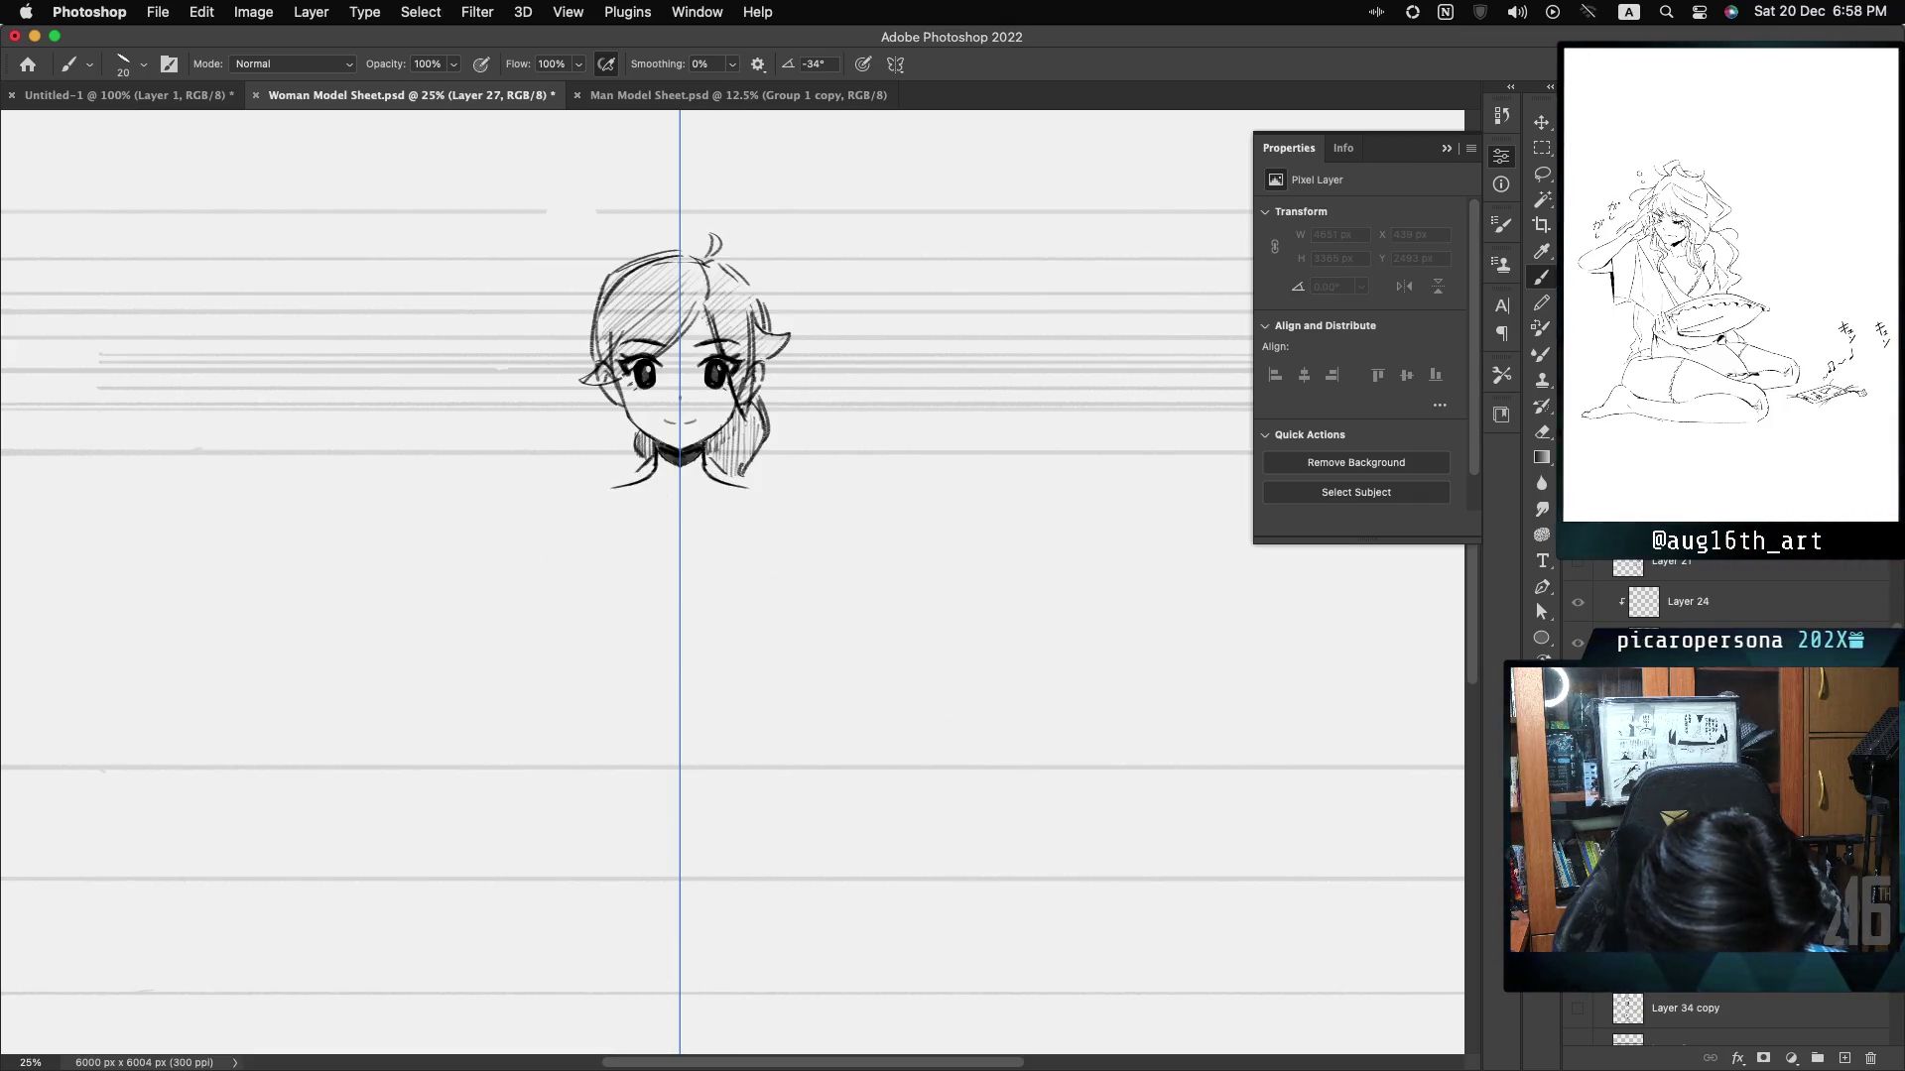
{"action": "key", "text": "super+comma"}
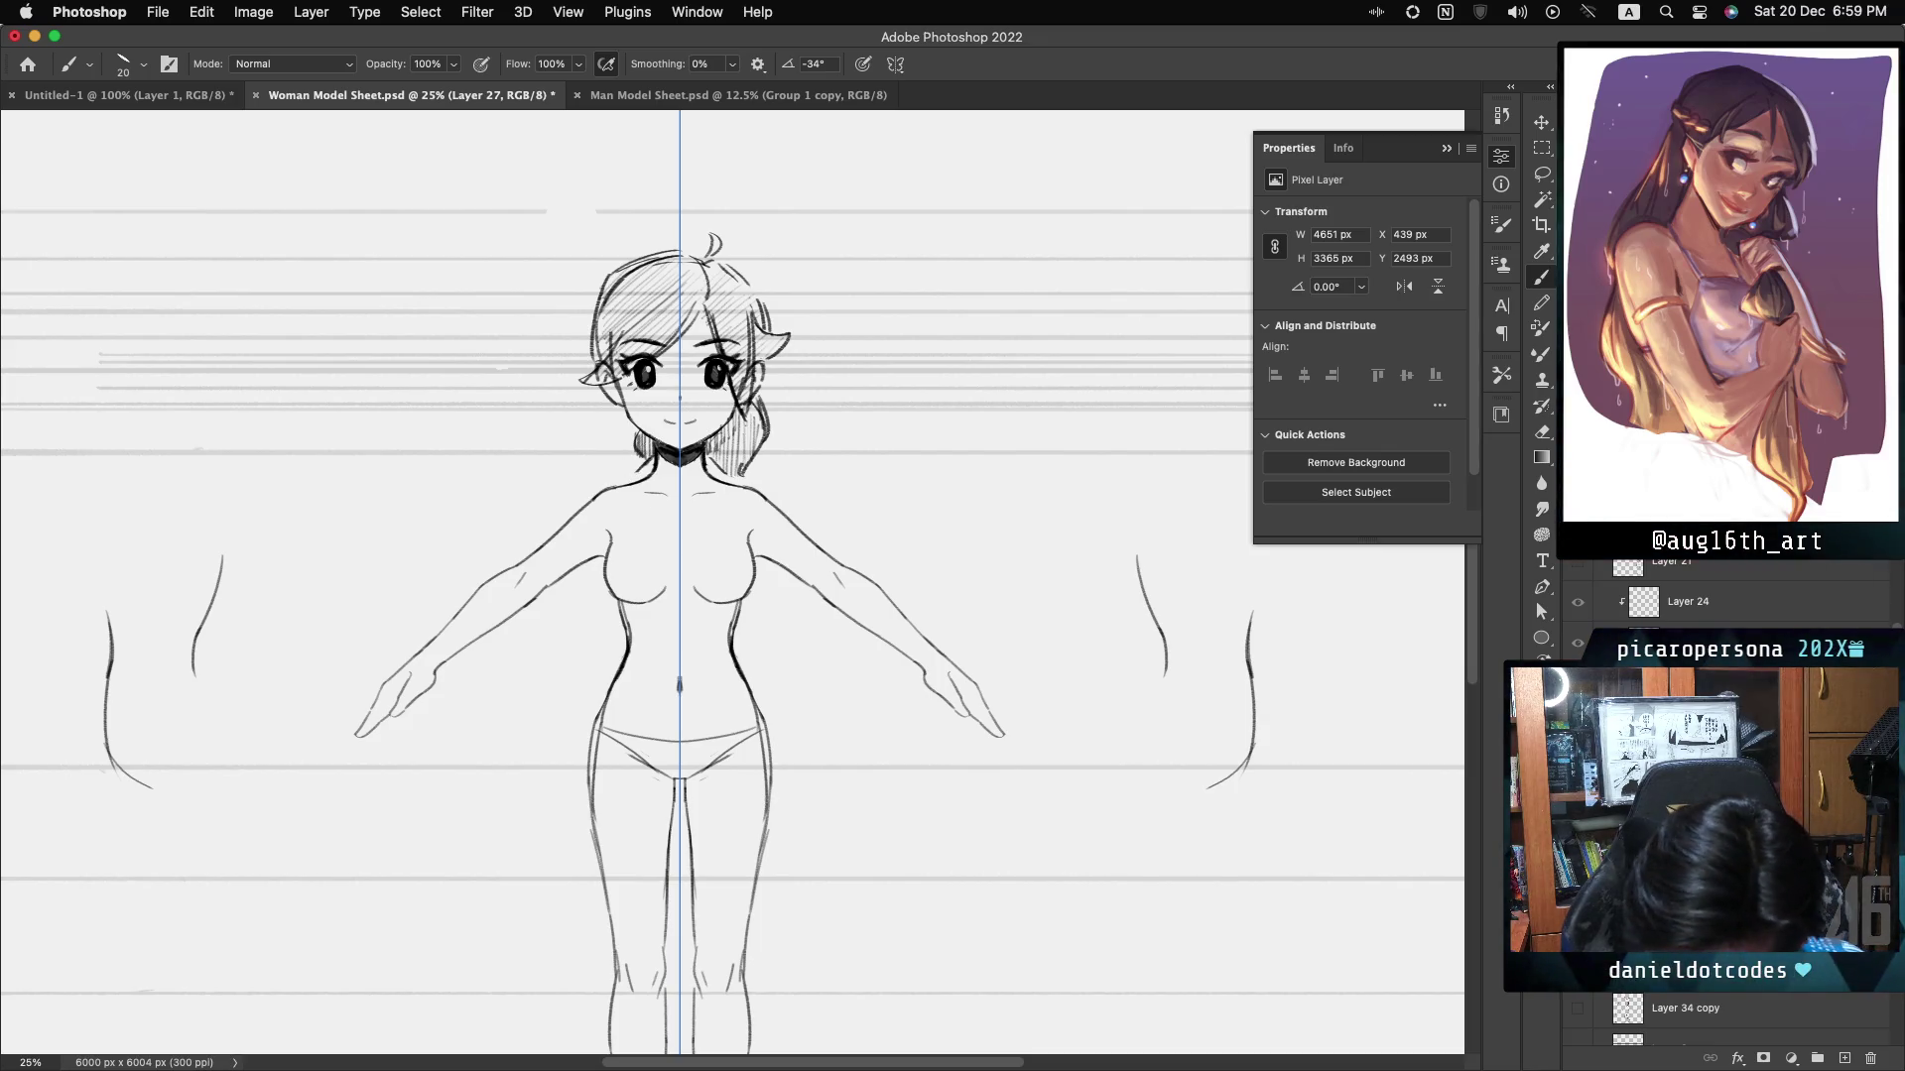
- Switch between Layer 28 and Layer 27, then zoom out to 16.7% to see the full figure
{"action": "left_click", "coordinate": [647, 464], "text": "super"}
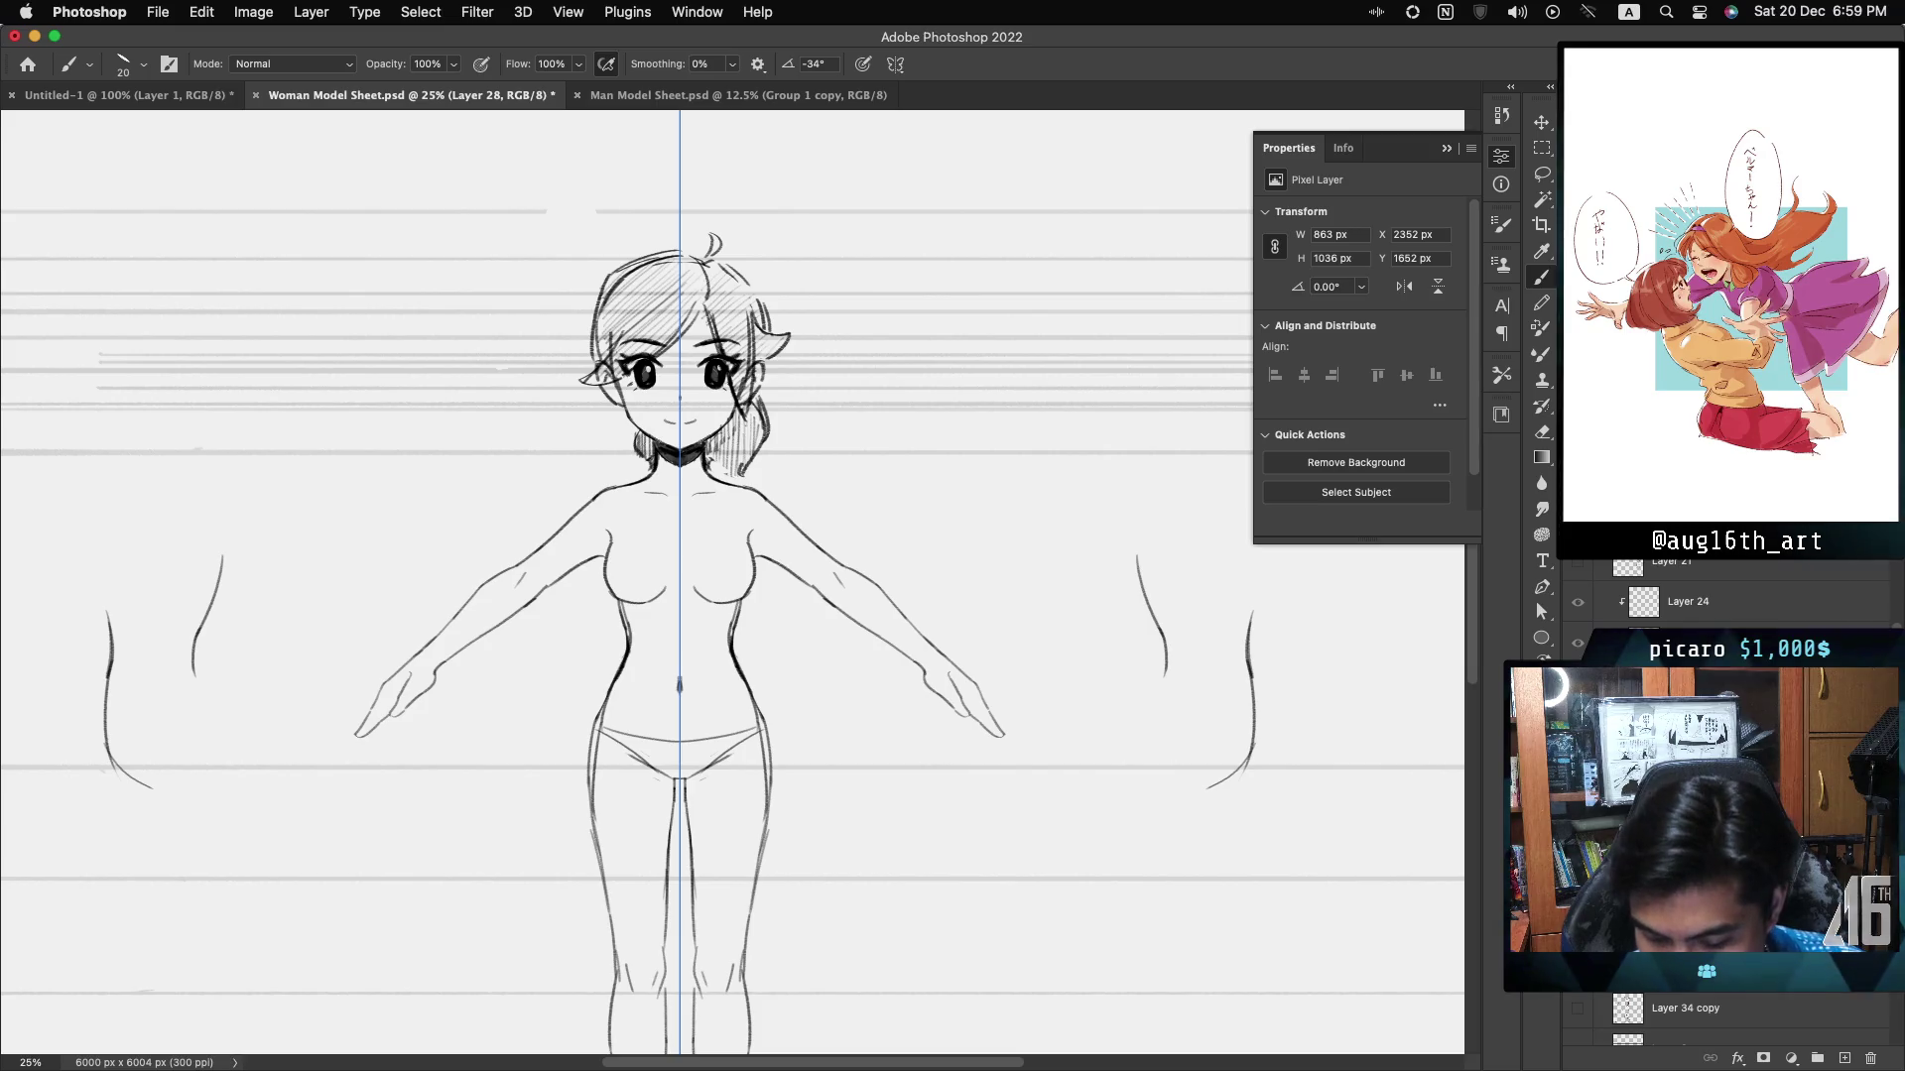
{"action": "key", "text": "alt+bracketleft"}
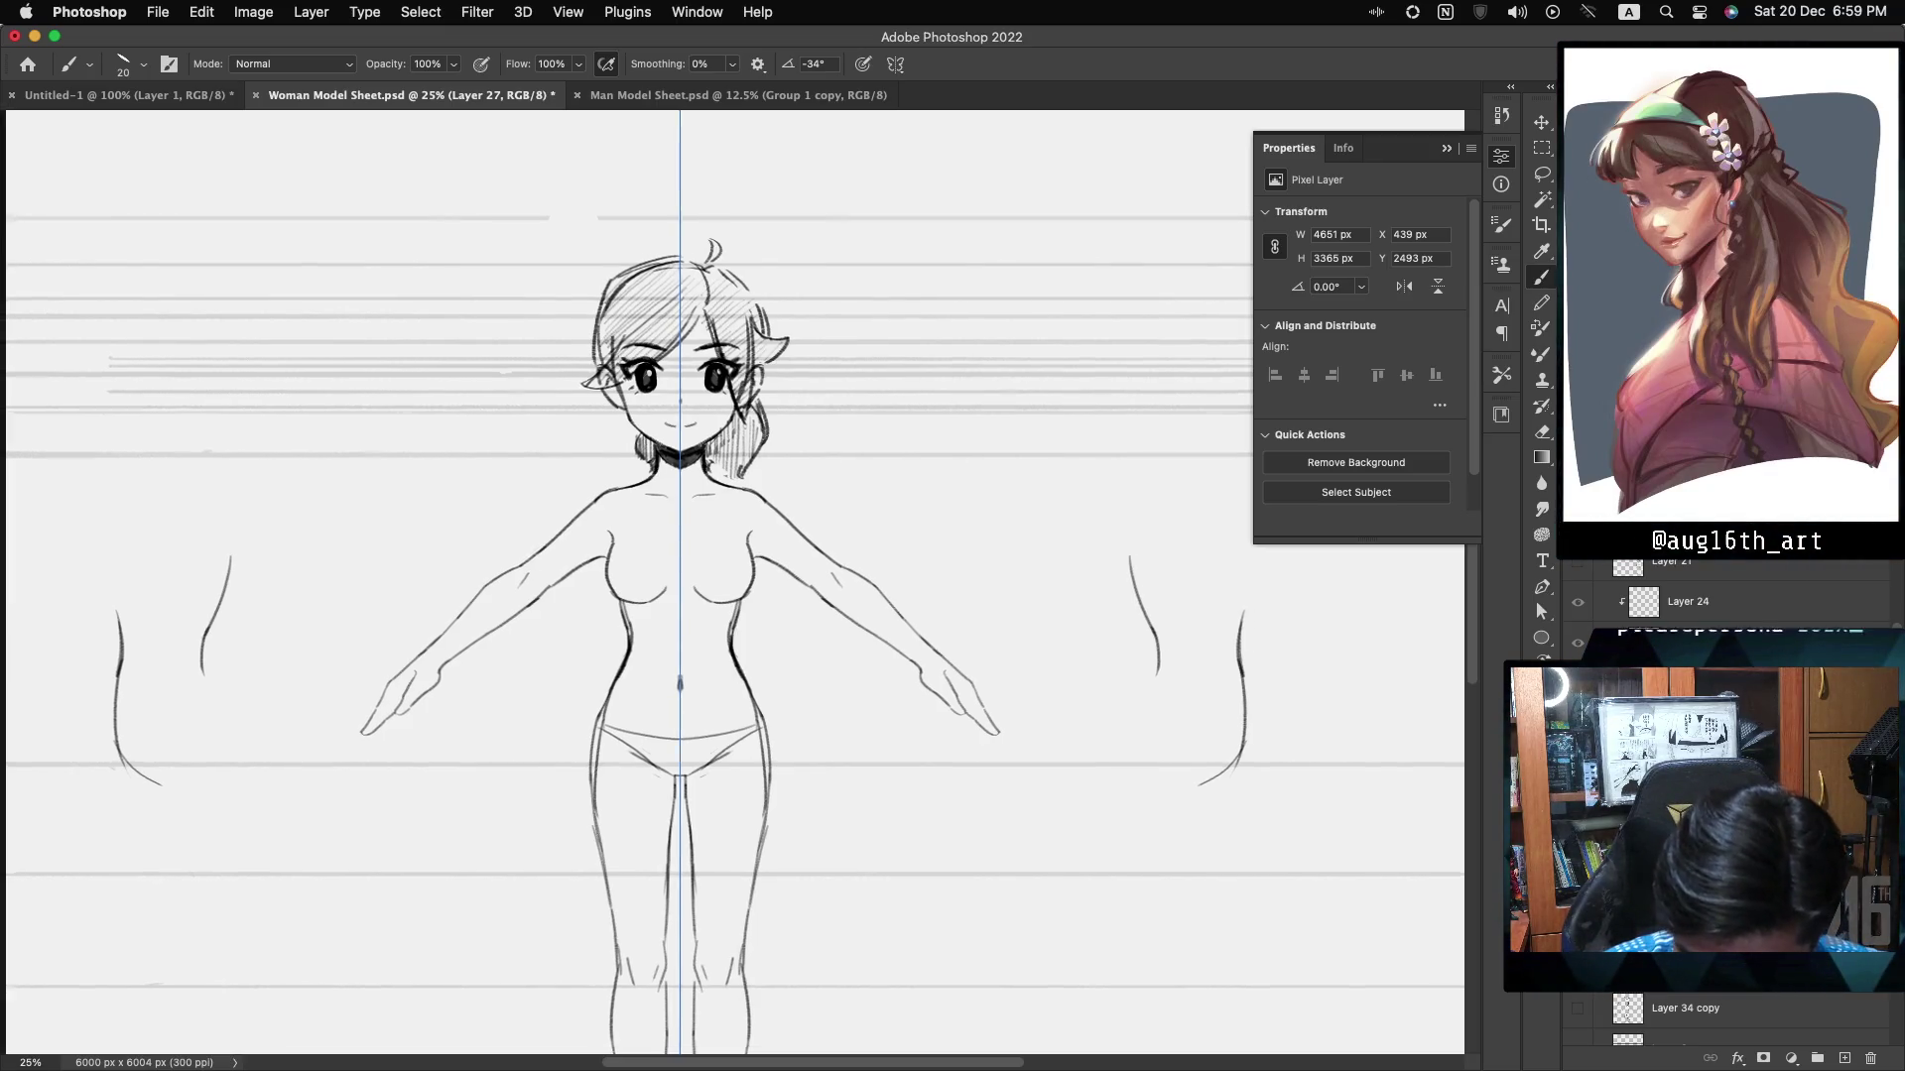
{"action": "key", "text": "super+minus"}
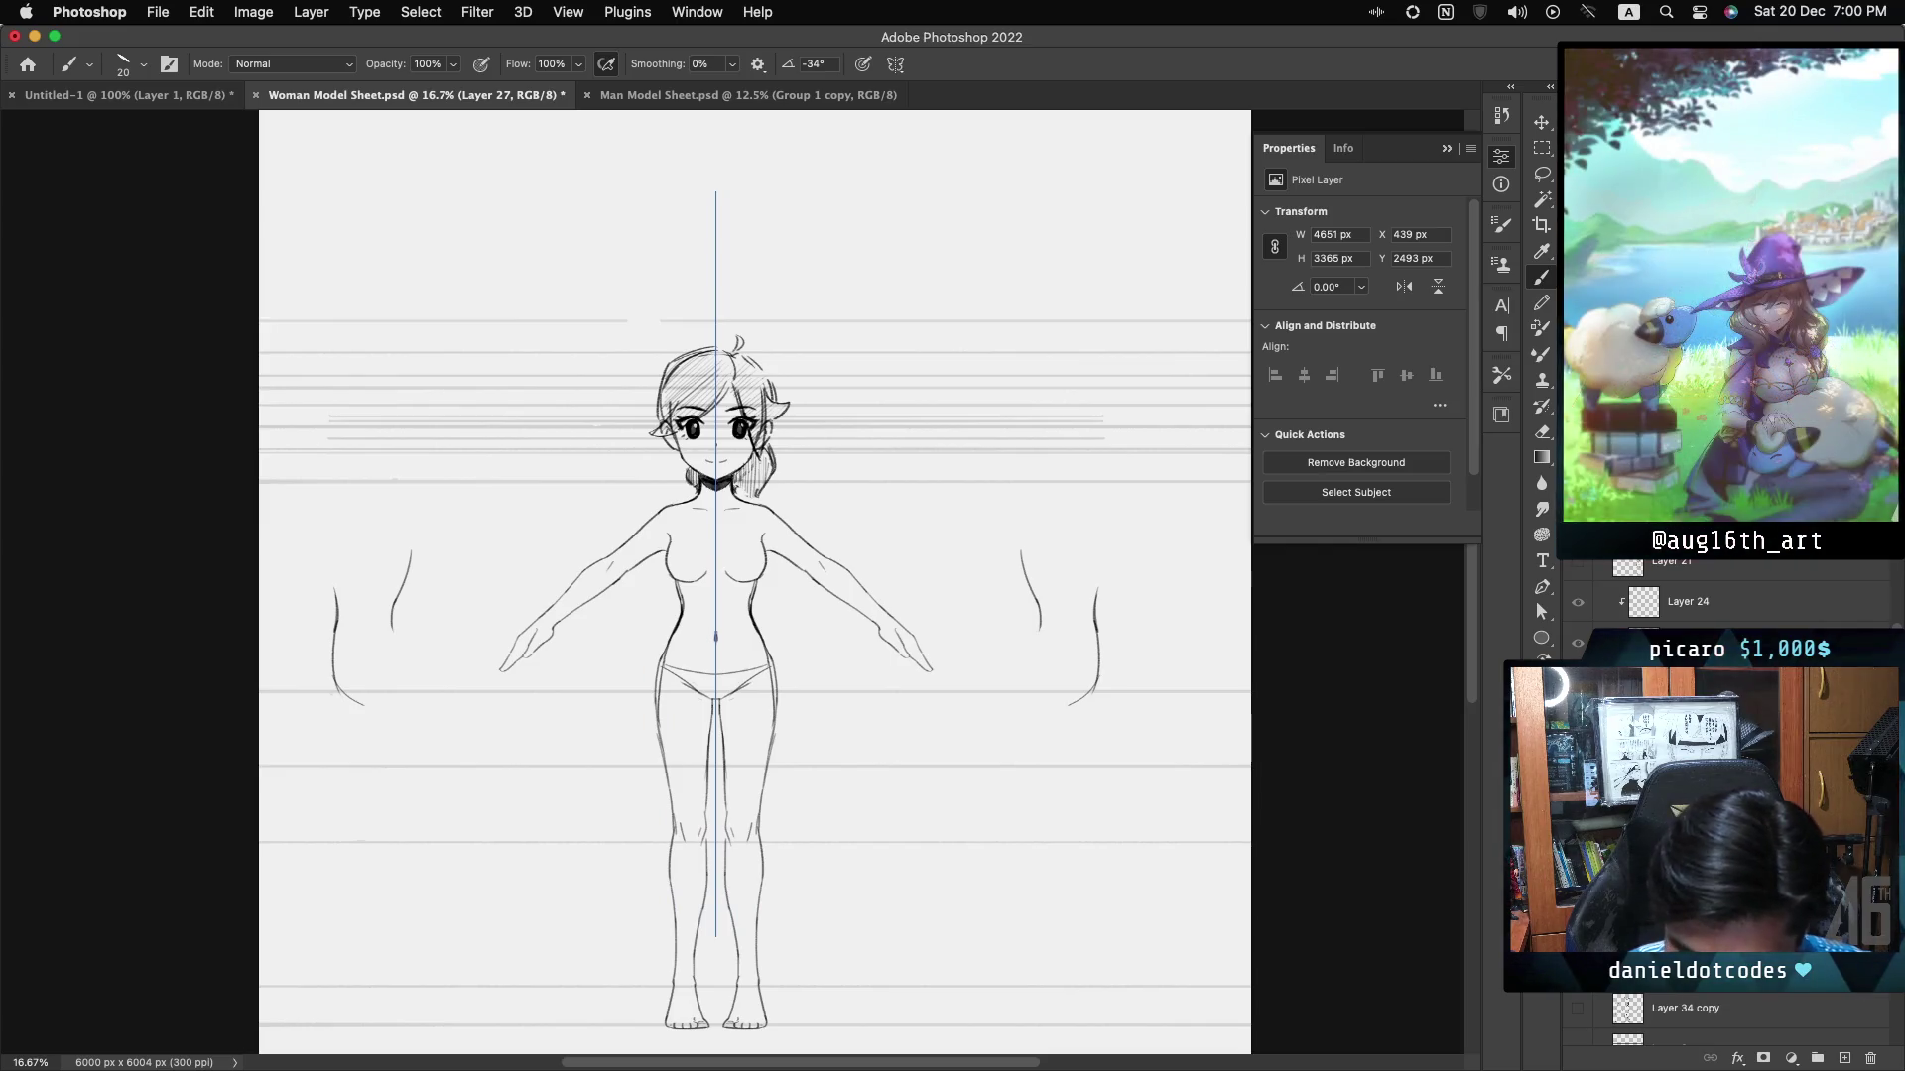
{"action": "key", "text": "ctrl+equal"}
{"action": "key", "text": "ctrl+equal"}
- Frame the head and chest at 33.3% and ink mirrored bikini cup lines across the chest
{"action": "scroll", "coordinate": [732, 583], "scroll_direction": "up", "scroll_amount": 3}
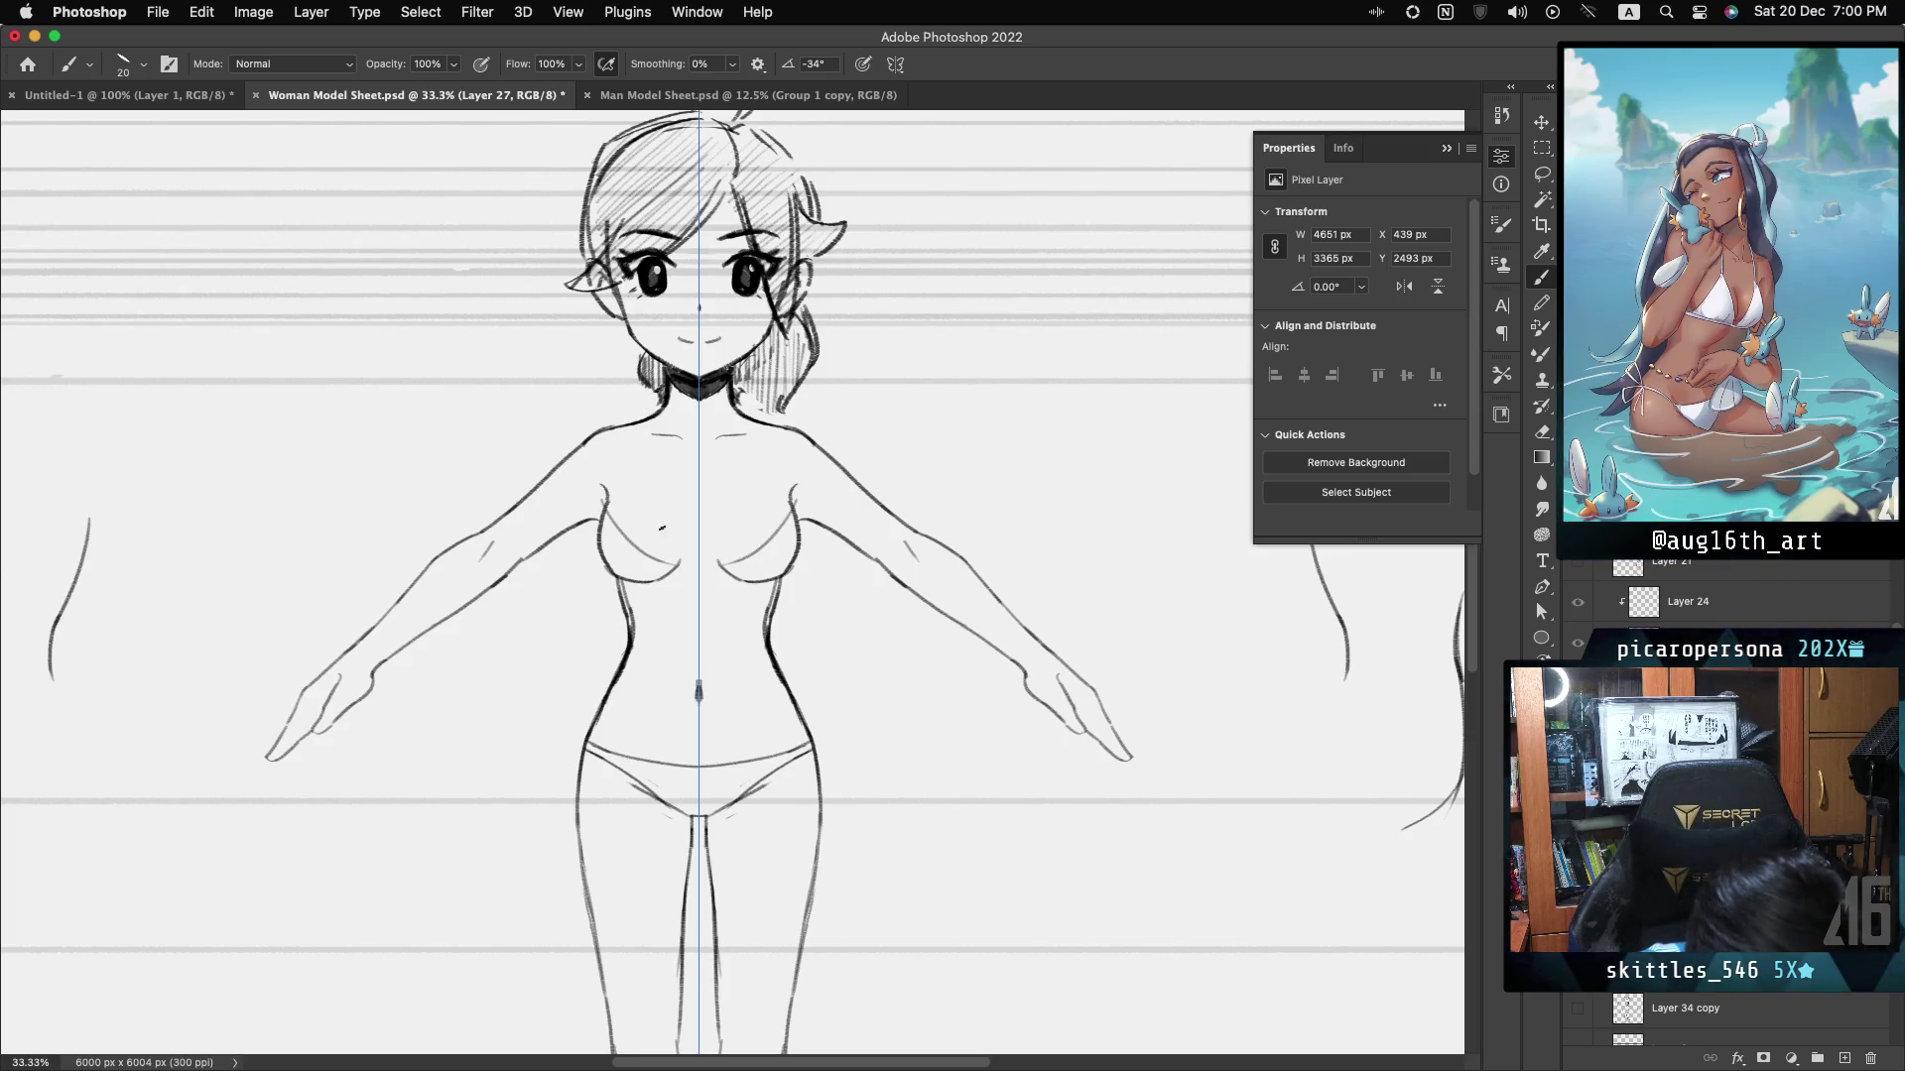
{"action": "left_click_drag", "start_coordinate": [602, 493], "coordinate": [679, 567]}
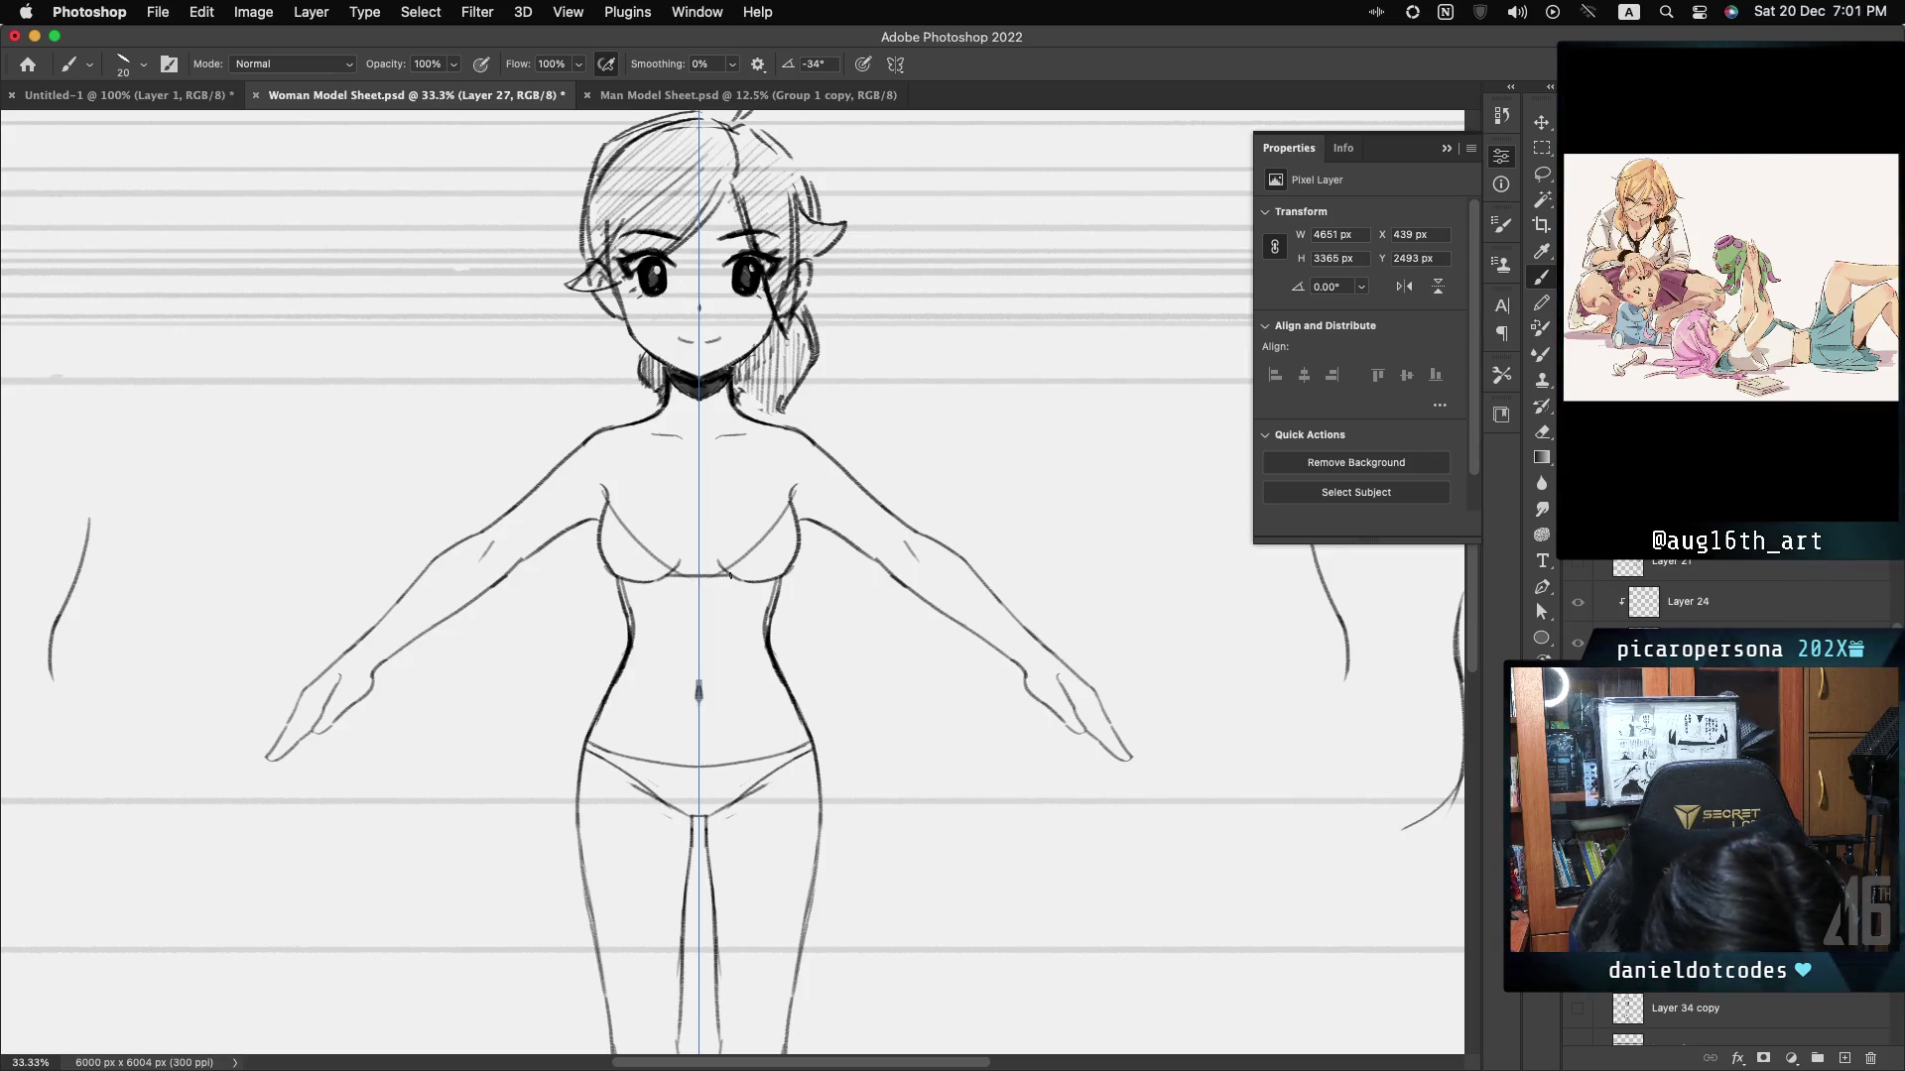
- Add the under-bust band and a redrawn collarbone strap, then zoom out to 25%
{"action": "left_click_drag", "start_coordinate": [657, 579], "coordinate": [737, 580]}
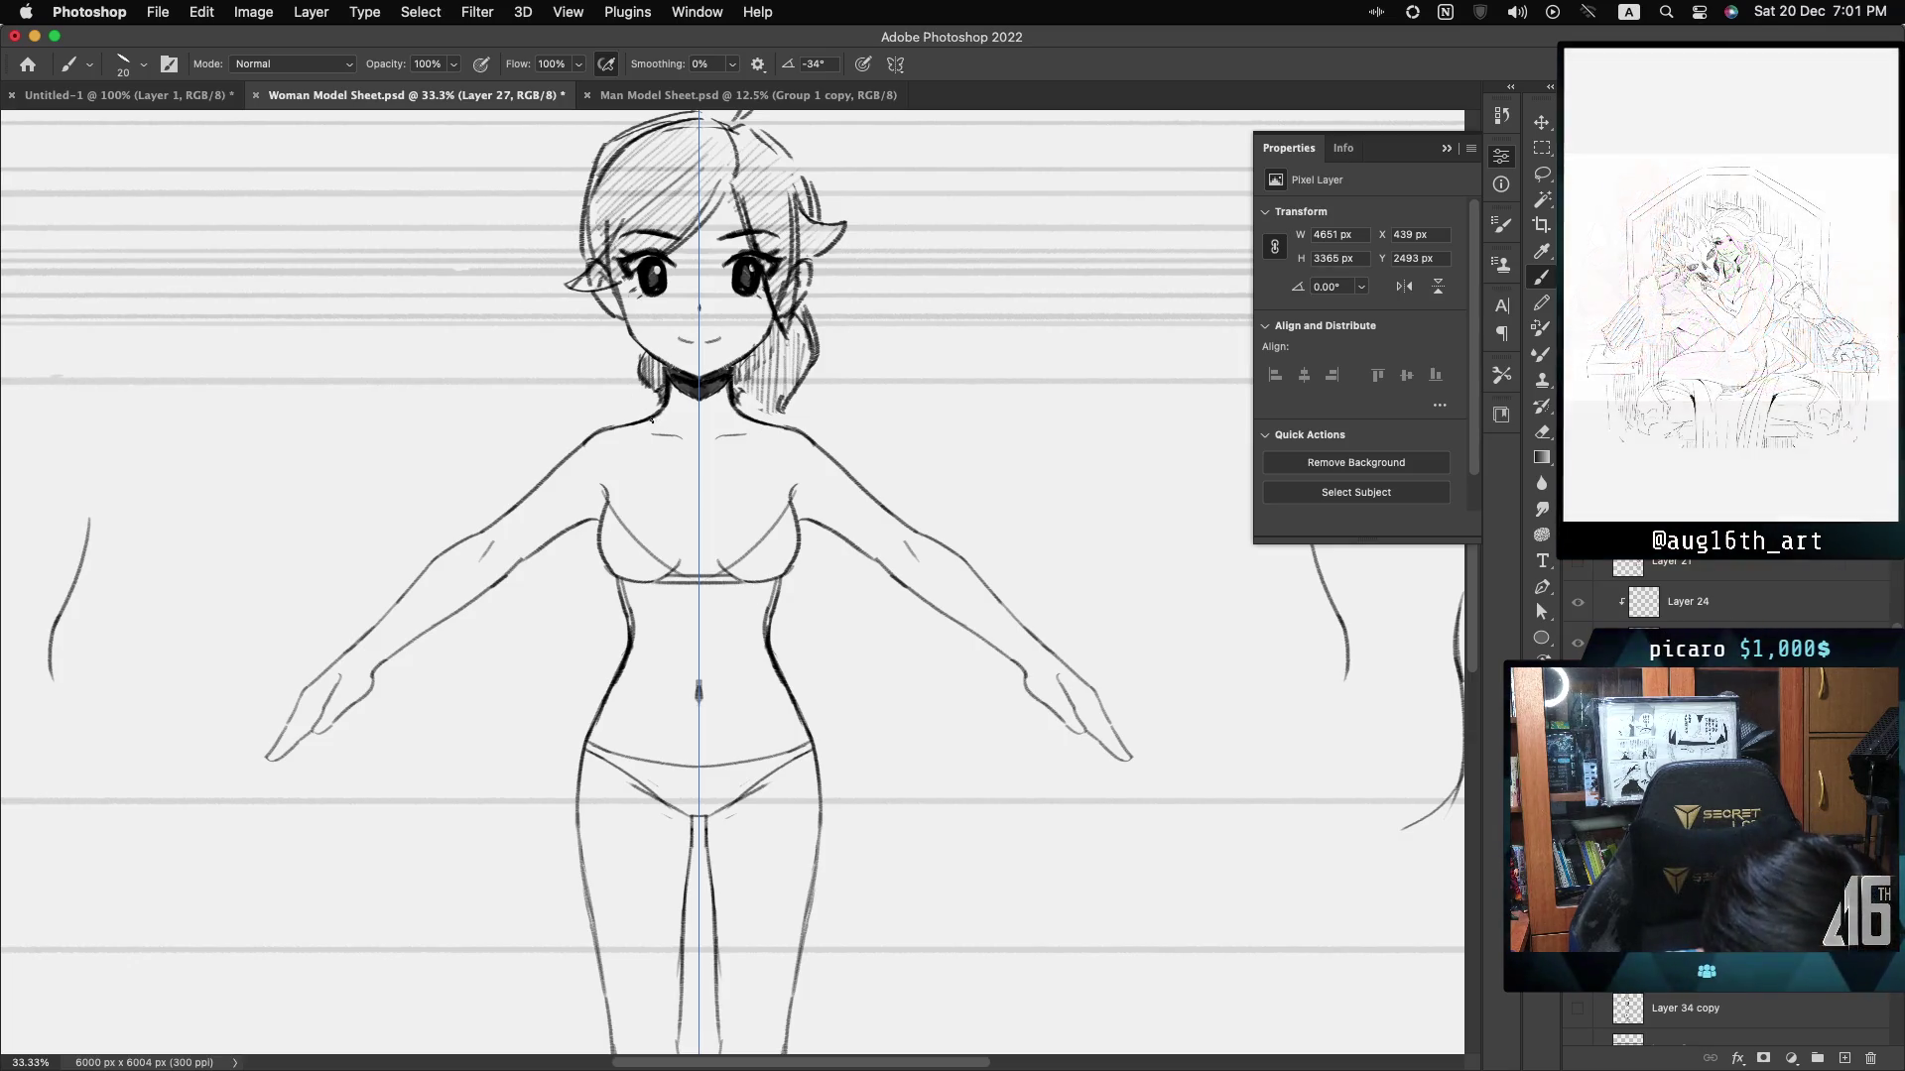
{"action": "left_click_drag", "start_coordinate": [625, 438], "coordinate": [607, 484]}
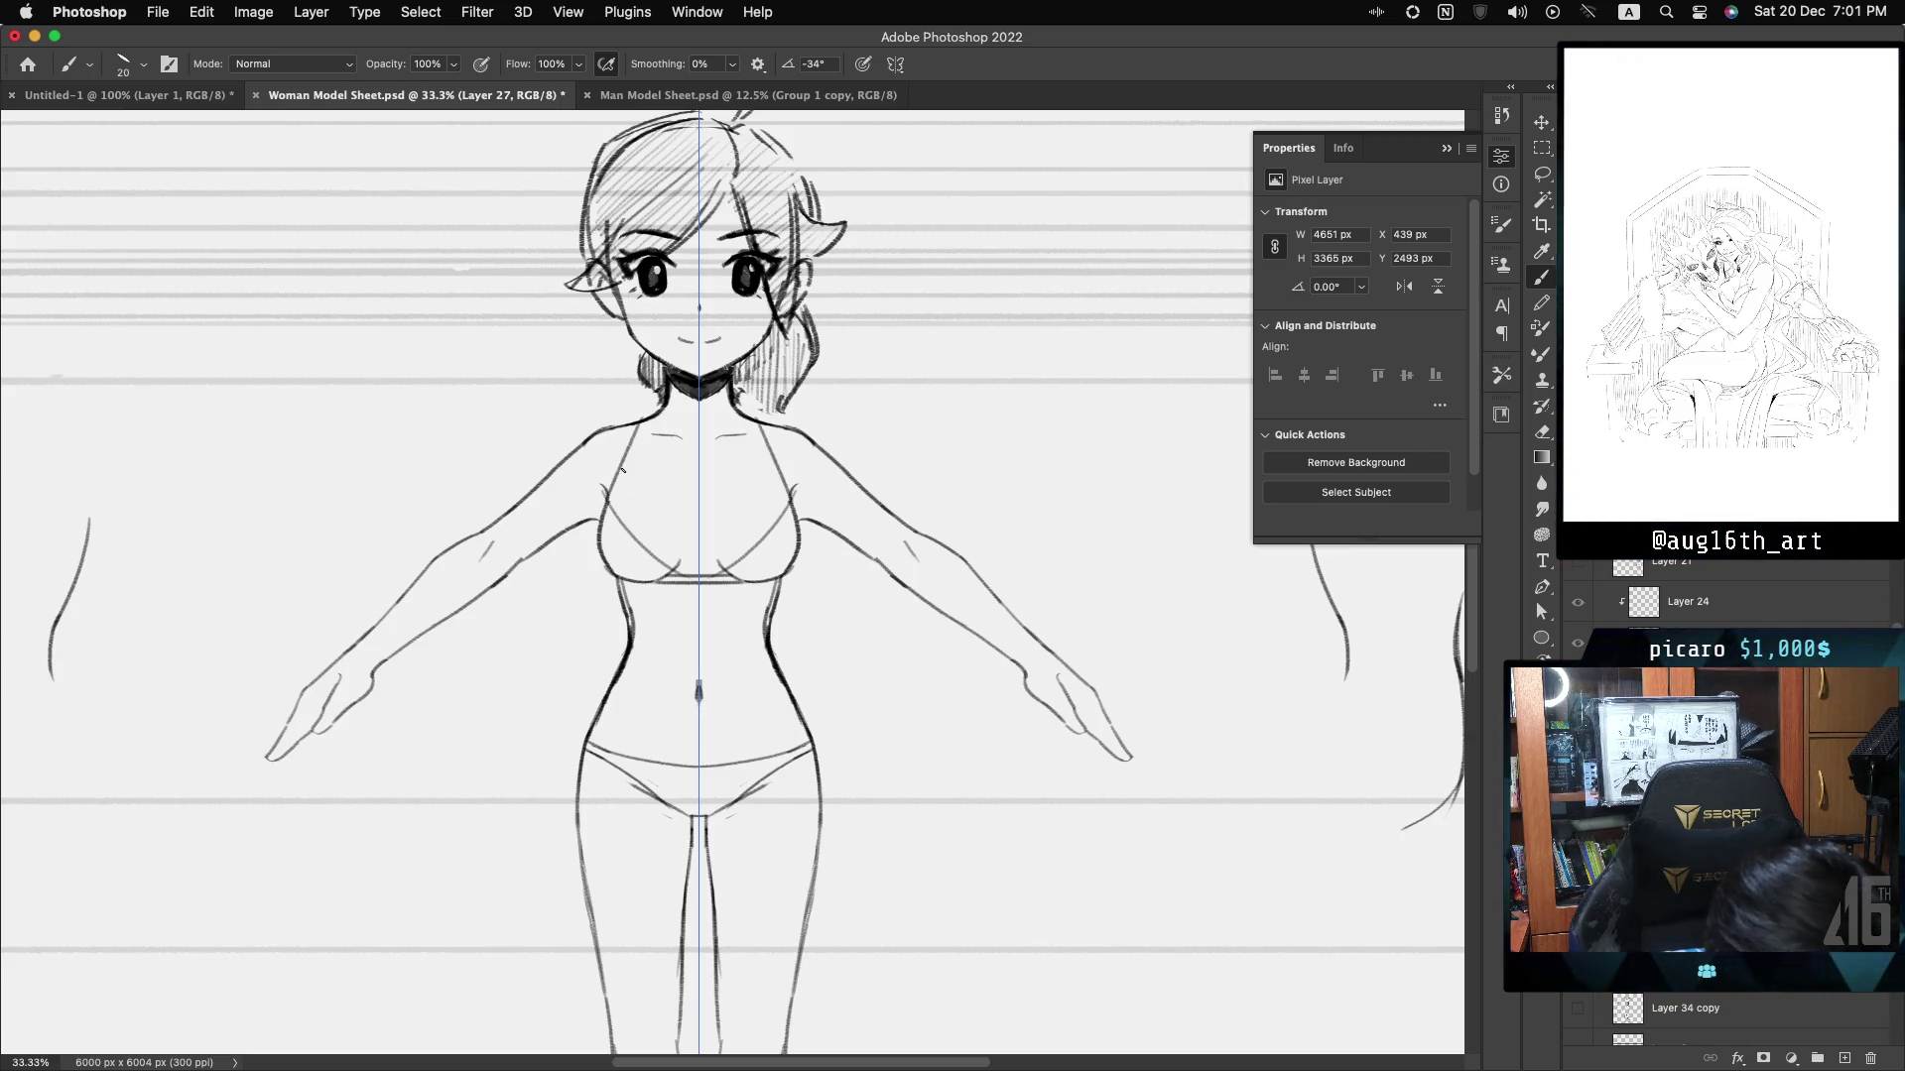
{"action": "key", "text": "cmd+z"}
{"action": "left_click_drag", "start_coordinate": [605, 506], "coordinate": [645, 416]}
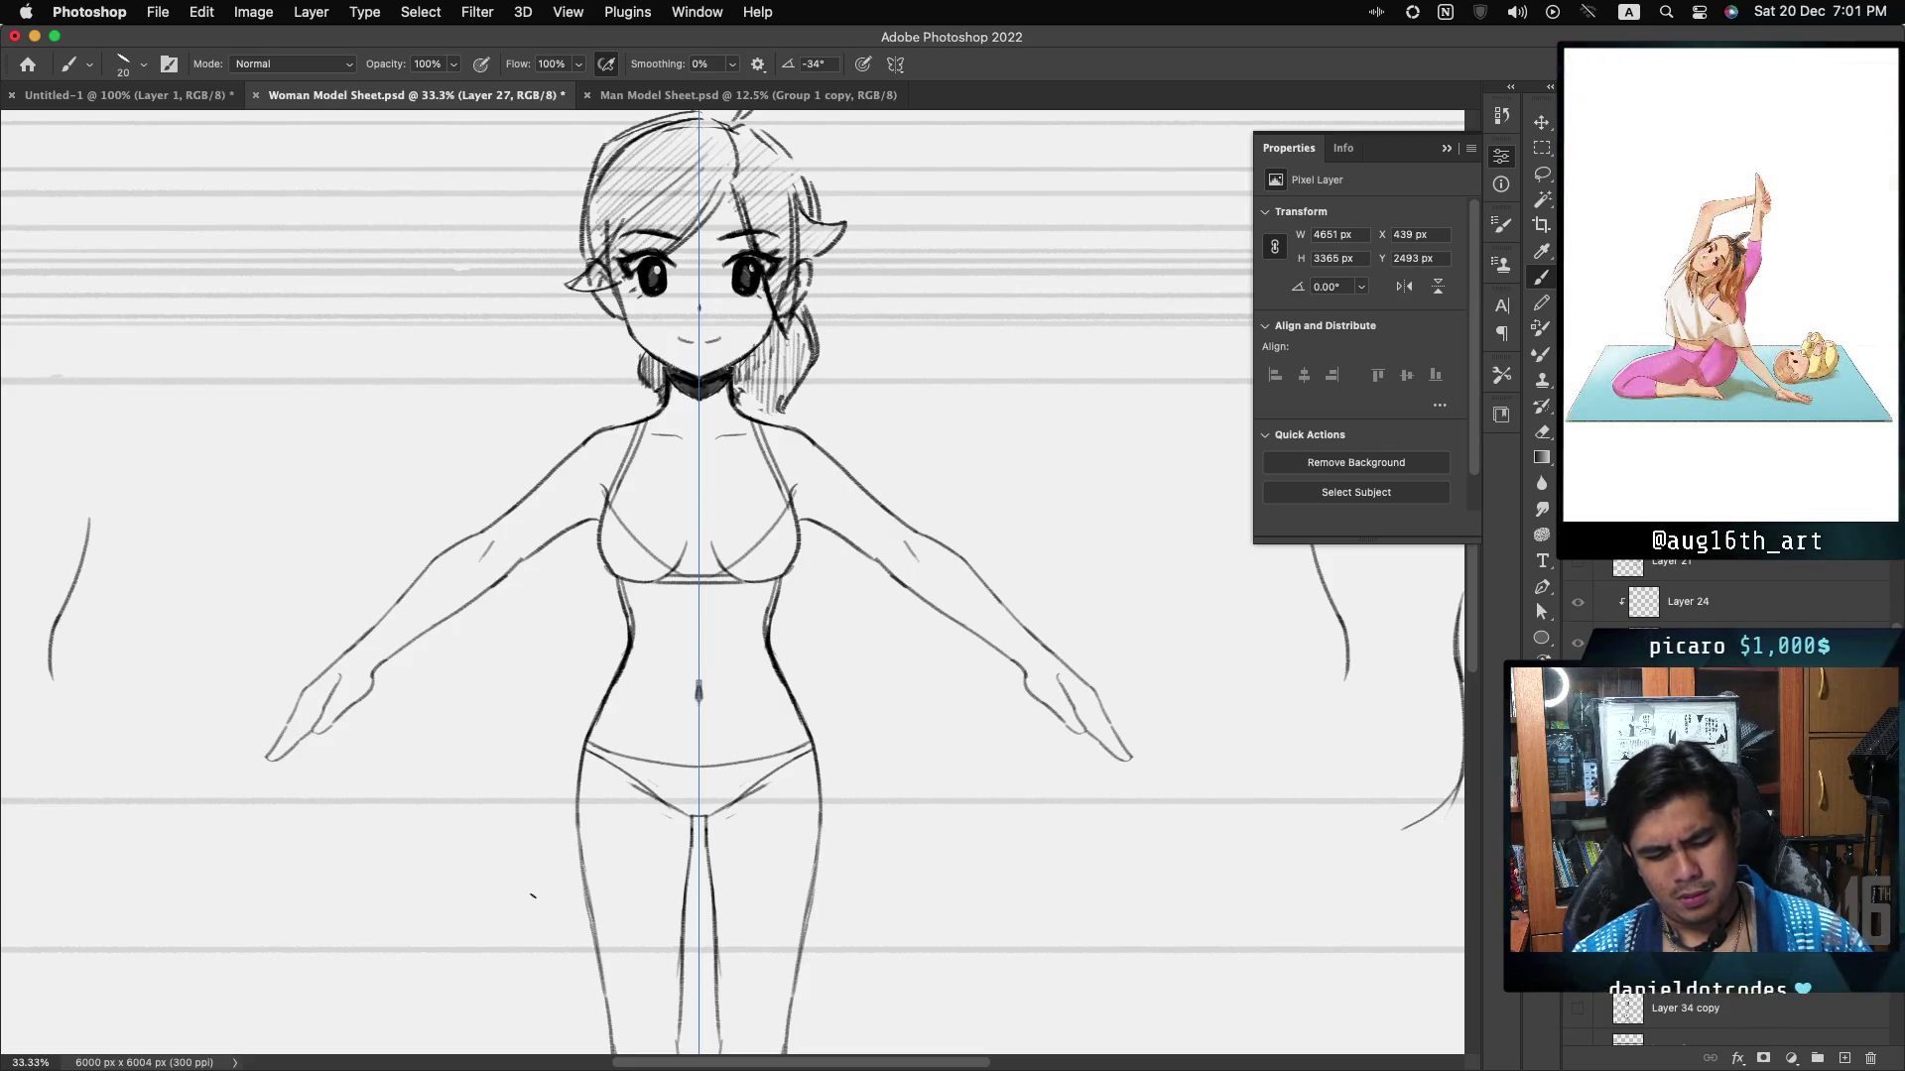
{"action": "key", "text": "super+minus"}
{"action": "scroll", "coordinate": [732, 584], "scroll_direction": "down", "scroll_amount": 3}
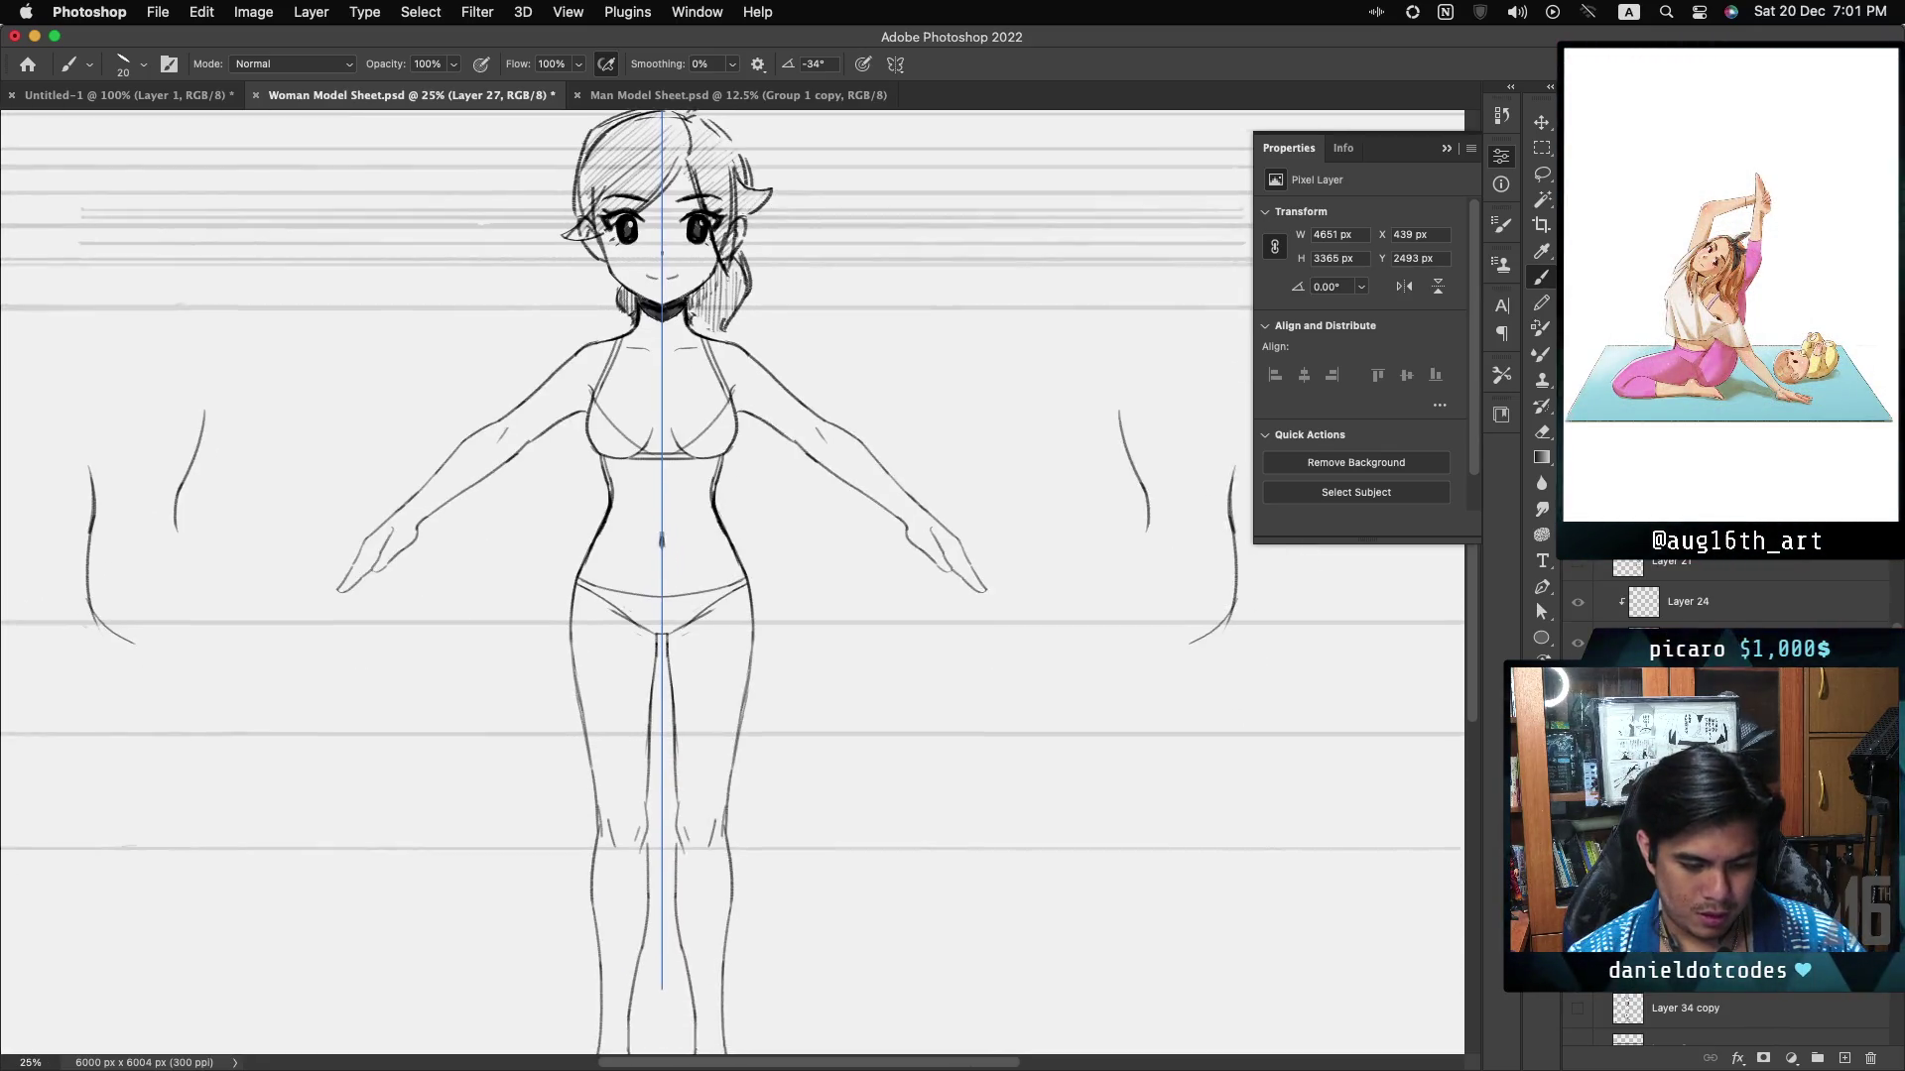
- Save the document as Woman Model Sheet.psd with the finished bikini linework
{"action": "scroll", "coordinate": [732, 583], "scroll_direction": "up", "scroll_amount": 1}
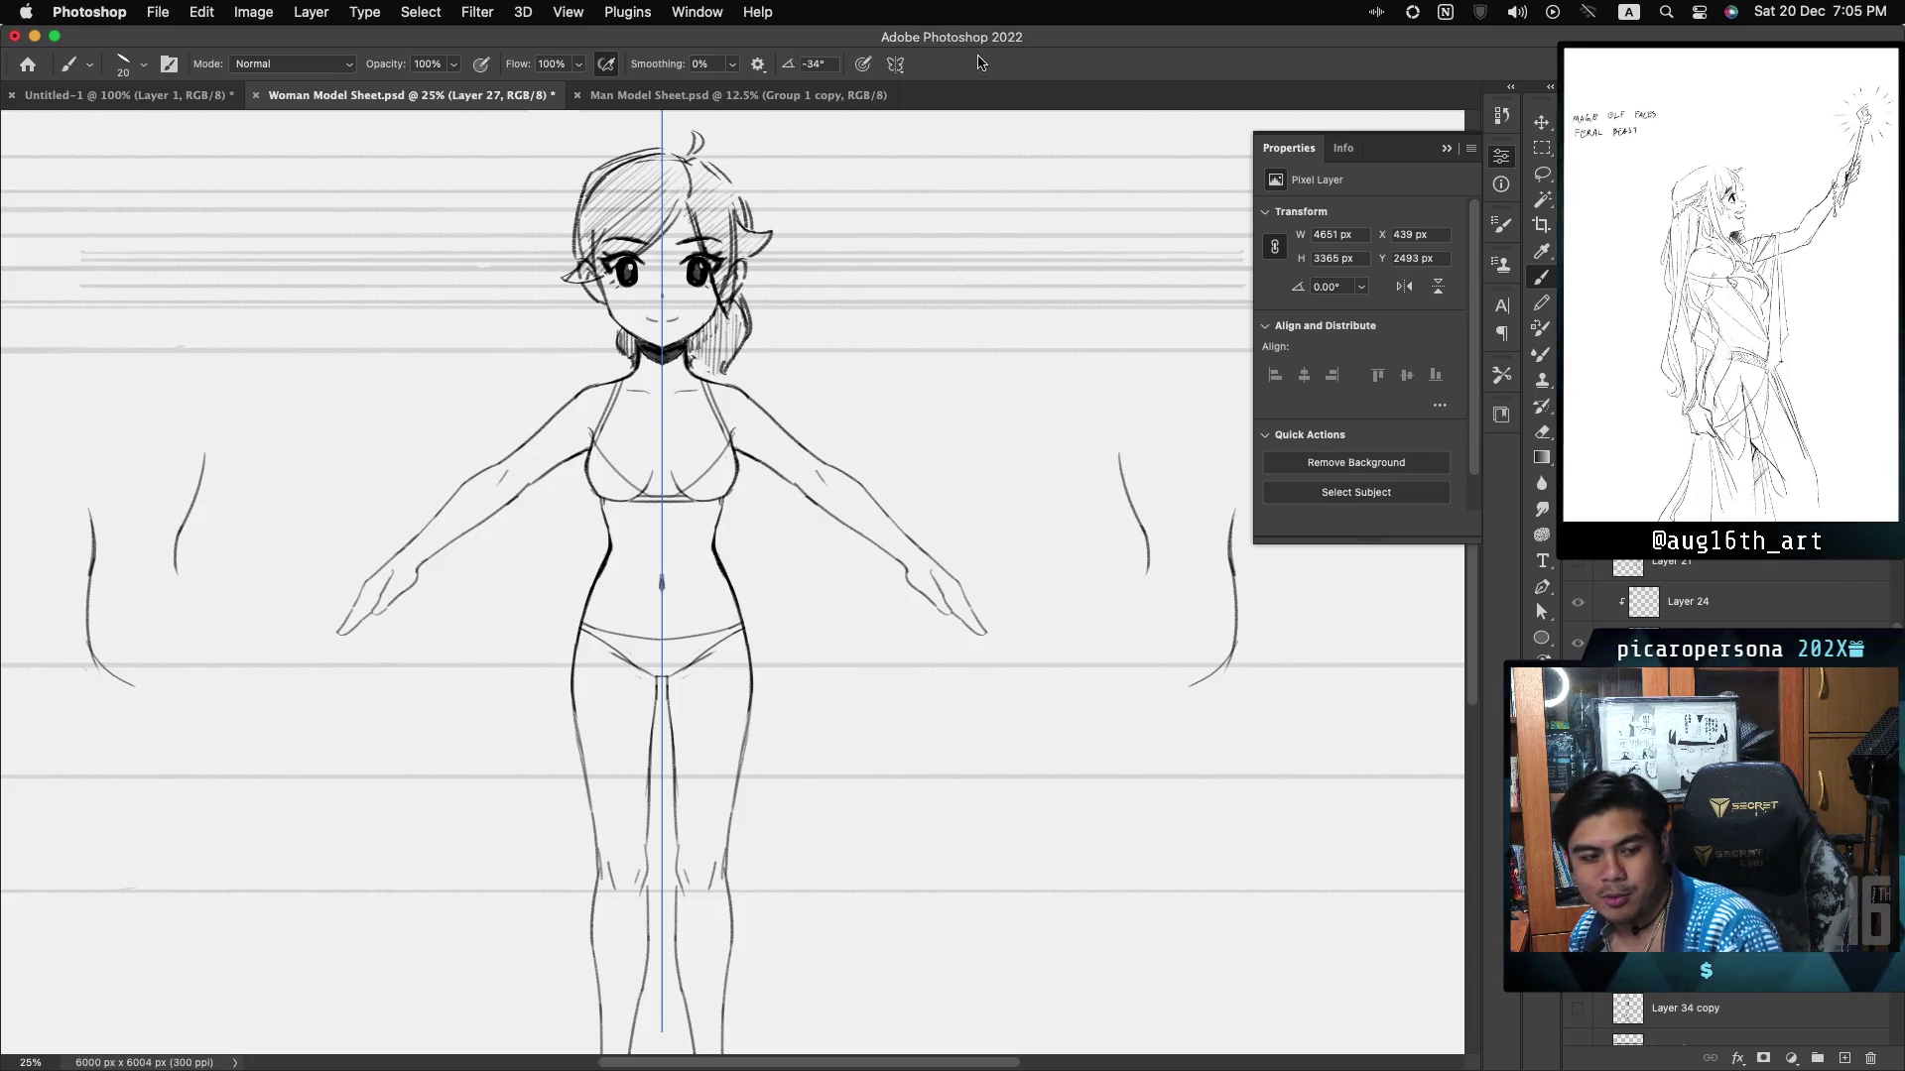
{"action": "key", "text": "cmd+s"}
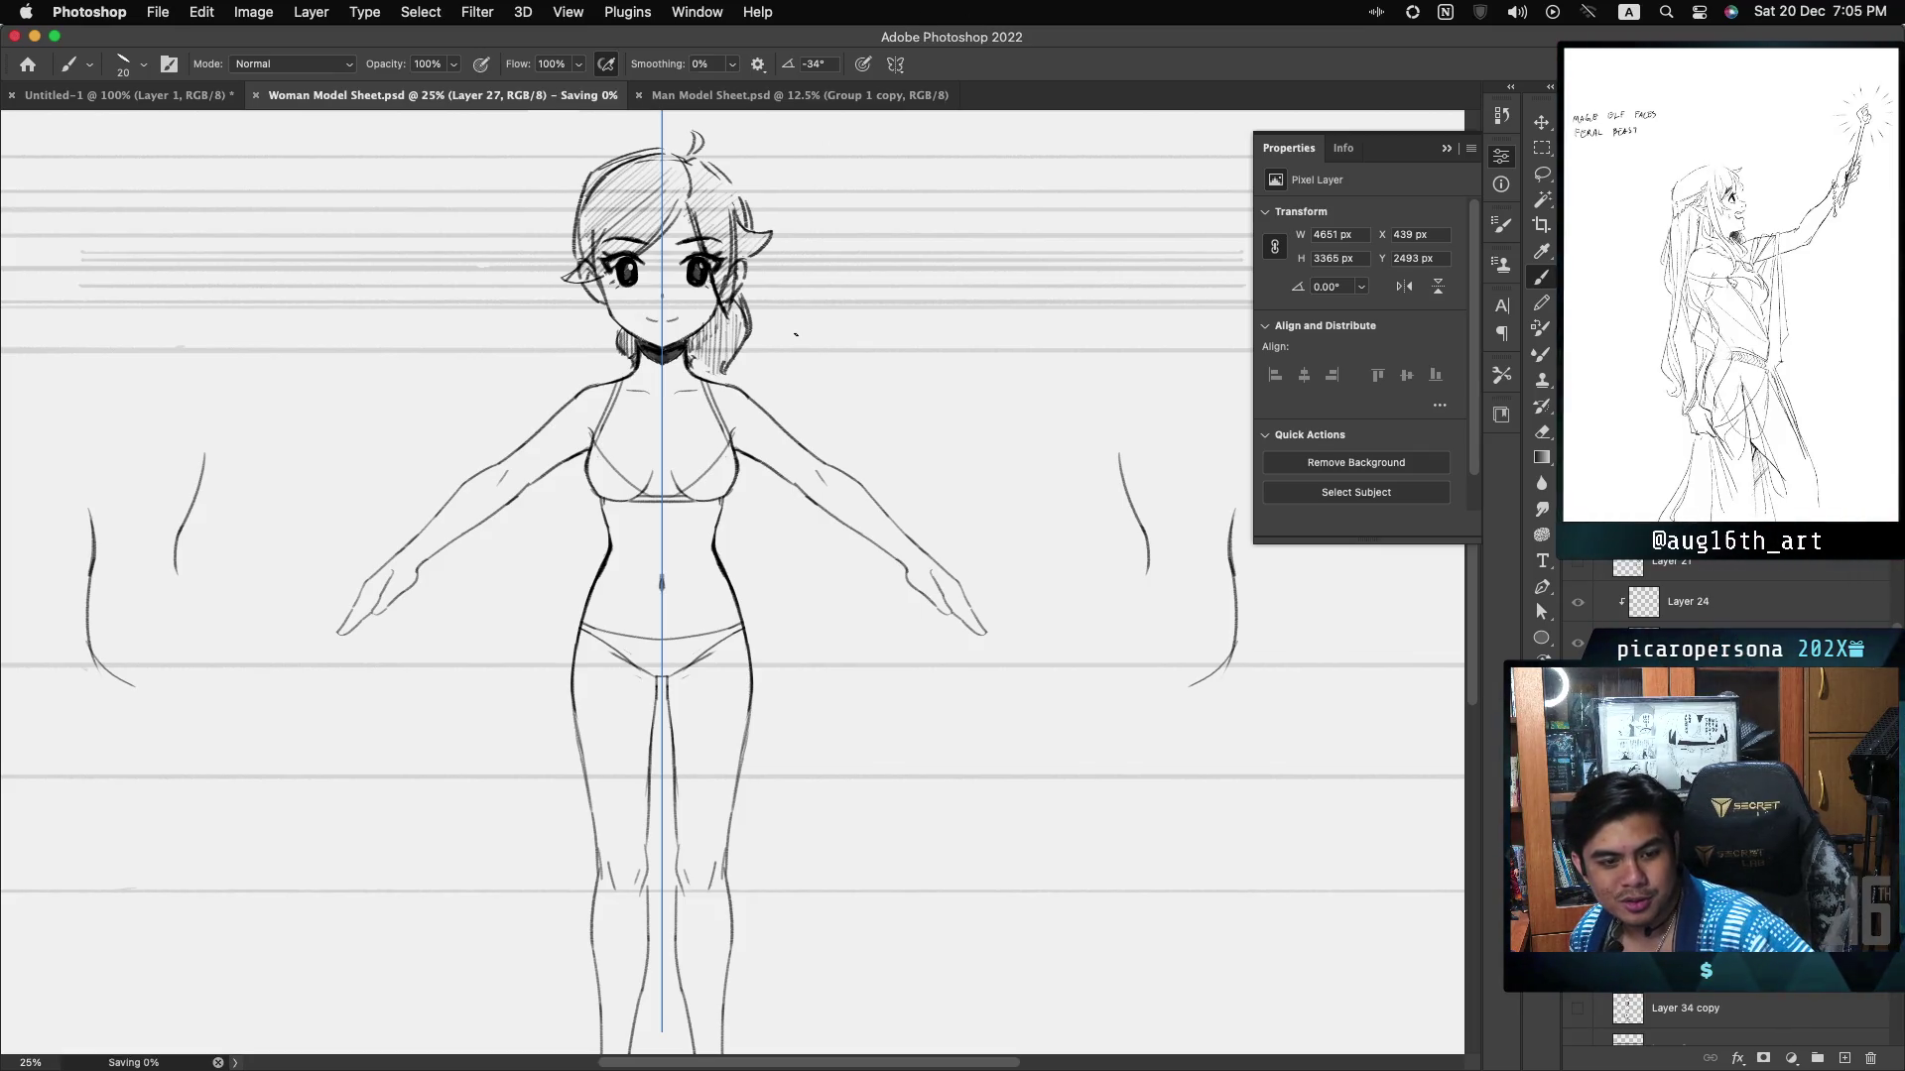
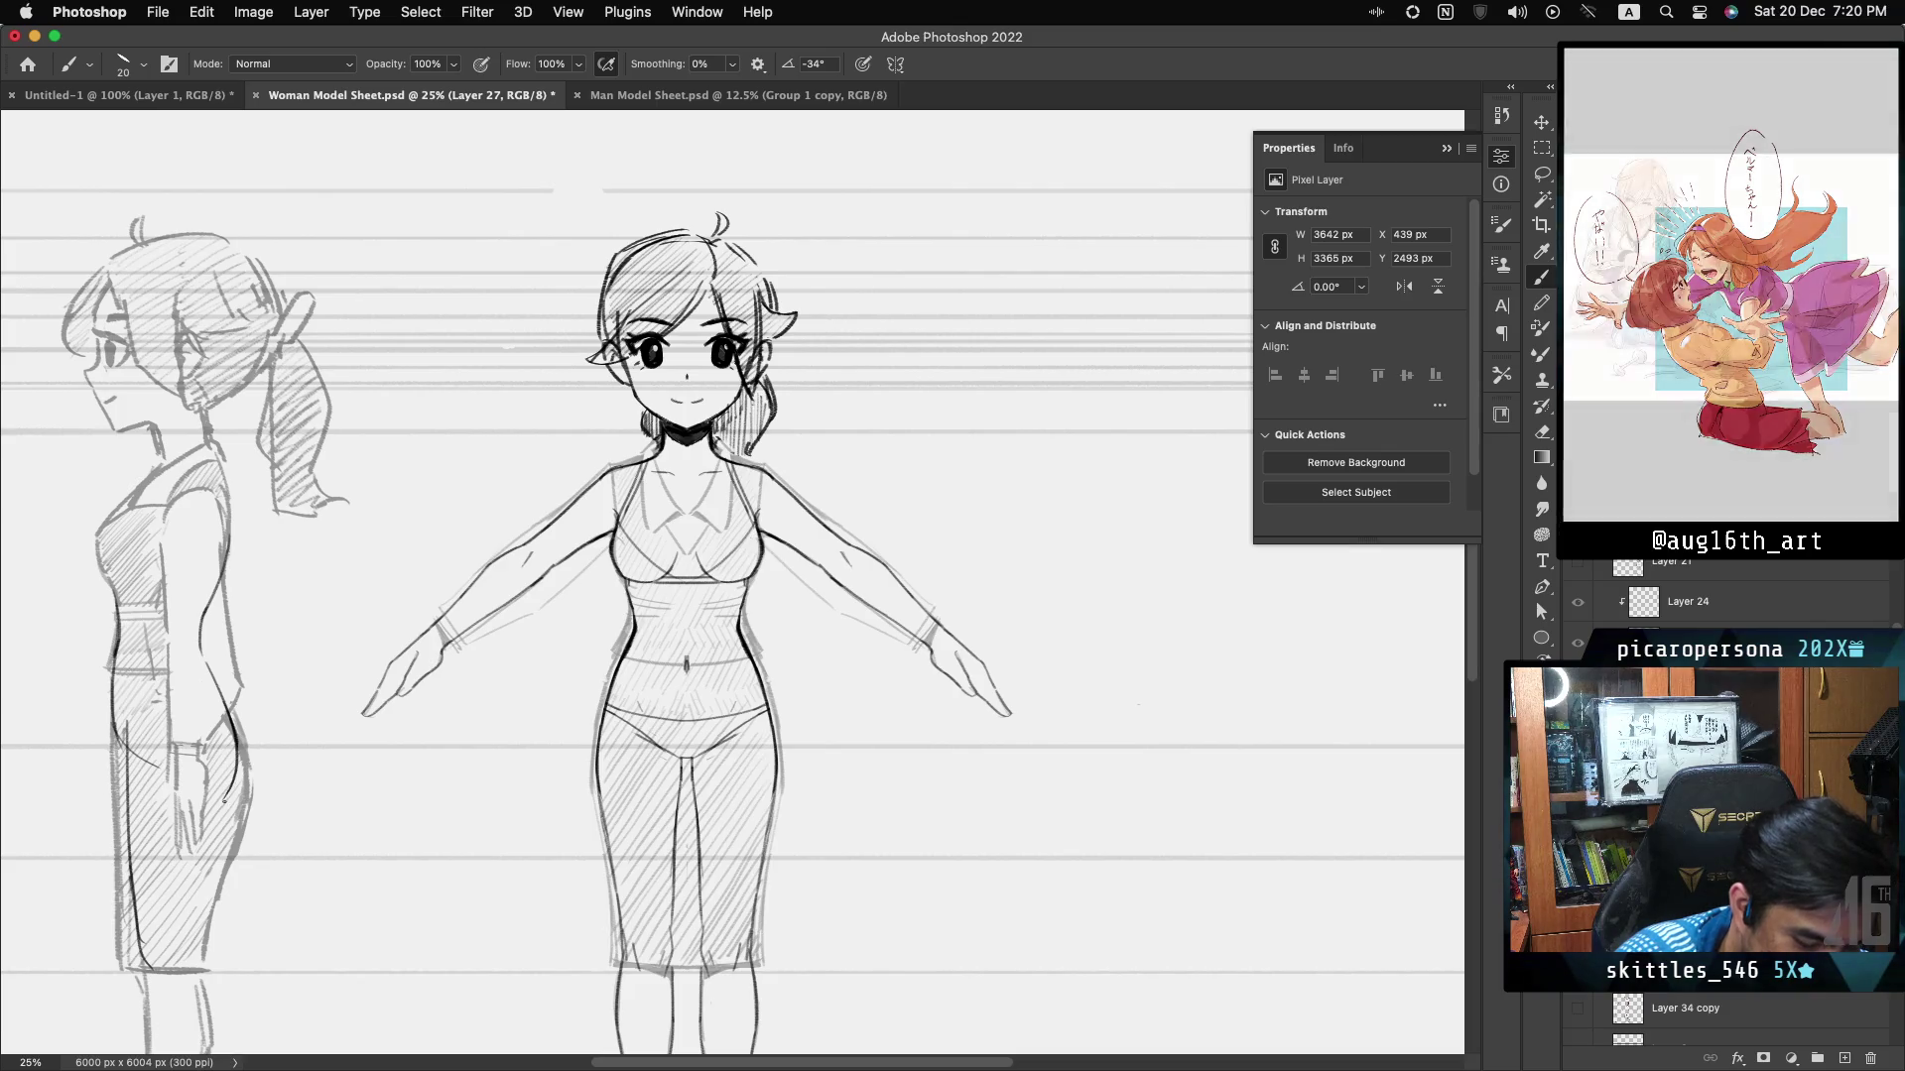
- Darken the side-view woman's back line with a short brush stroke
{"action": "left_click_drag", "start_coordinate": [231, 802], "coordinate": [219, 937]}
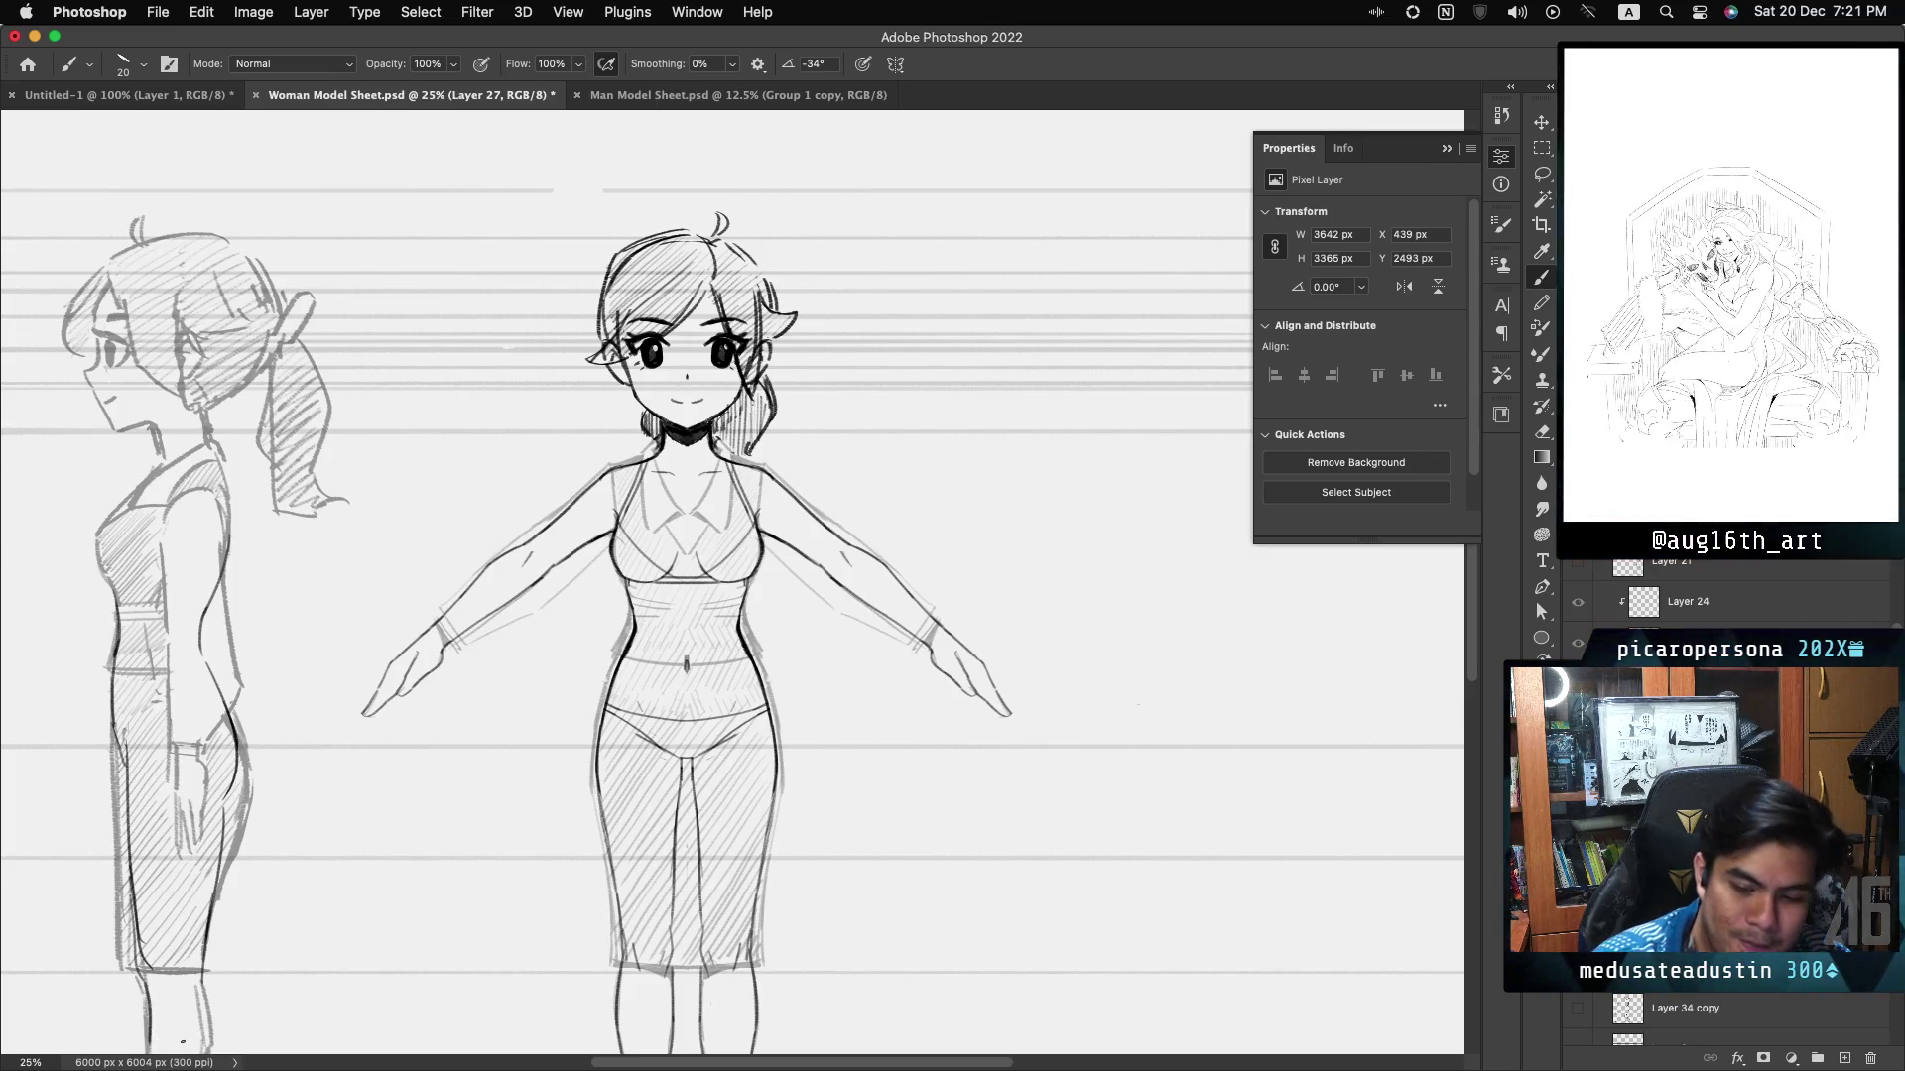
{"action": "scroll", "coordinate": [733, 628], "scroll_direction": "down", "scroll_amount": 1}
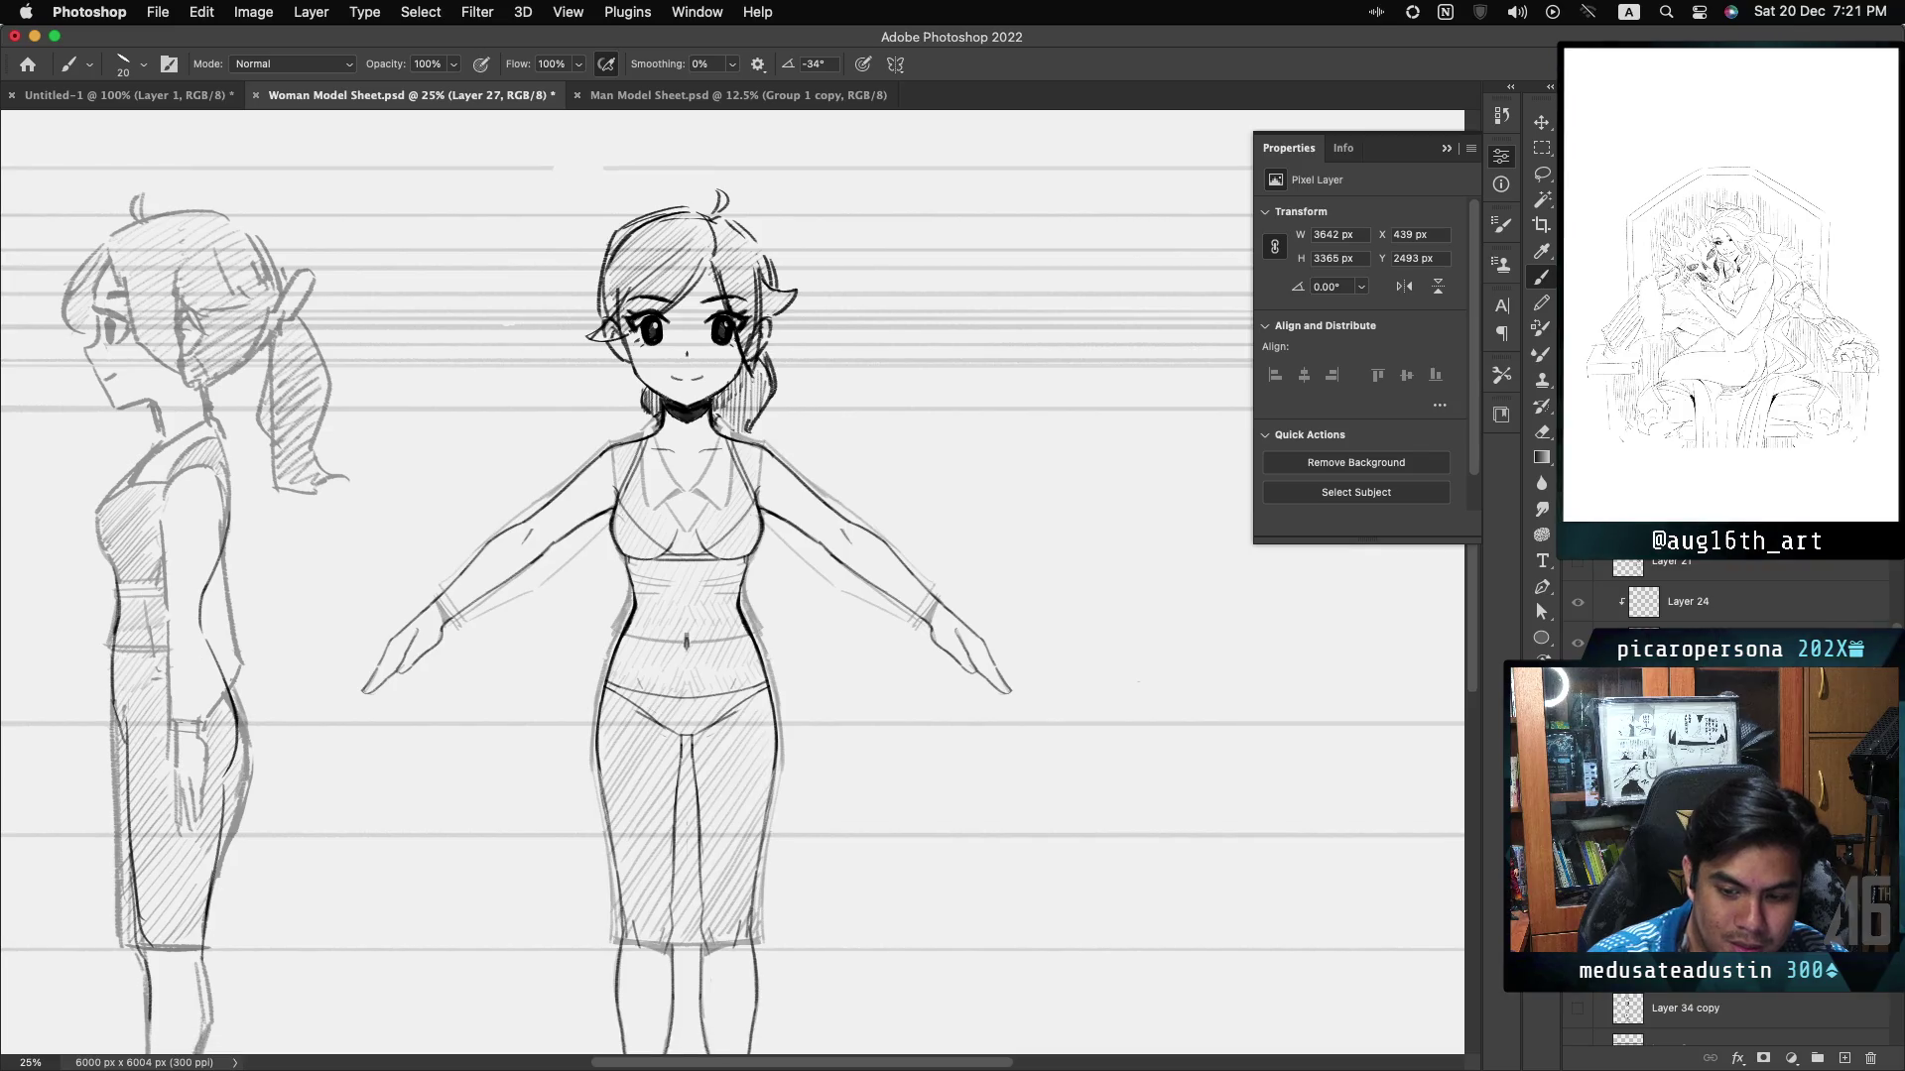
- Undo and redraw the side-view shin, then extend the back-leg line toward the ankle
{"action": "scroll", "coordinate": [732, 584], "scroll_direction": "down", "scroll_amount": 5}
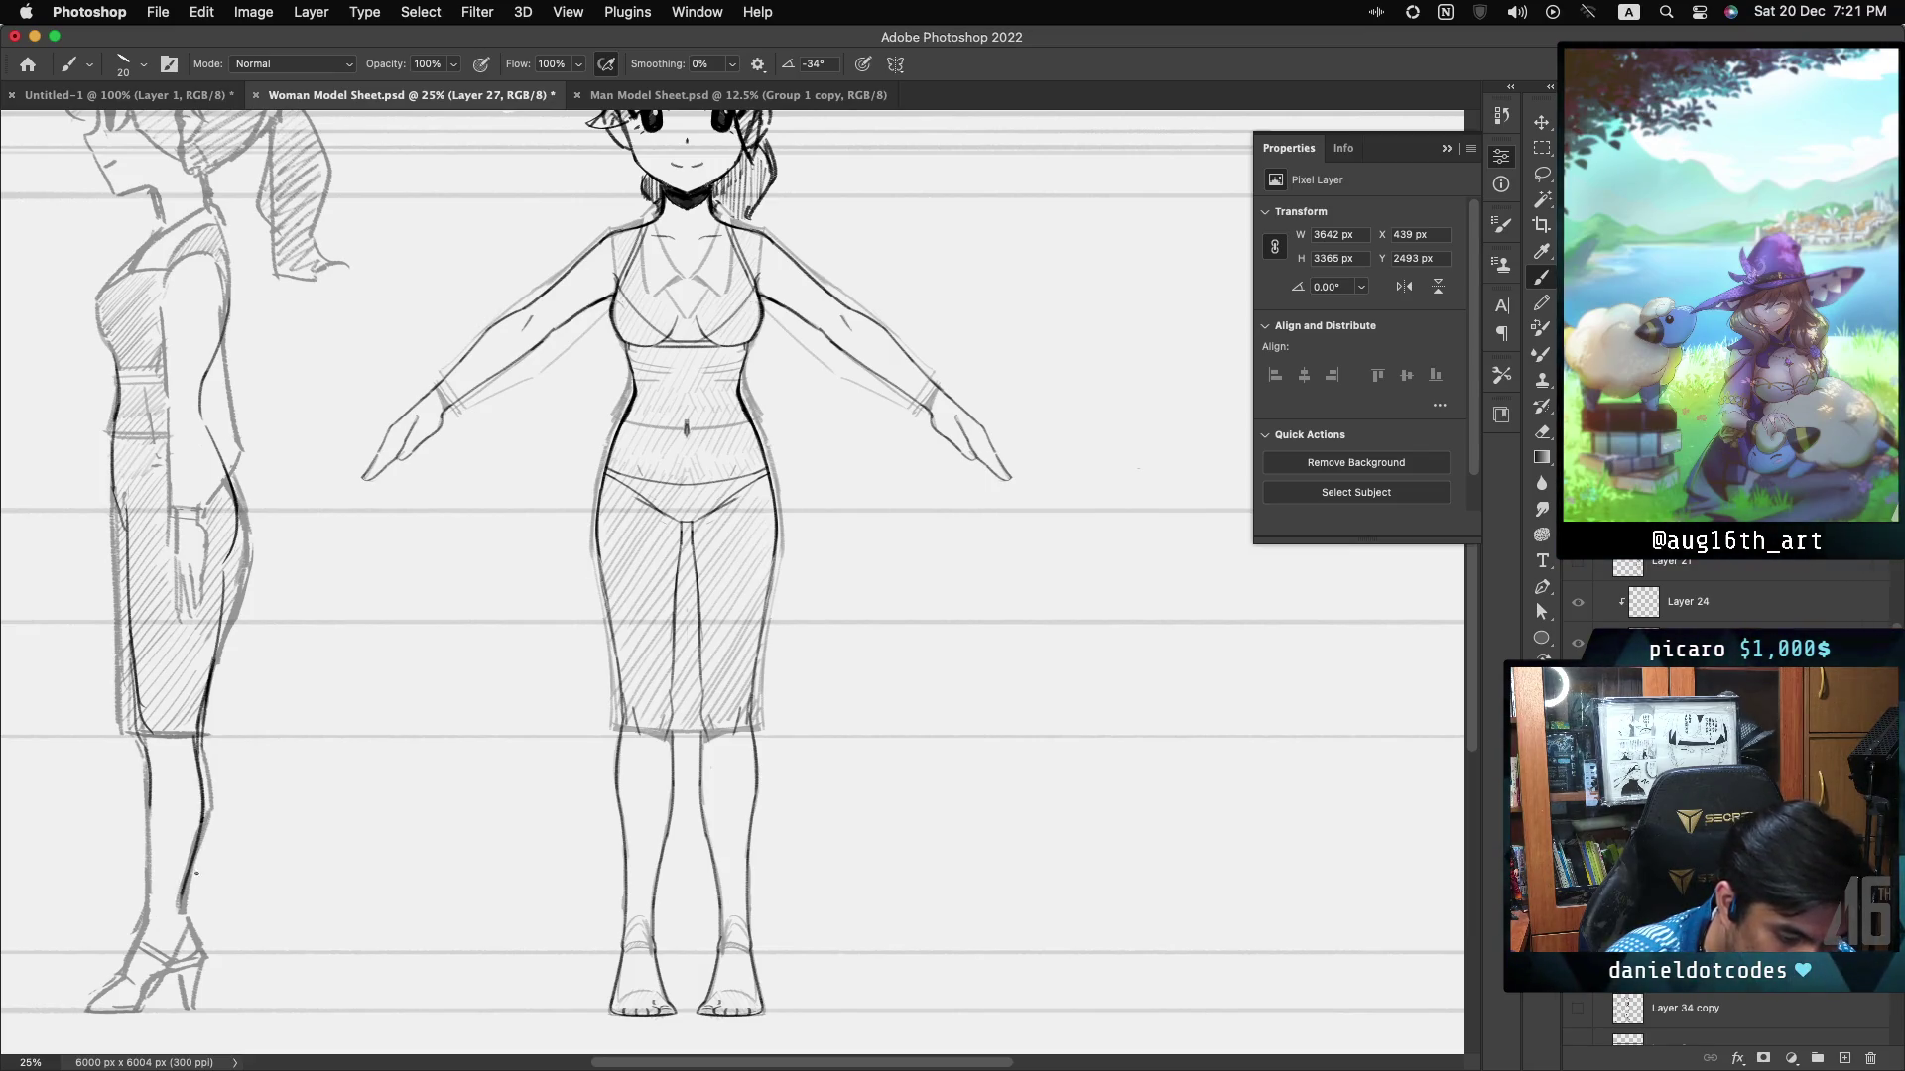
{"action": "key", "text": "ctrl+z"}
{"action": "left_click_drag", "start_coordinate": [203, 821], "coordinate": [182, 911]}
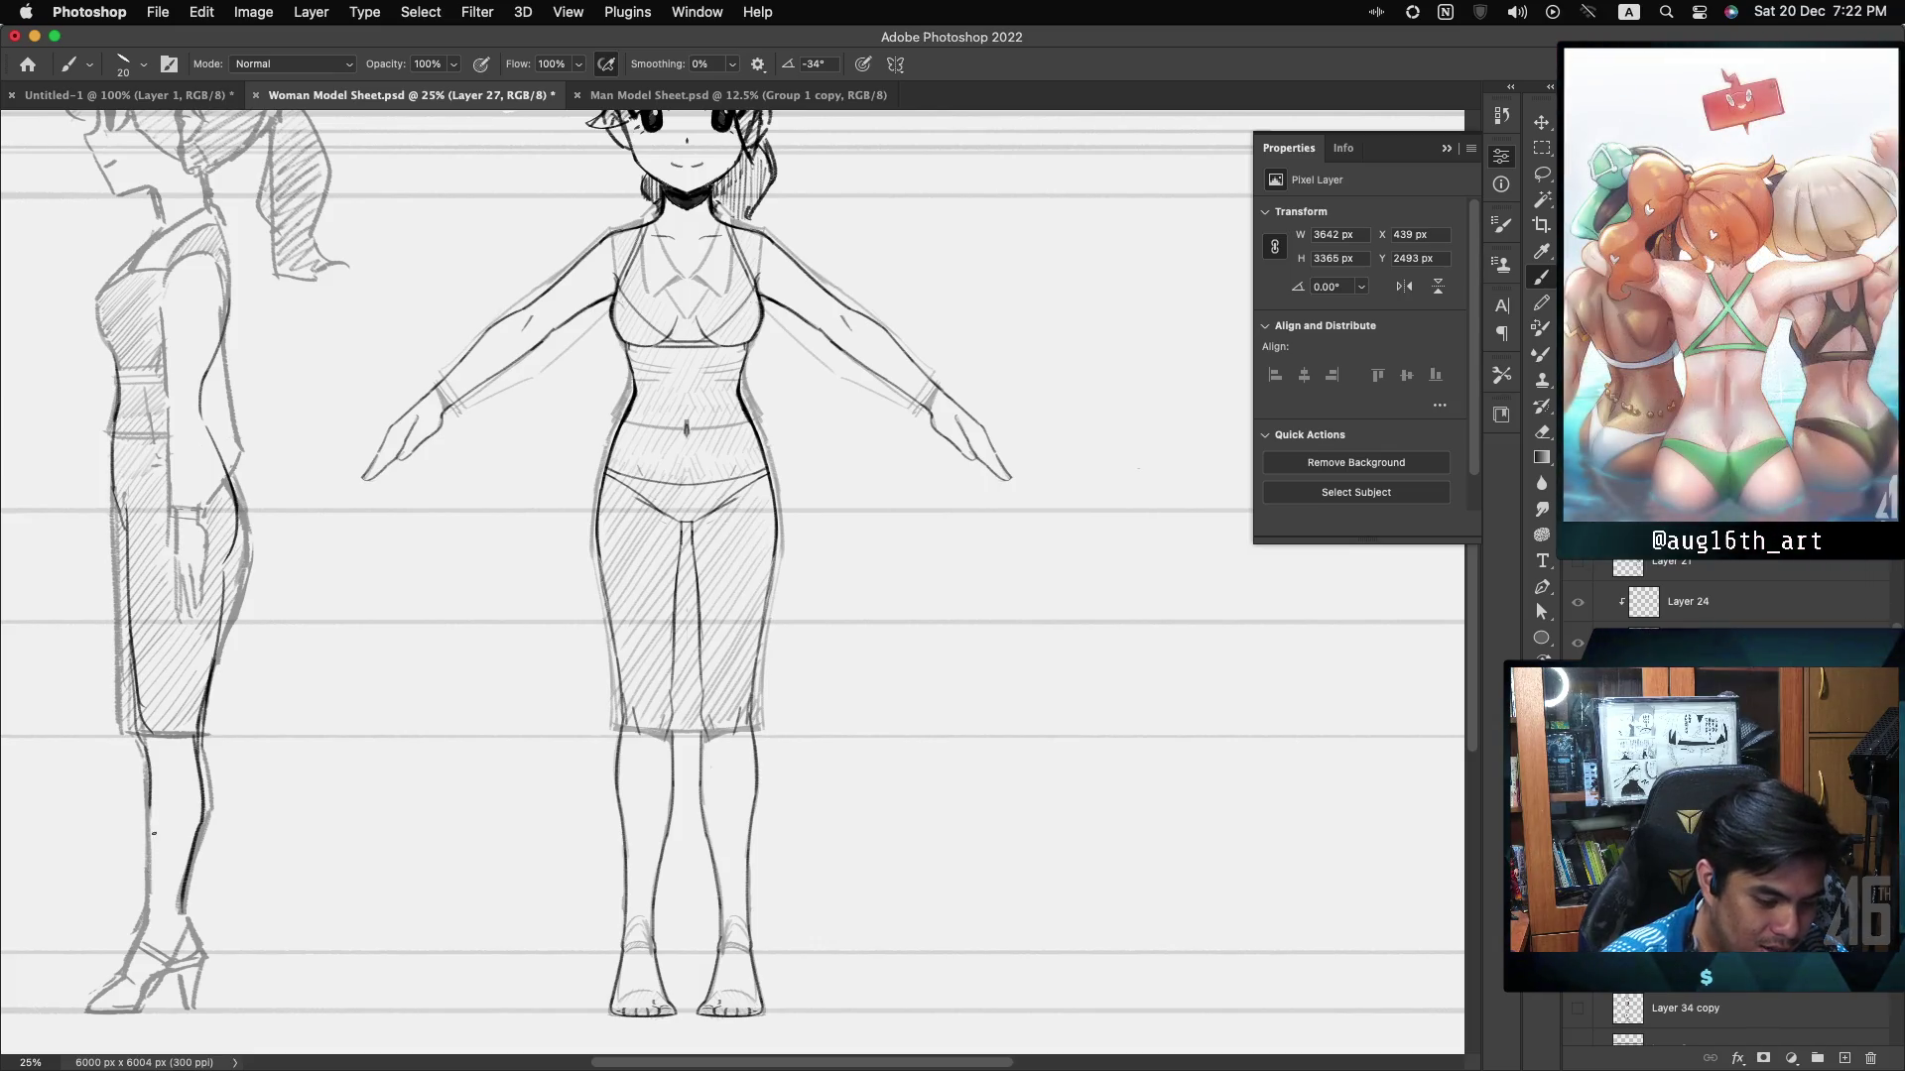
{"action": "left_click_drag", "start_coordinate": [154, 834], "coordinate": [149, 913]}
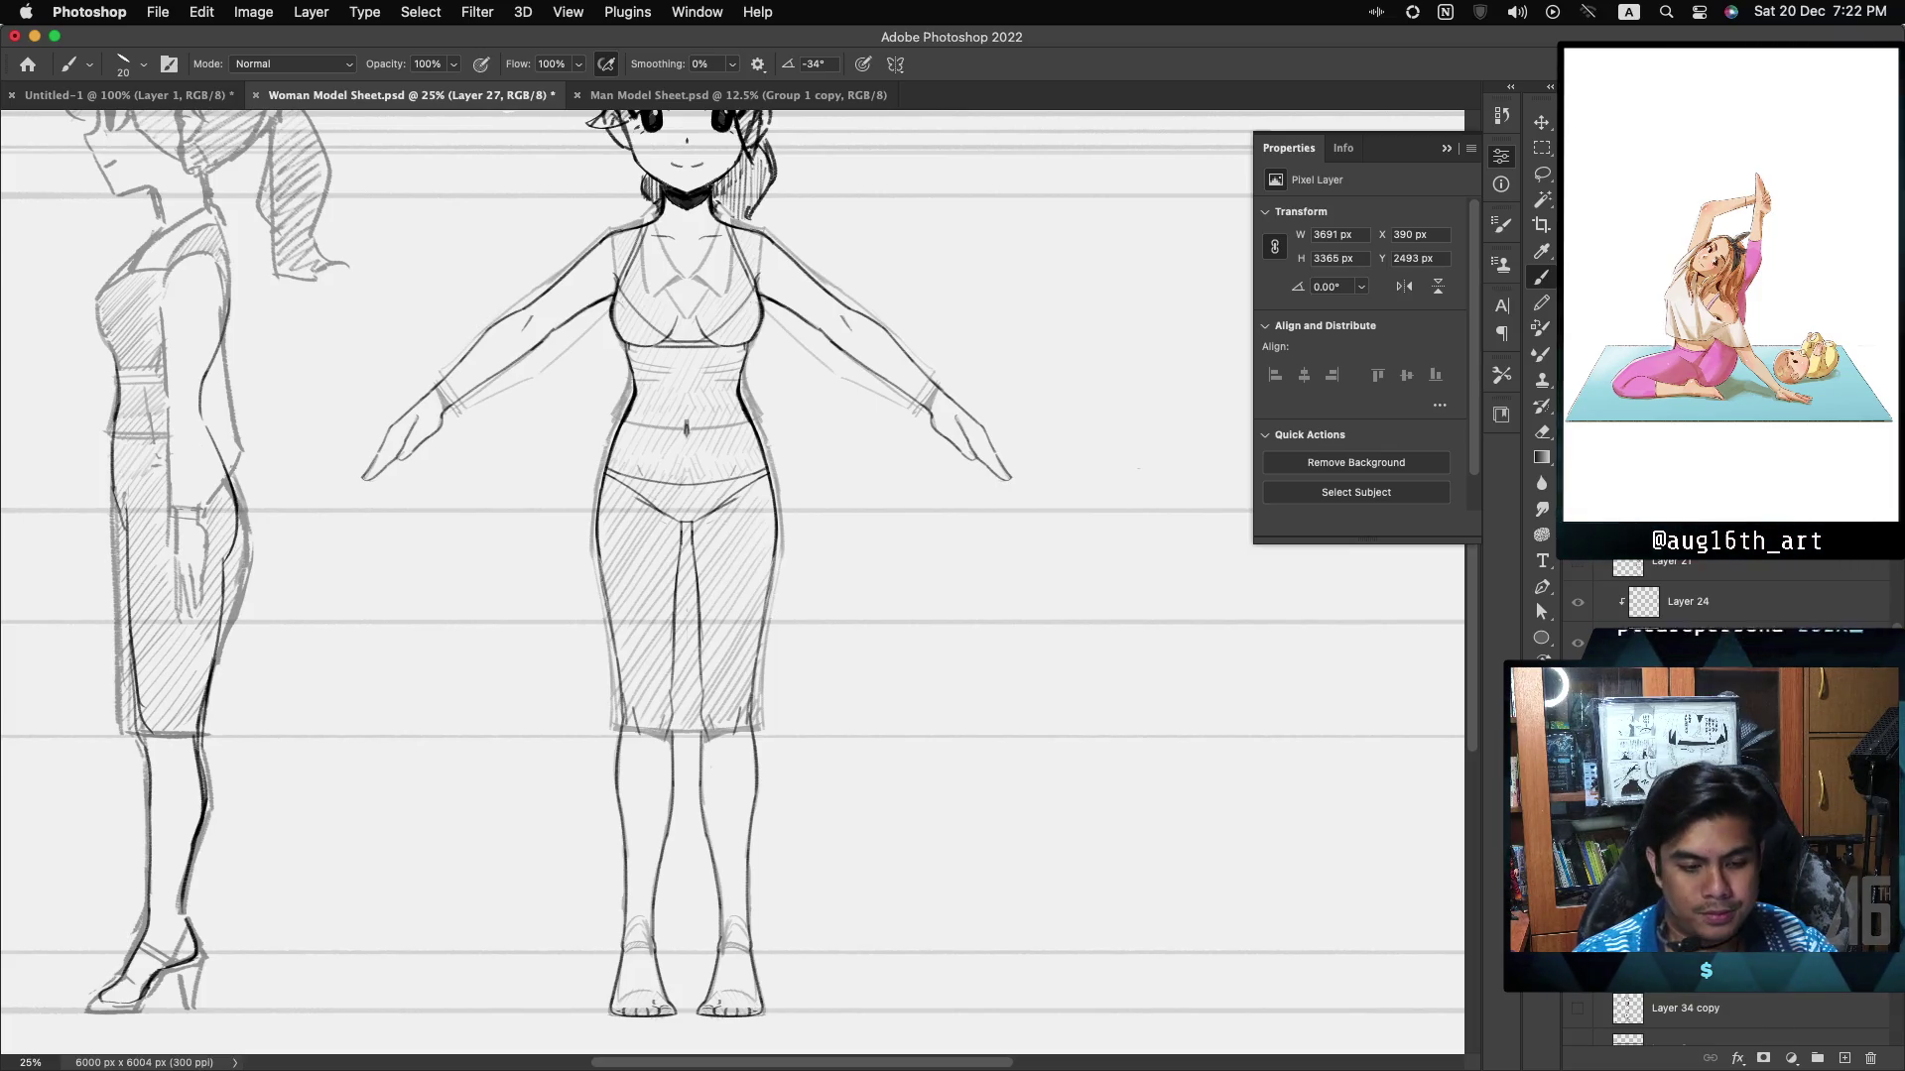
{"action": "scroll", "coordinate": [732, 583], "scroll_direction": "up", "scroll_amount": 5}
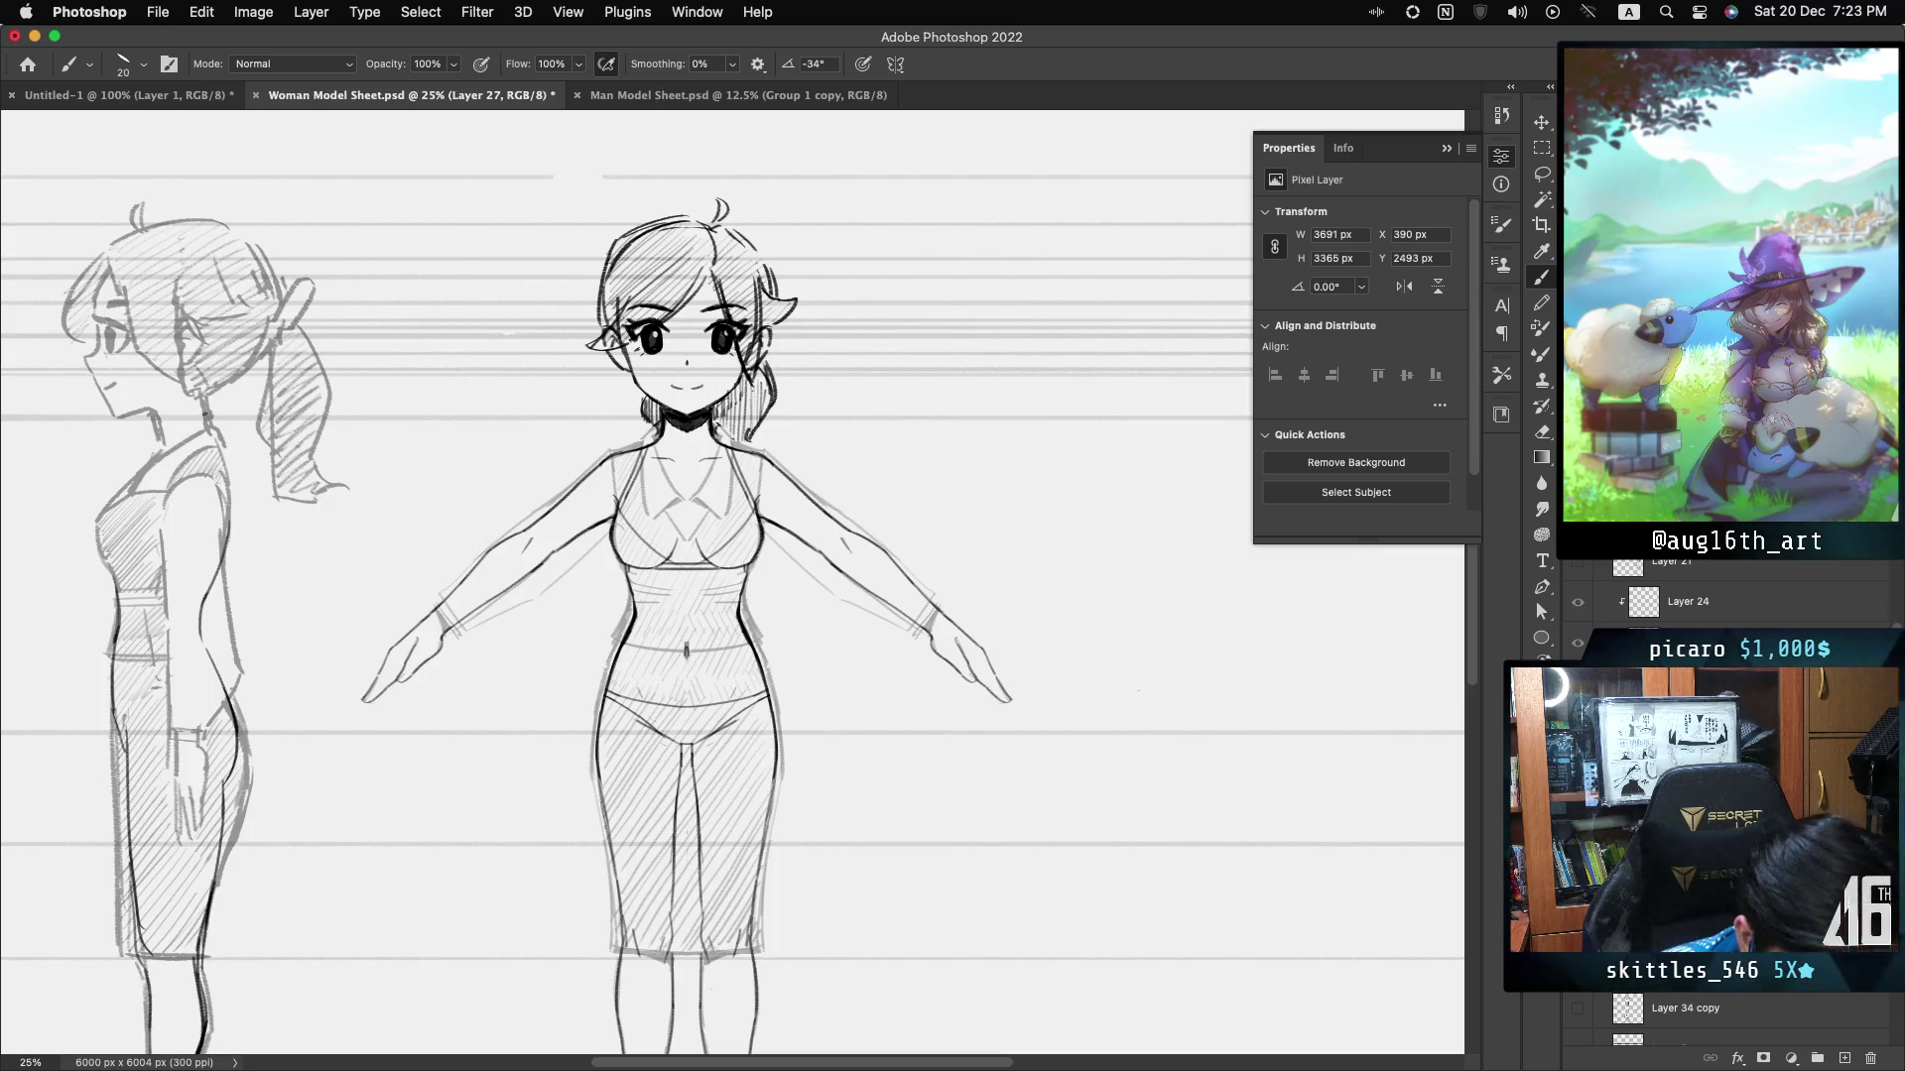
- Ink the side-view figure's neck, back and chest lines, undoing the stray chest strokes
{"action": "left_click_drag", "start_coordinate": [202, 403], "coordinate": [218, 449]}
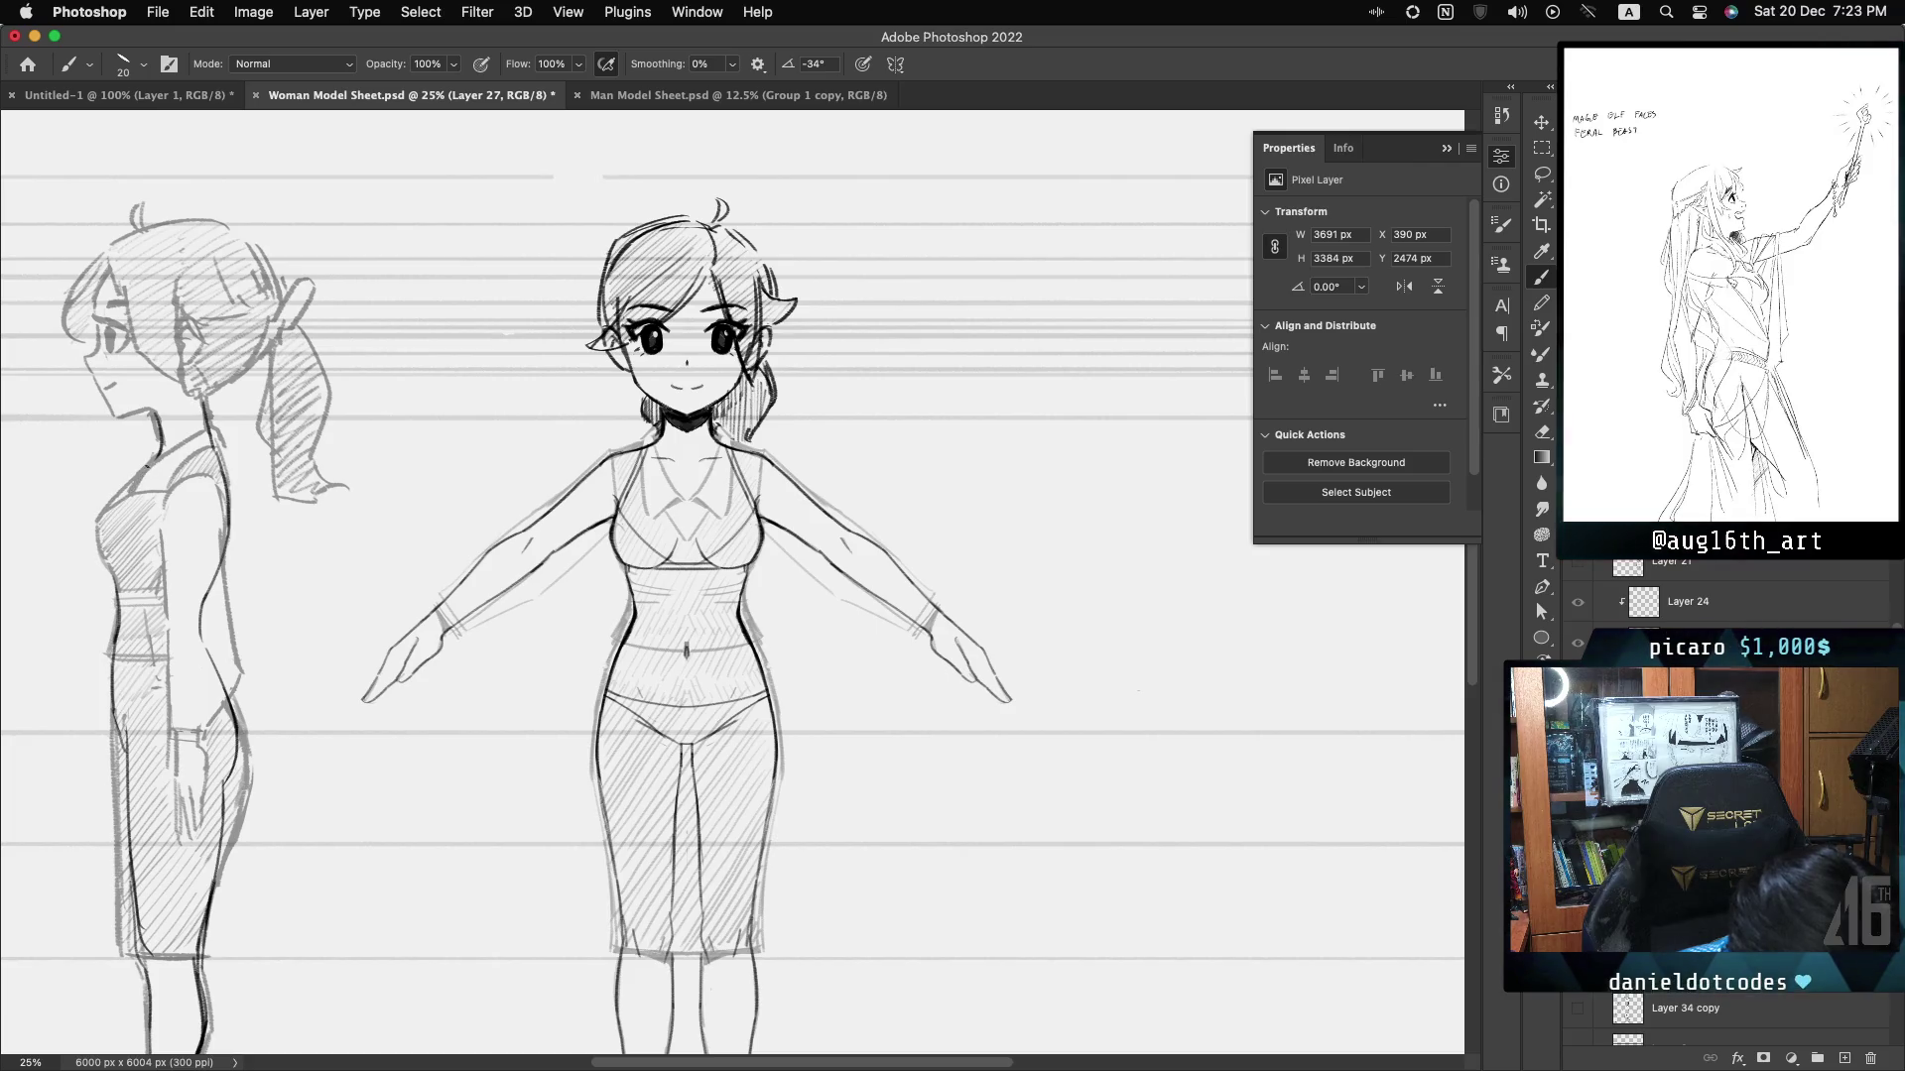
{"action": "left_click_drag", "start_coordinate": [150, 462], "coordinate": [107, 520]}
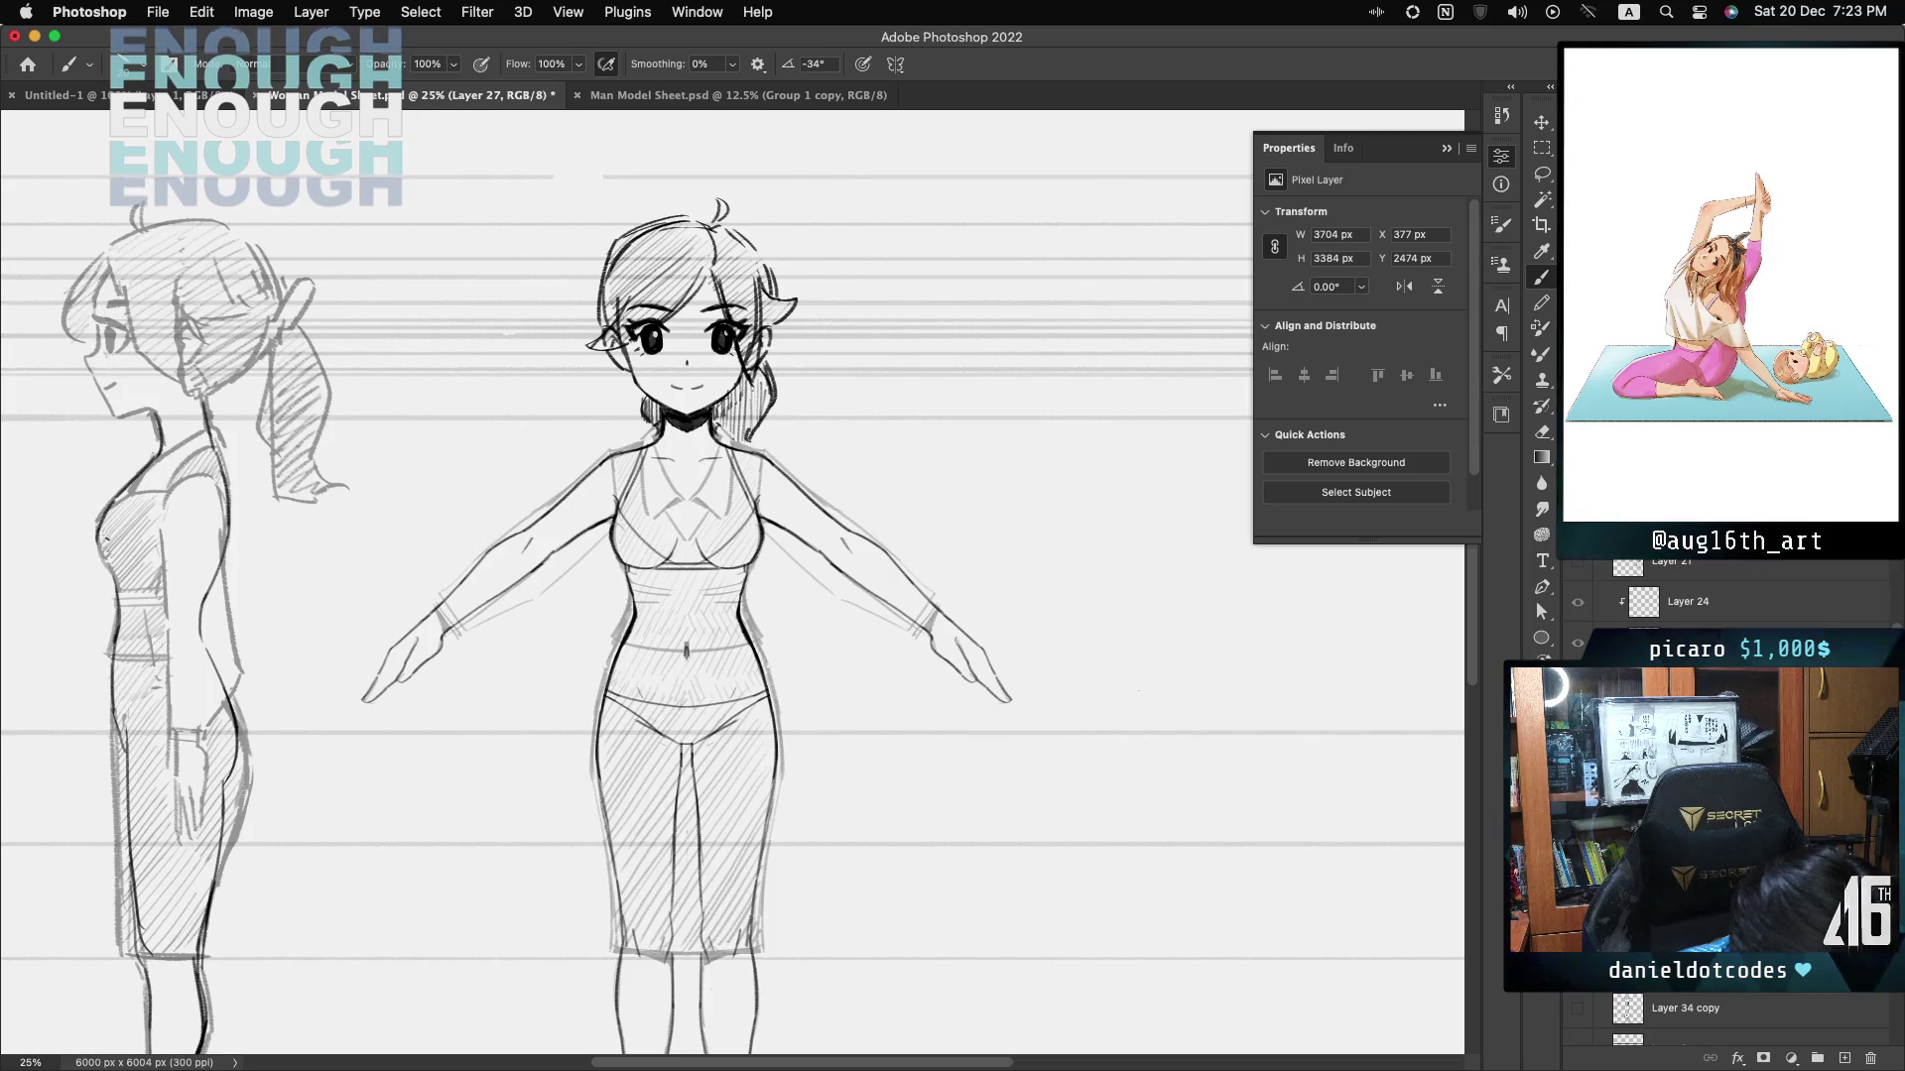
{"action": "key", "text": "cmd+z"}
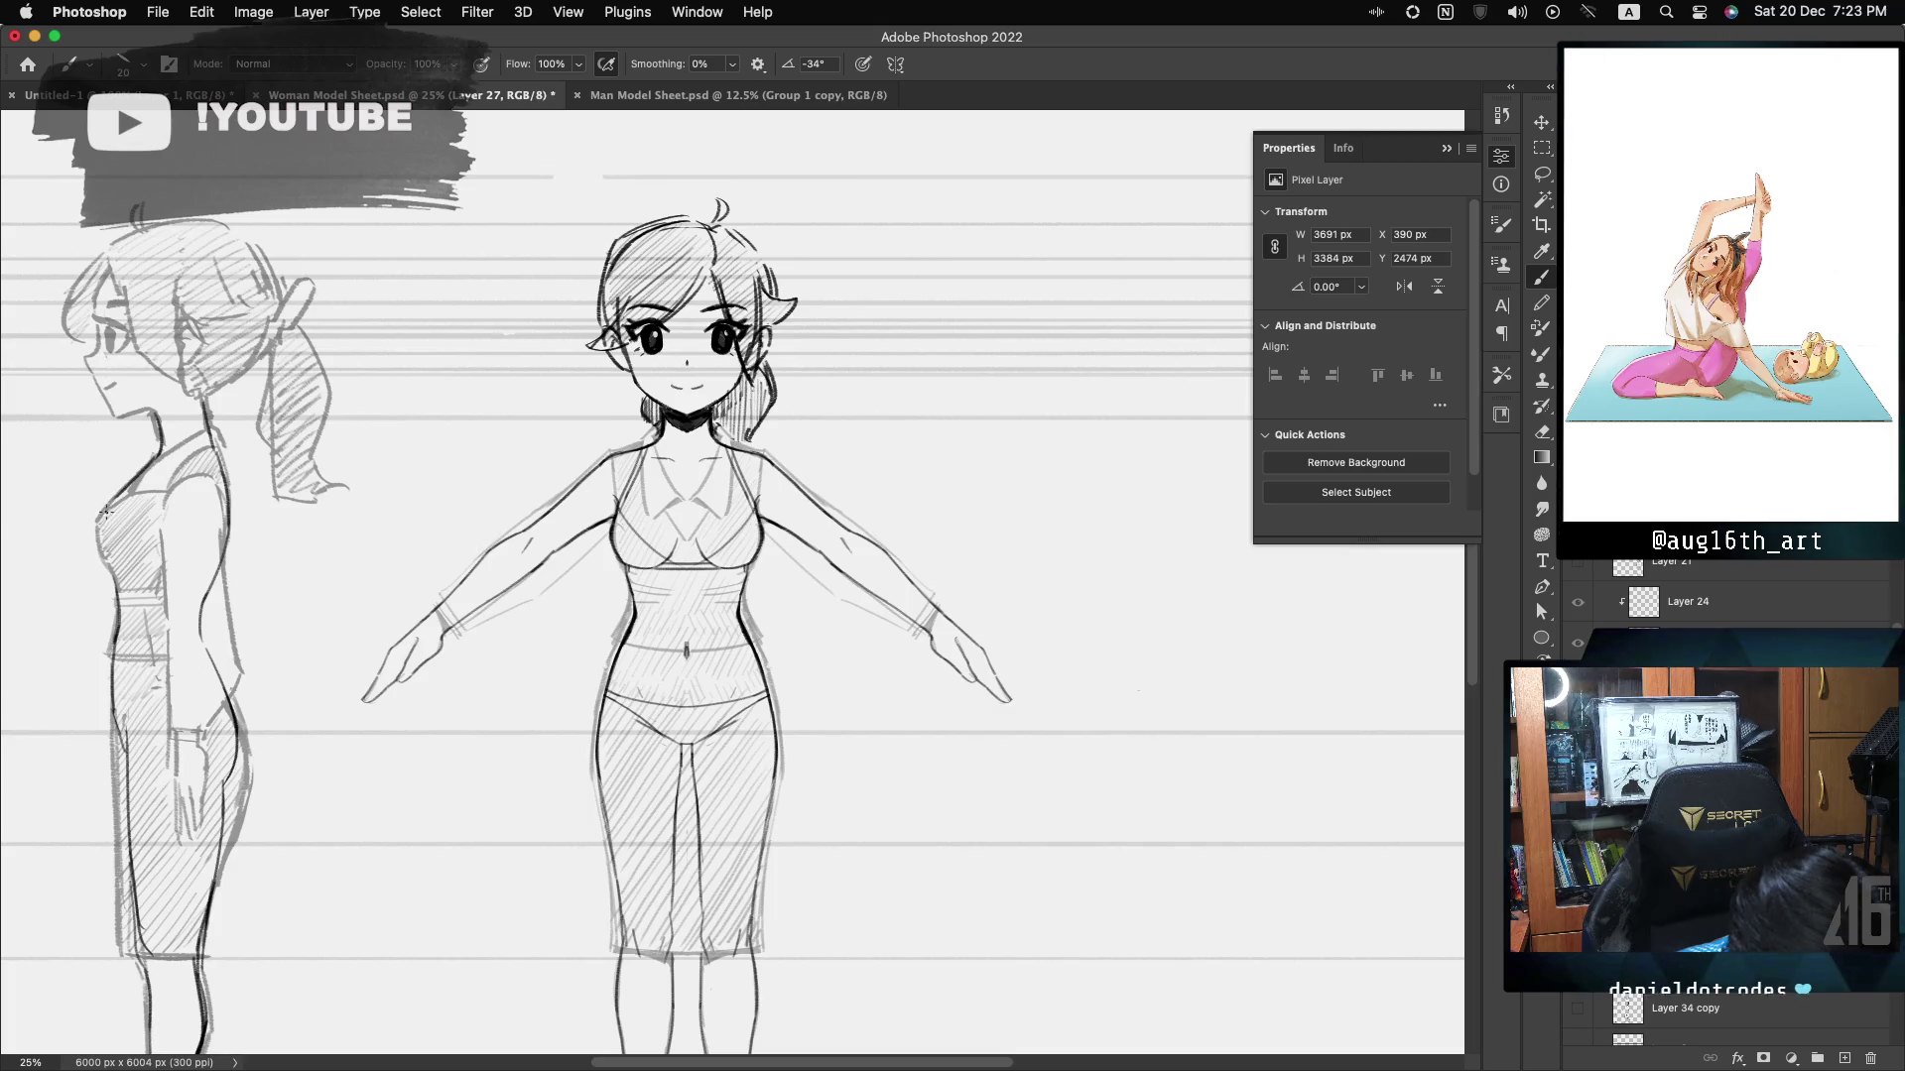
{"action": "left_click_drag", "start_coordinate": [117, 569], "coordinate": [123, 575]}
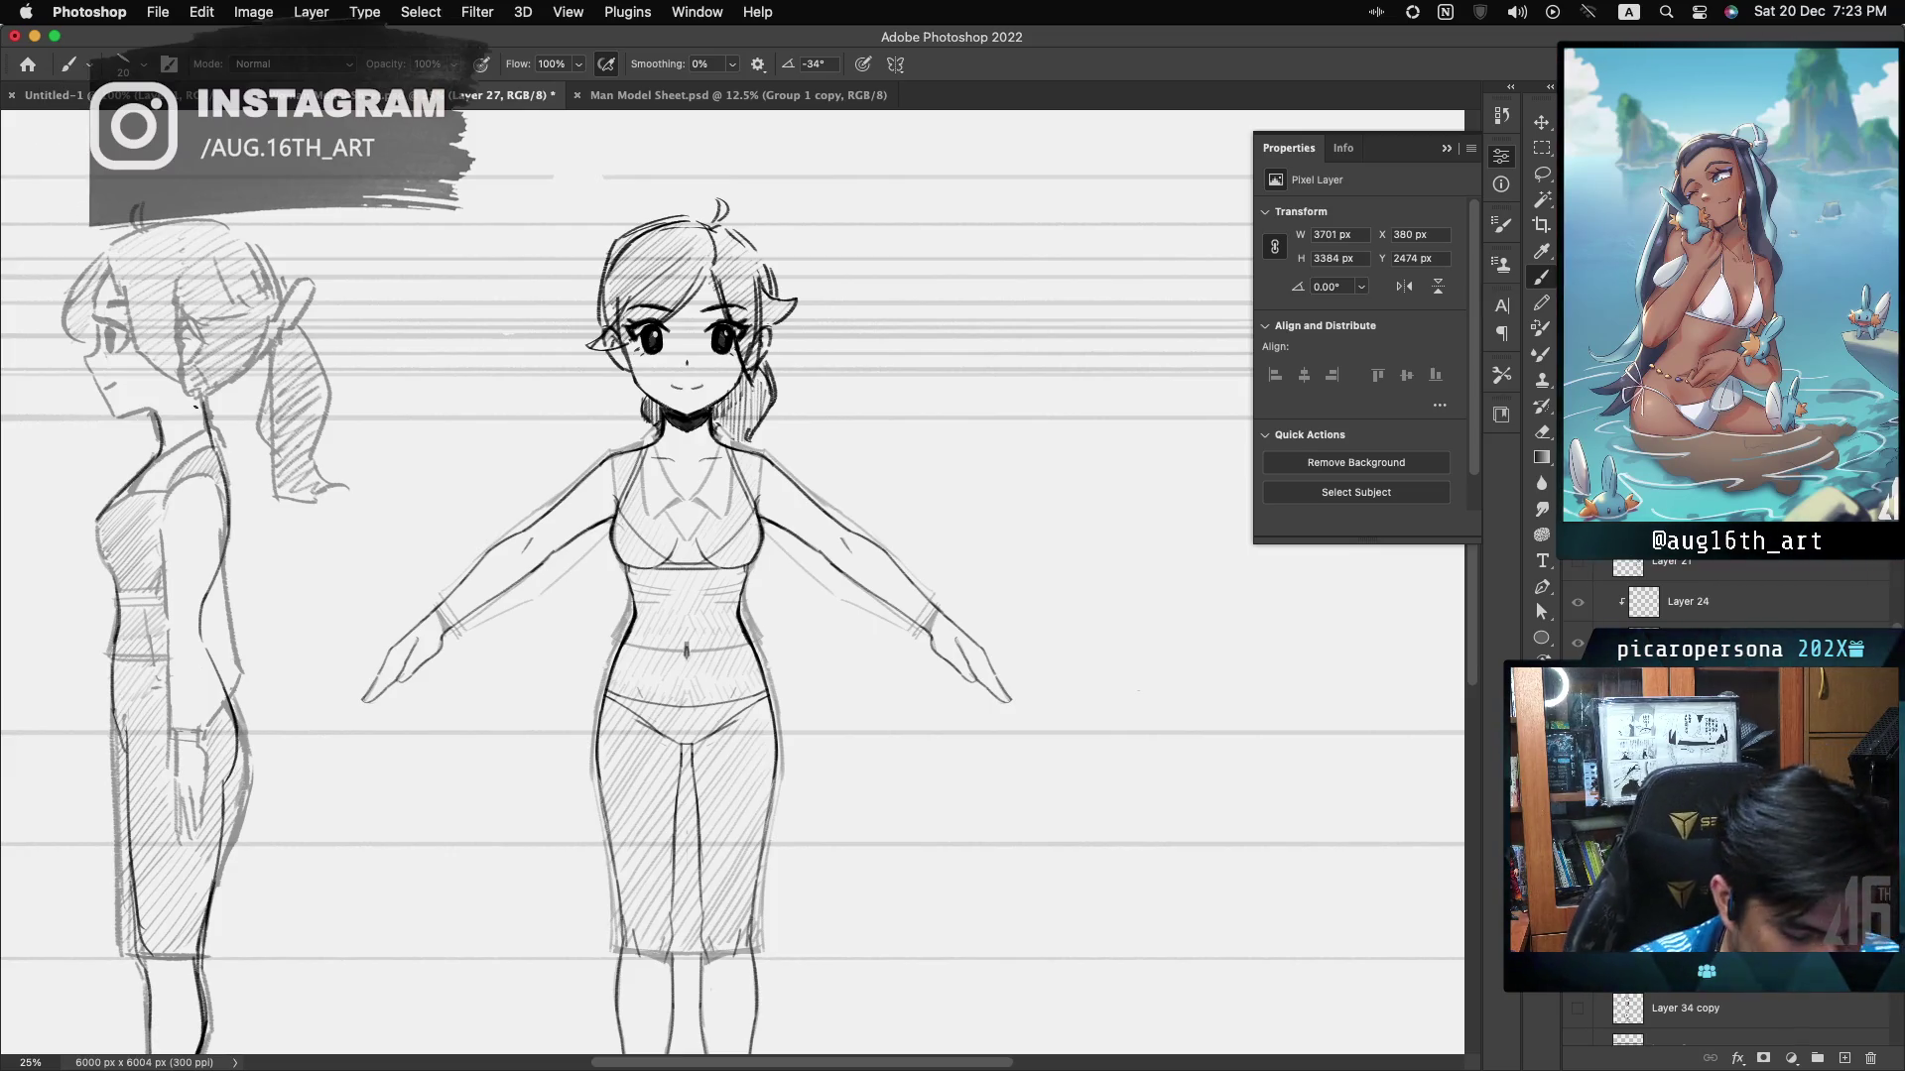
{"action": "left_click_drag", "start_coordinate": [157, 415], "coordinate": [110, 503]}
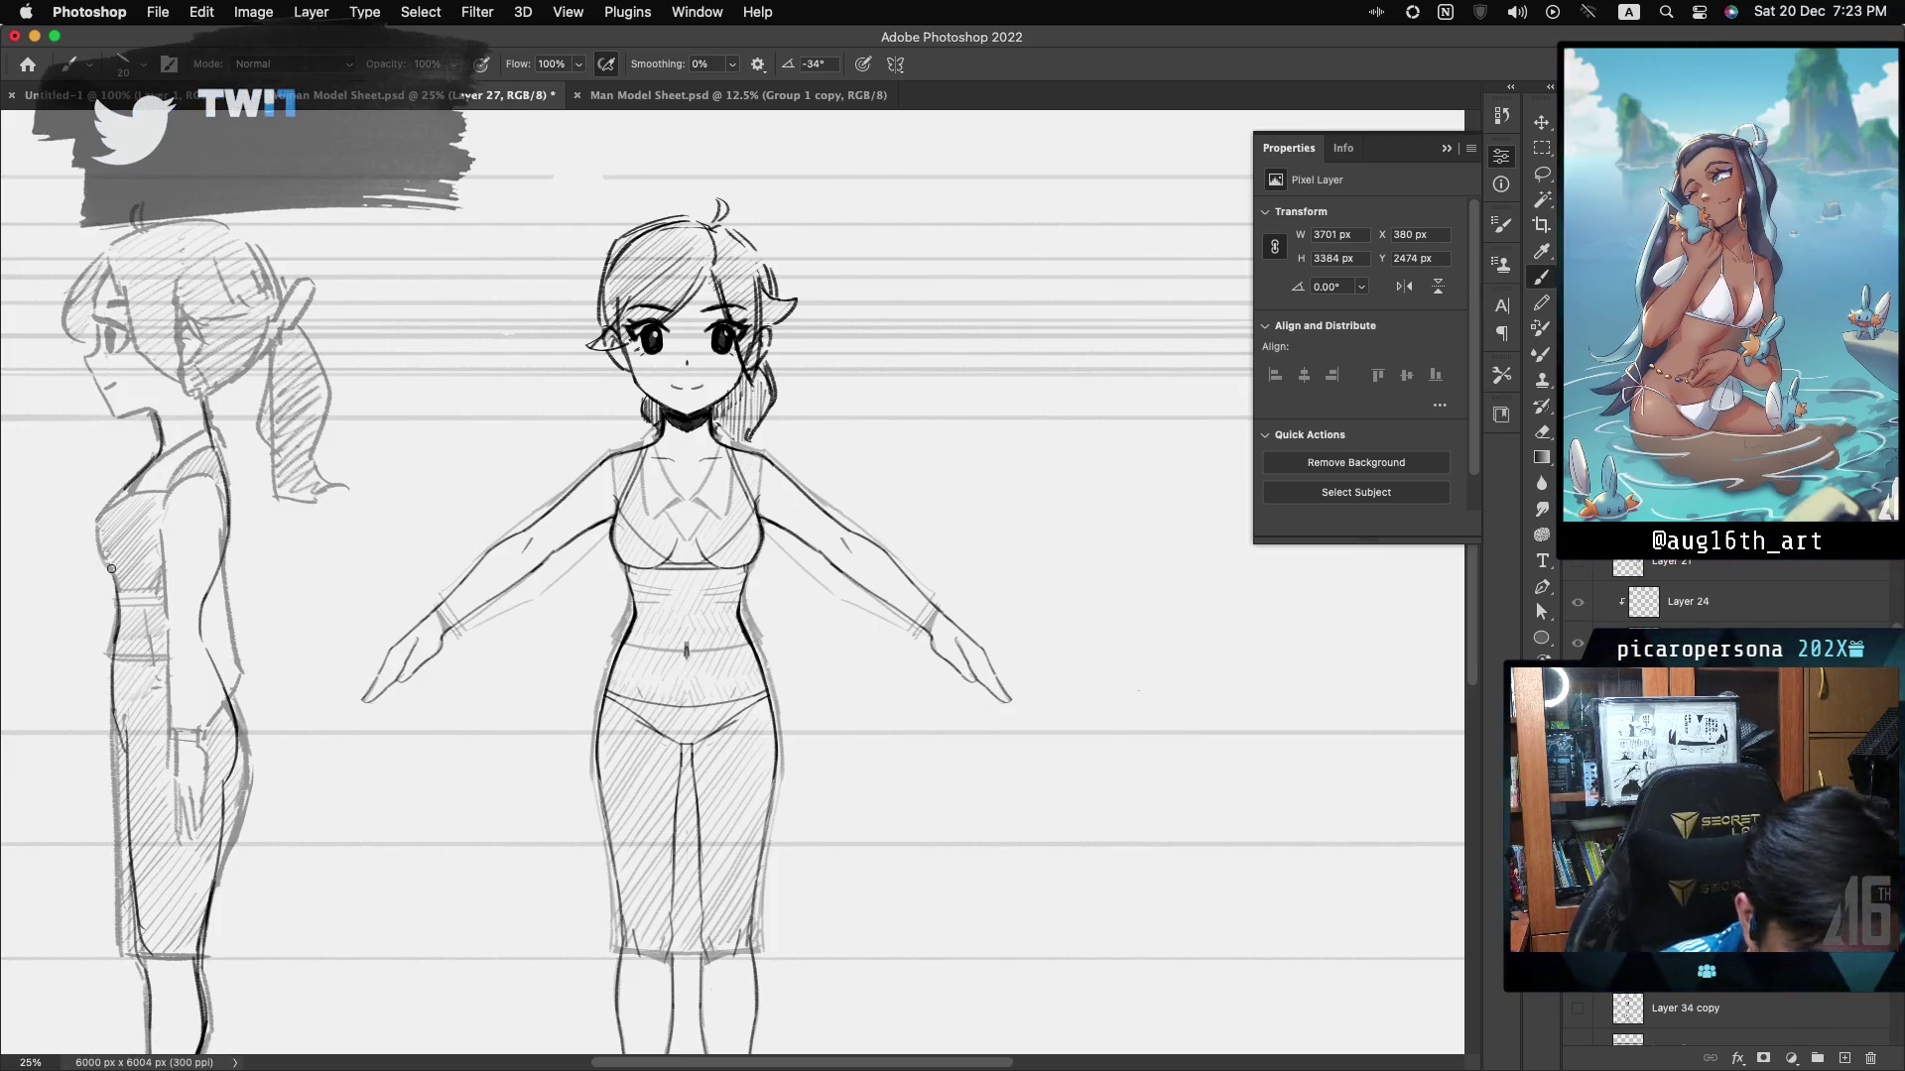
{"action": "left_click_drag", "start_coordinate": [97, 520], "coordinate": [131, 567]}
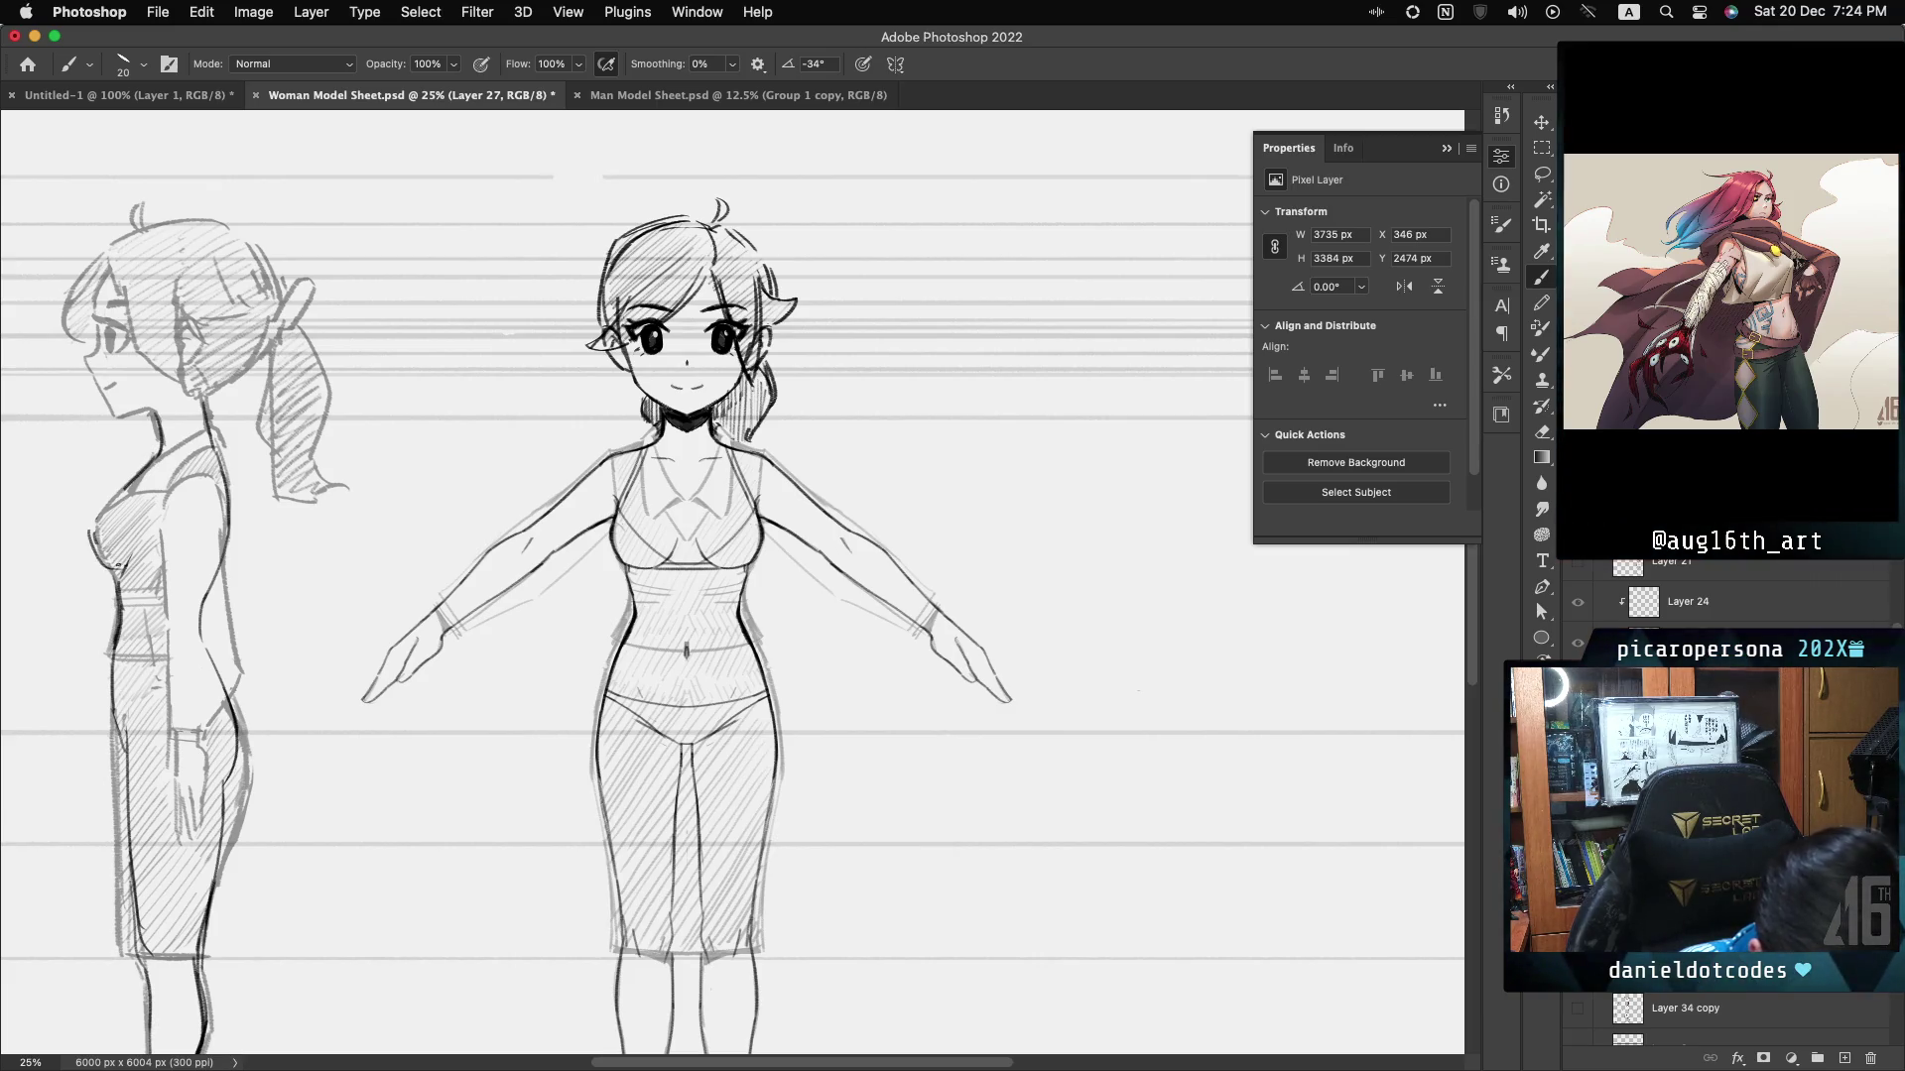
{"action": "key", "text": "super+z"}
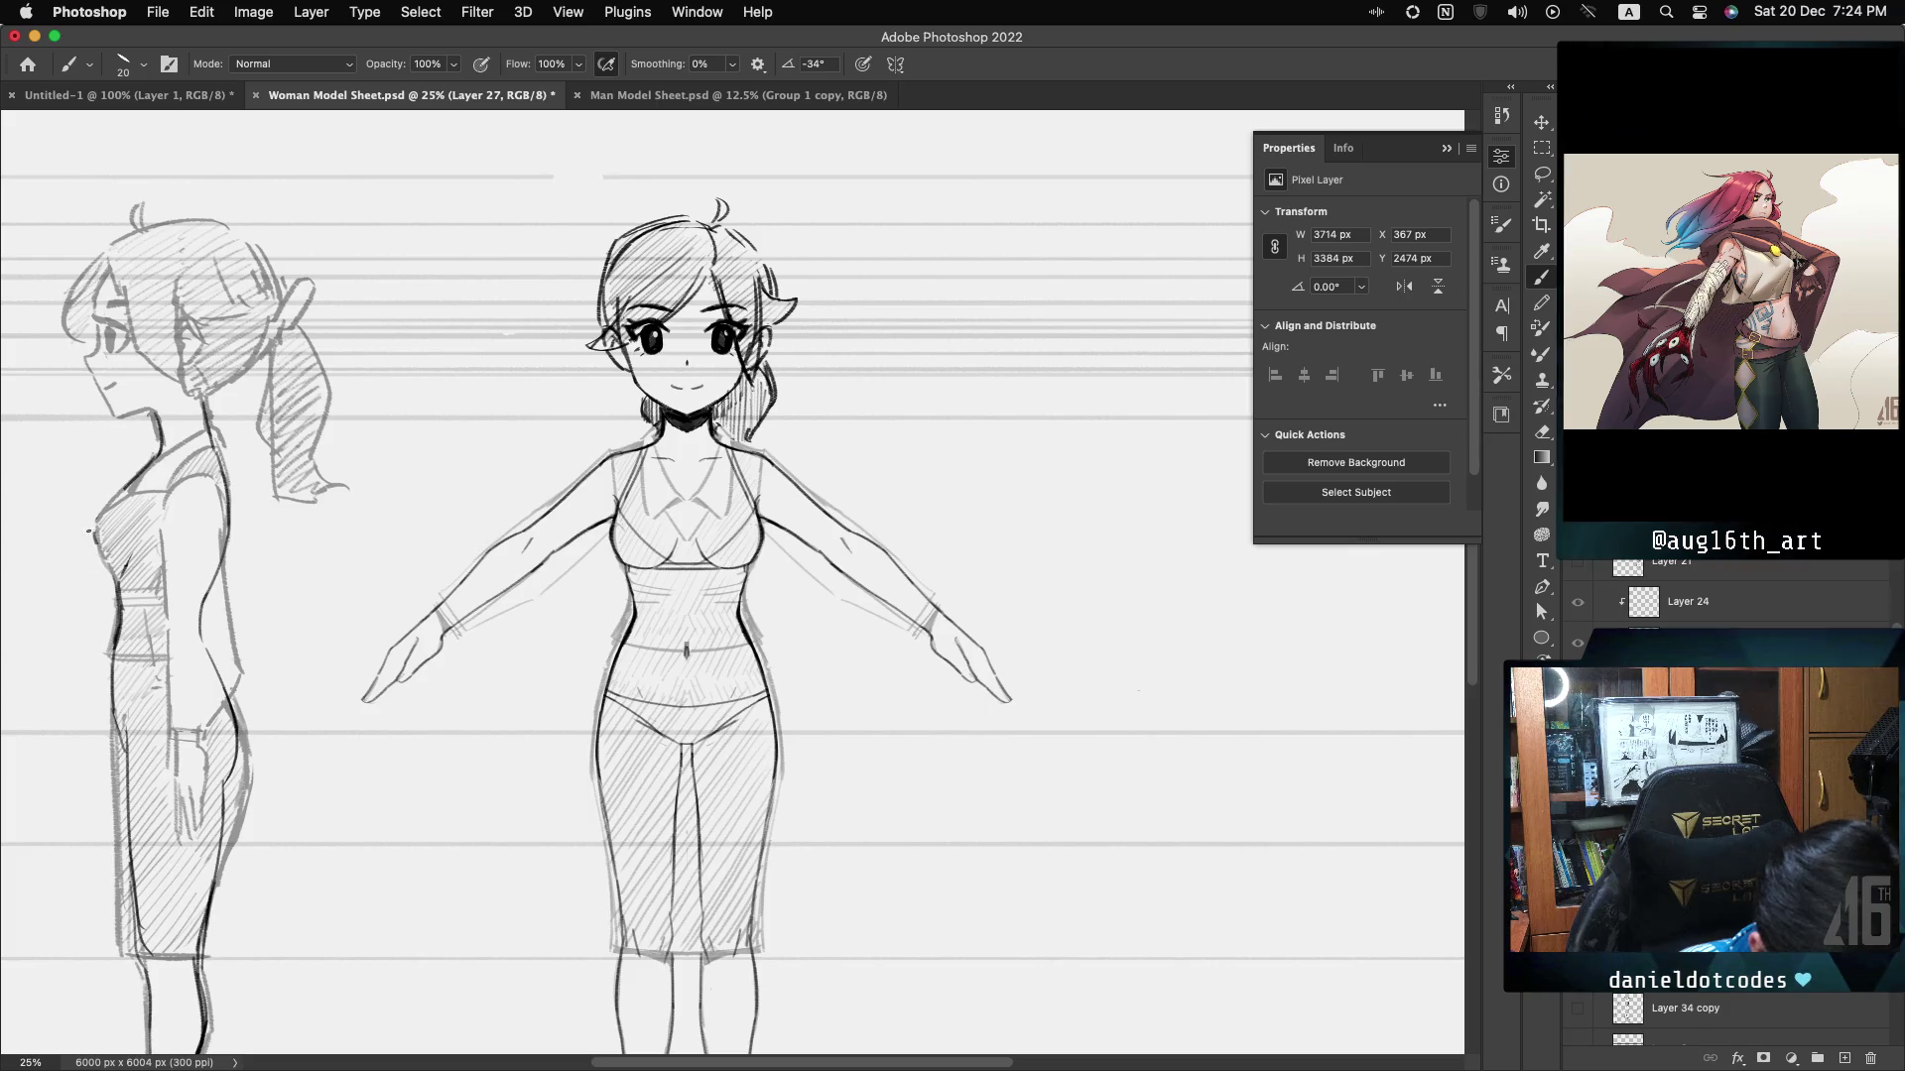
- Darken the side figure's chest outline and hip, then toggle the inked body layer to compare
{"action": "left_click_drag", "start_coordinate": [117, 491], "coordinate": [94, 543]}
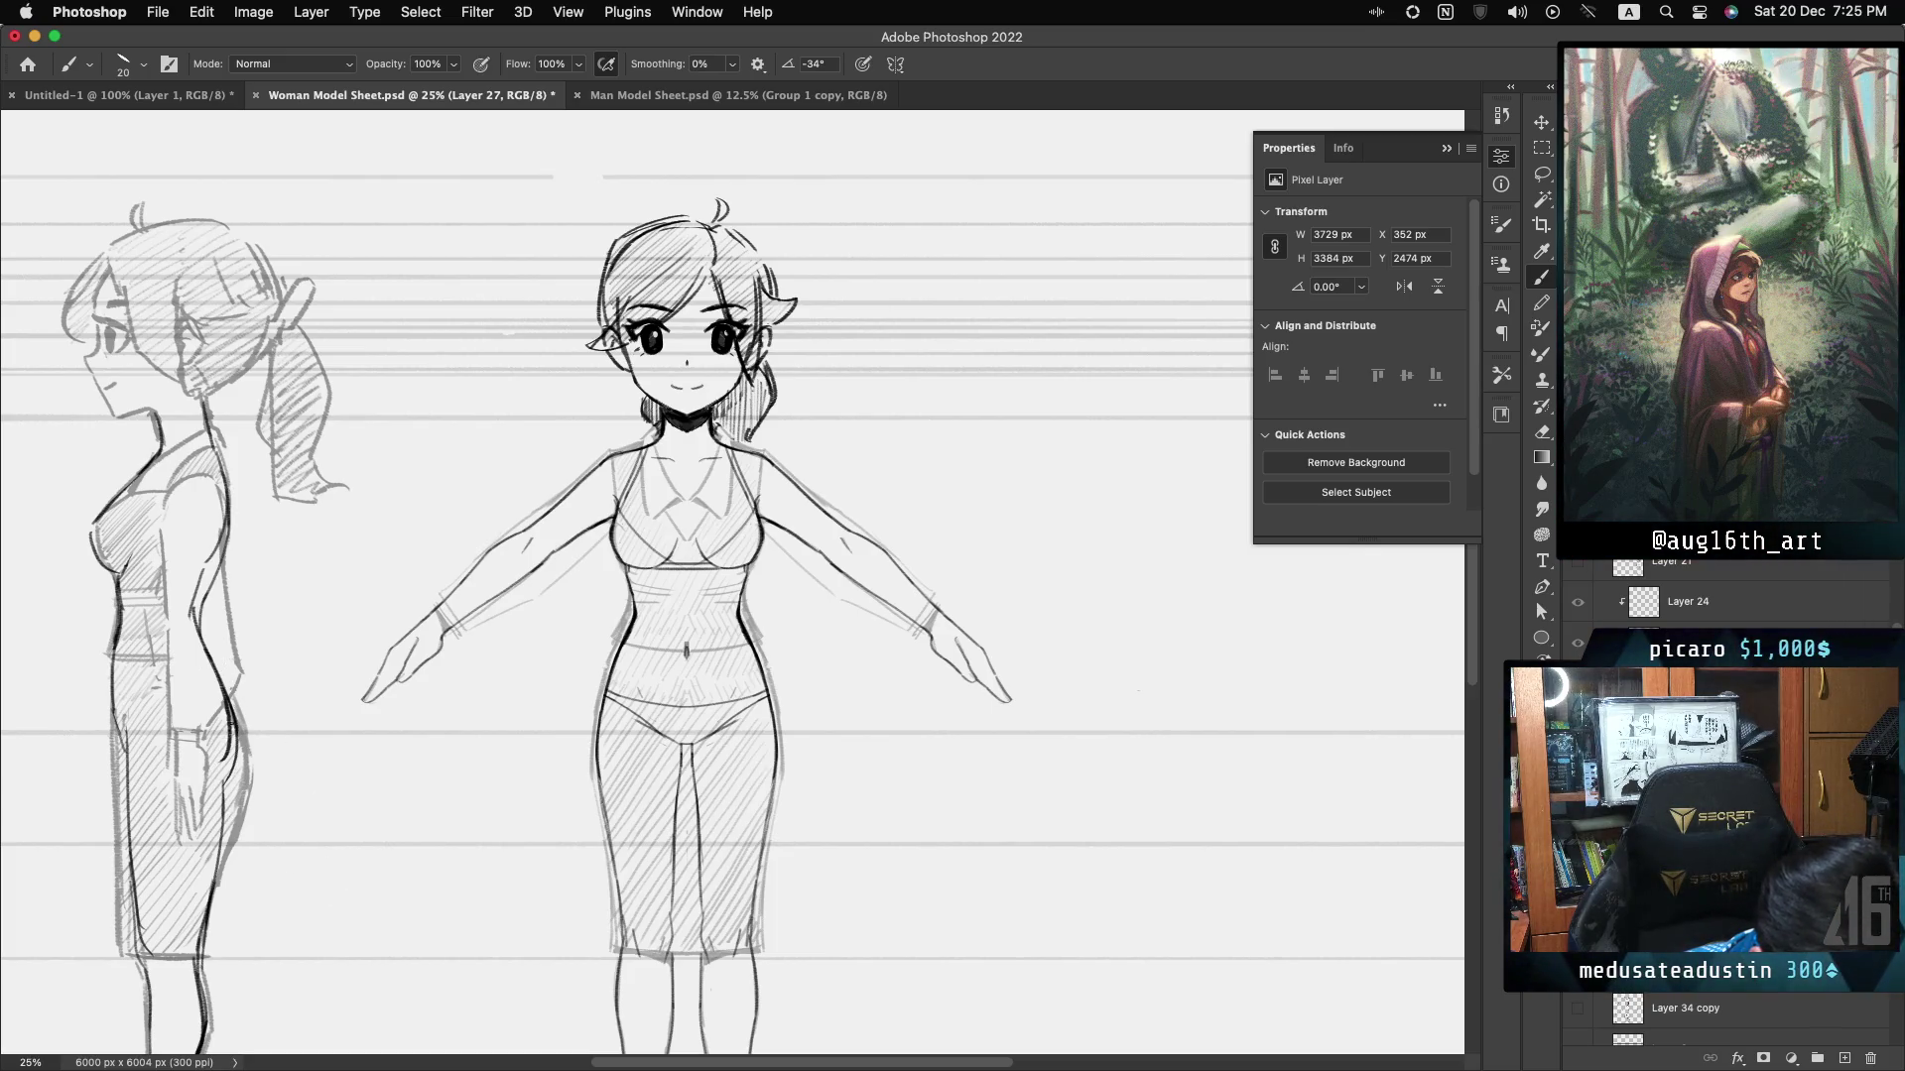
{"action": "left_click_drag", "start_coordinate": [222, 768], "coordinate": [219, 833]}
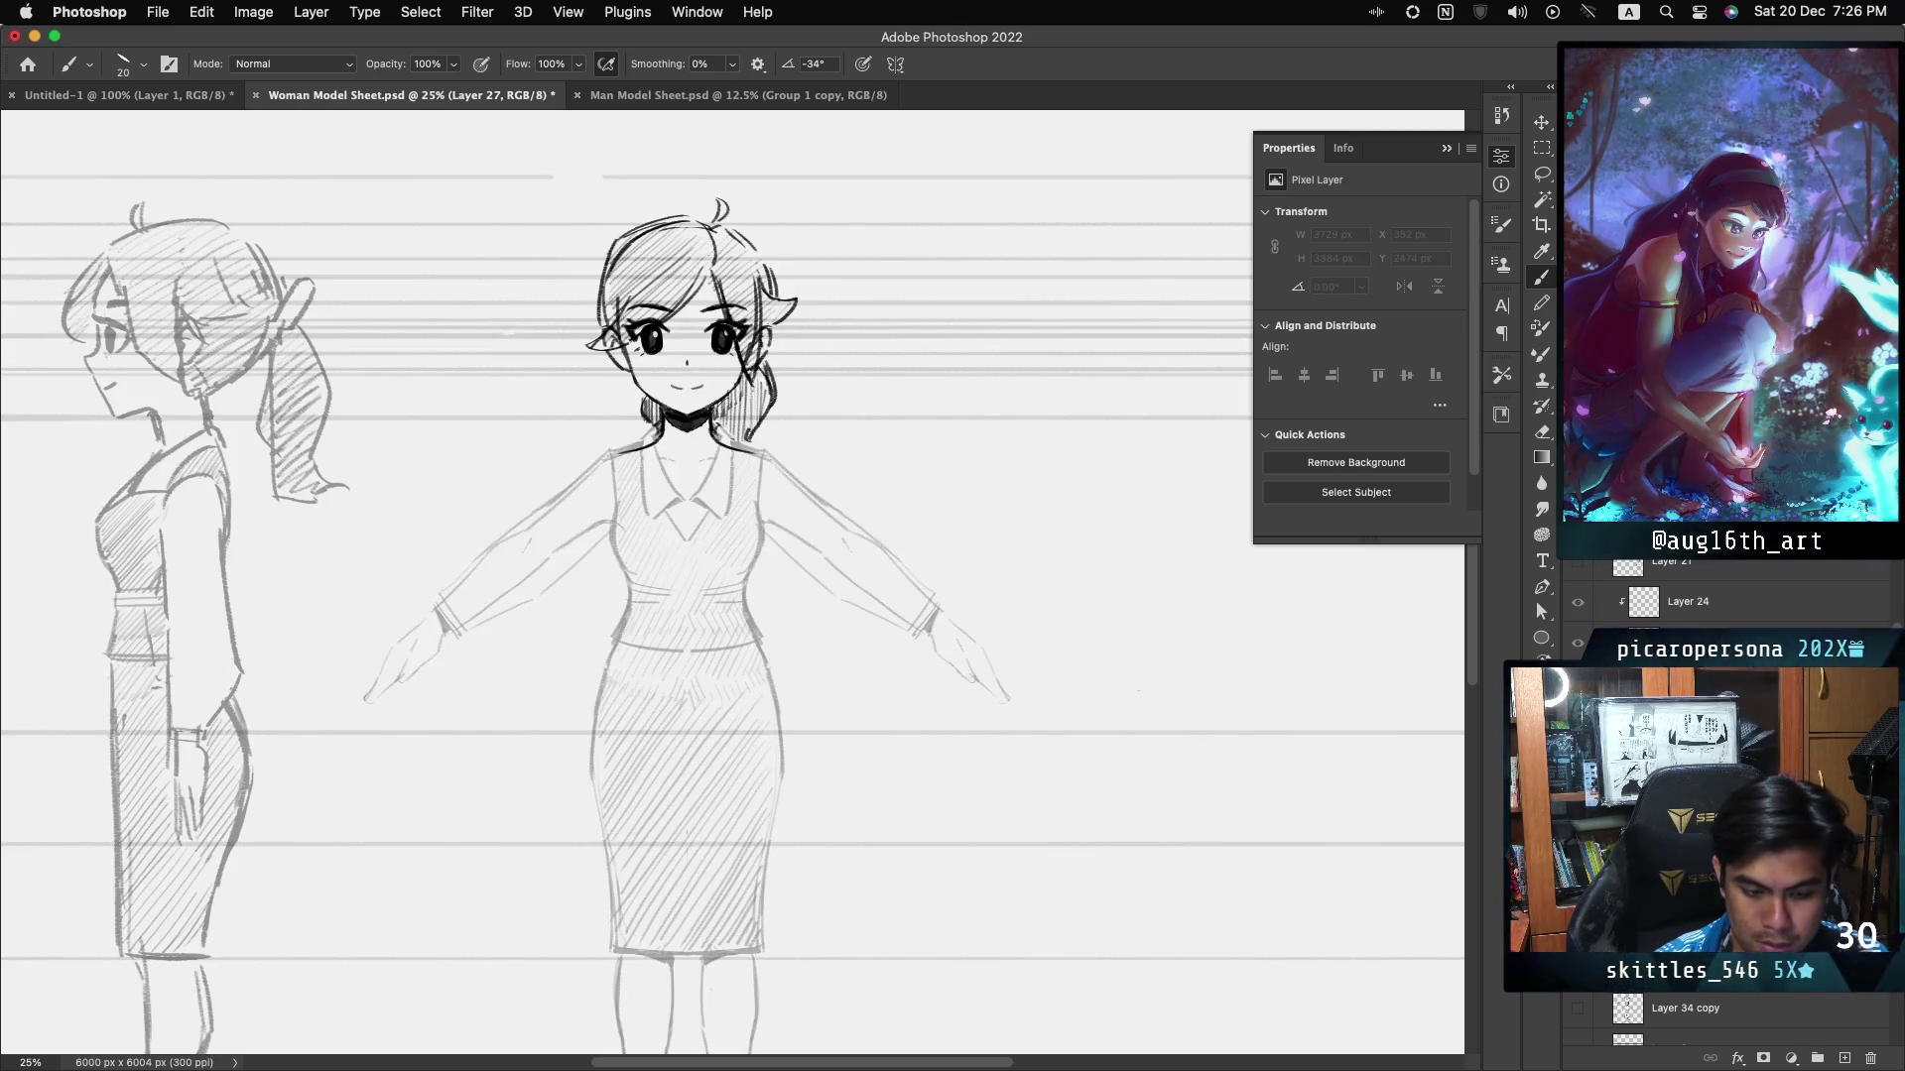
{"action": "key", "text": "super+comma"}
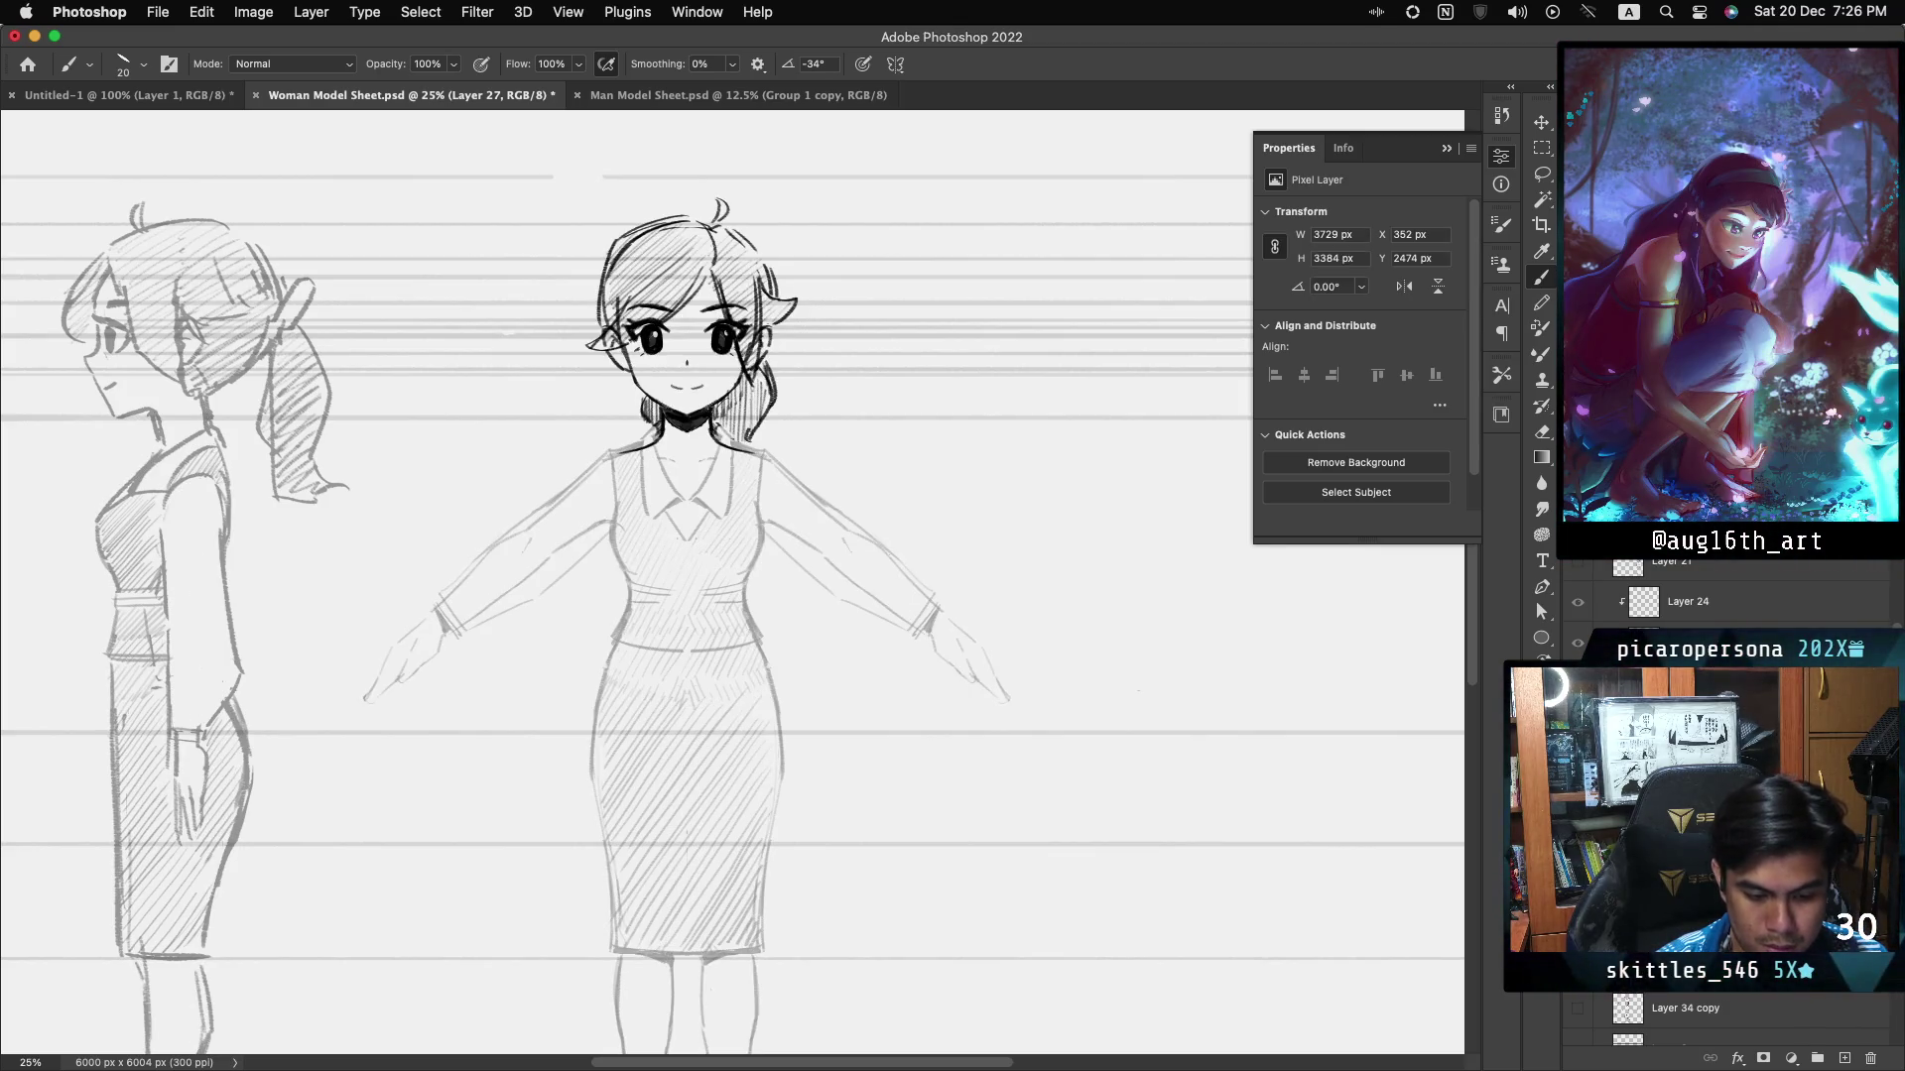
{"action": "key", "text": "super+comma"}
{"action": "key", "text": "super+comma"}
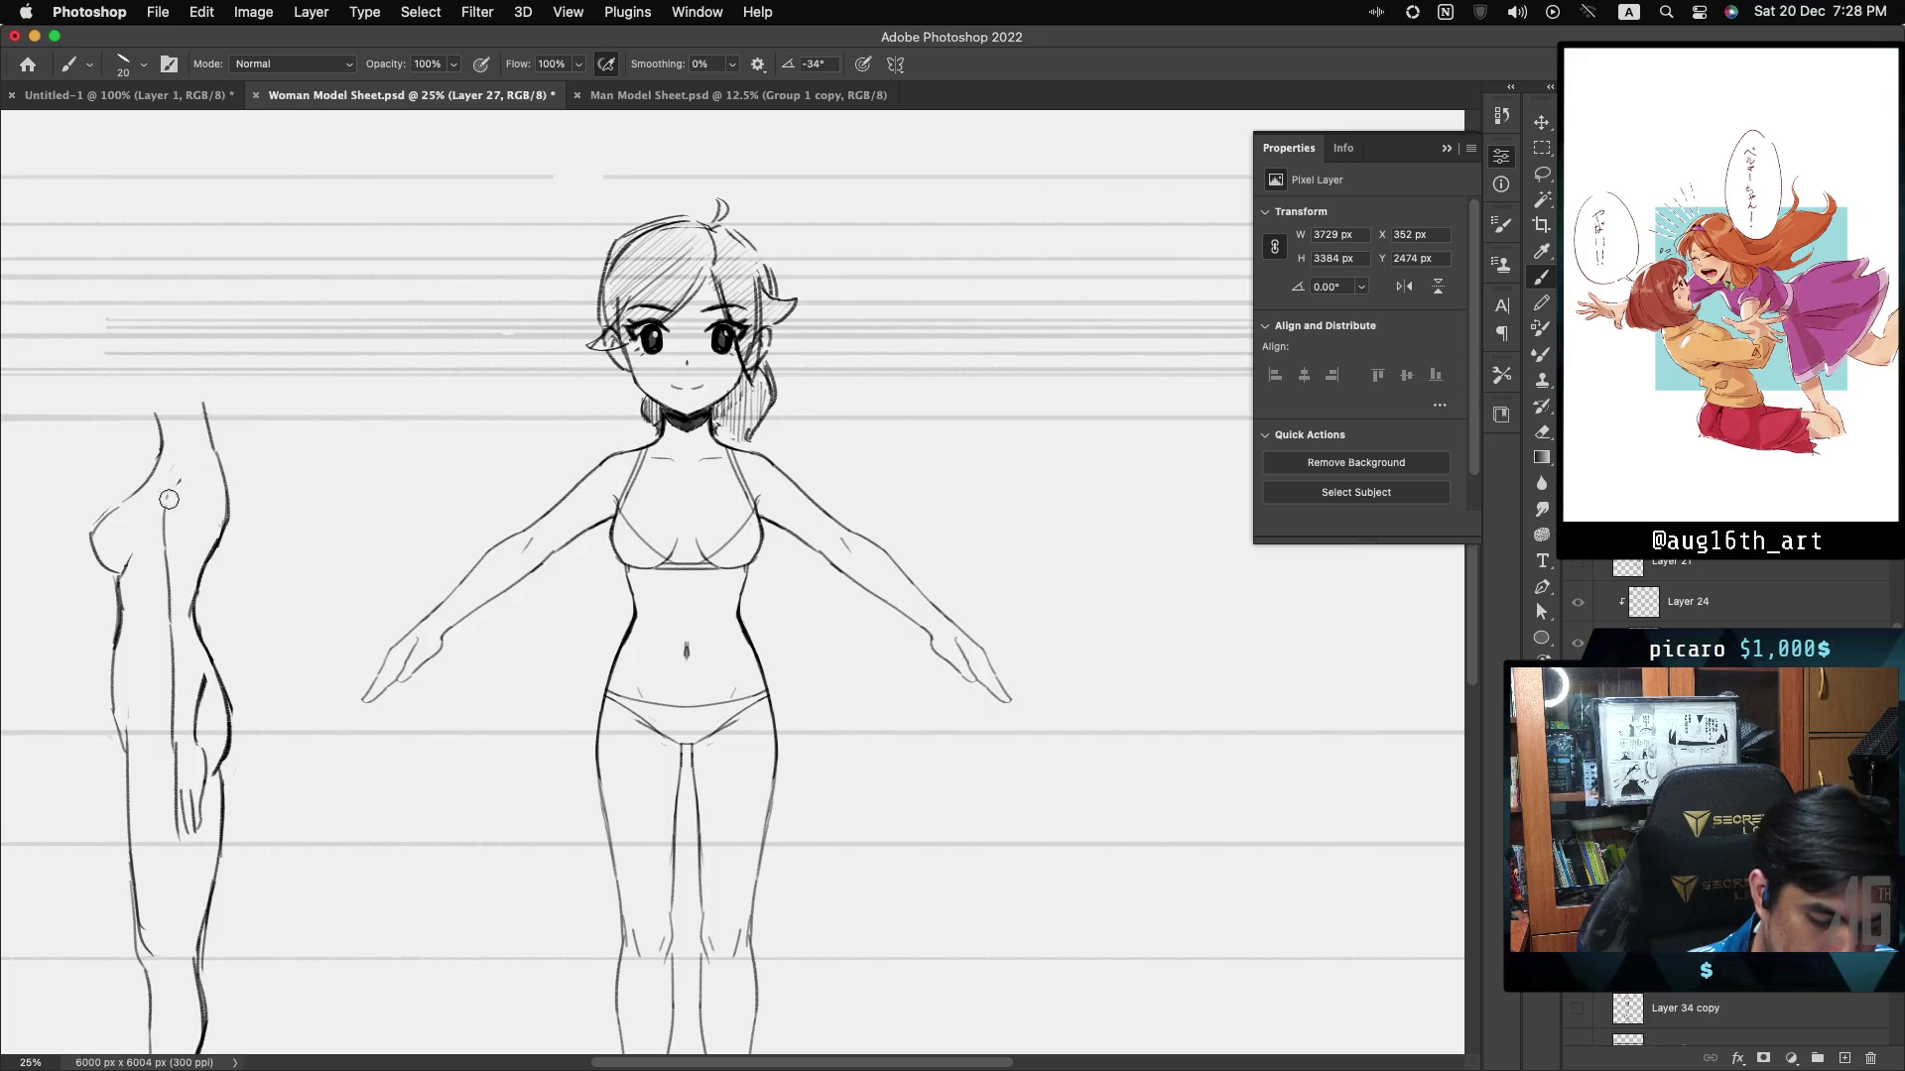
- Undo the last three stray strokes on the side-view figure's arm and hip
{"action": "key", "text": "ctrl+z"}
{"action": "key", "text": "ctrl+z"}
{"action": "key", "text": "ctrl+z"}
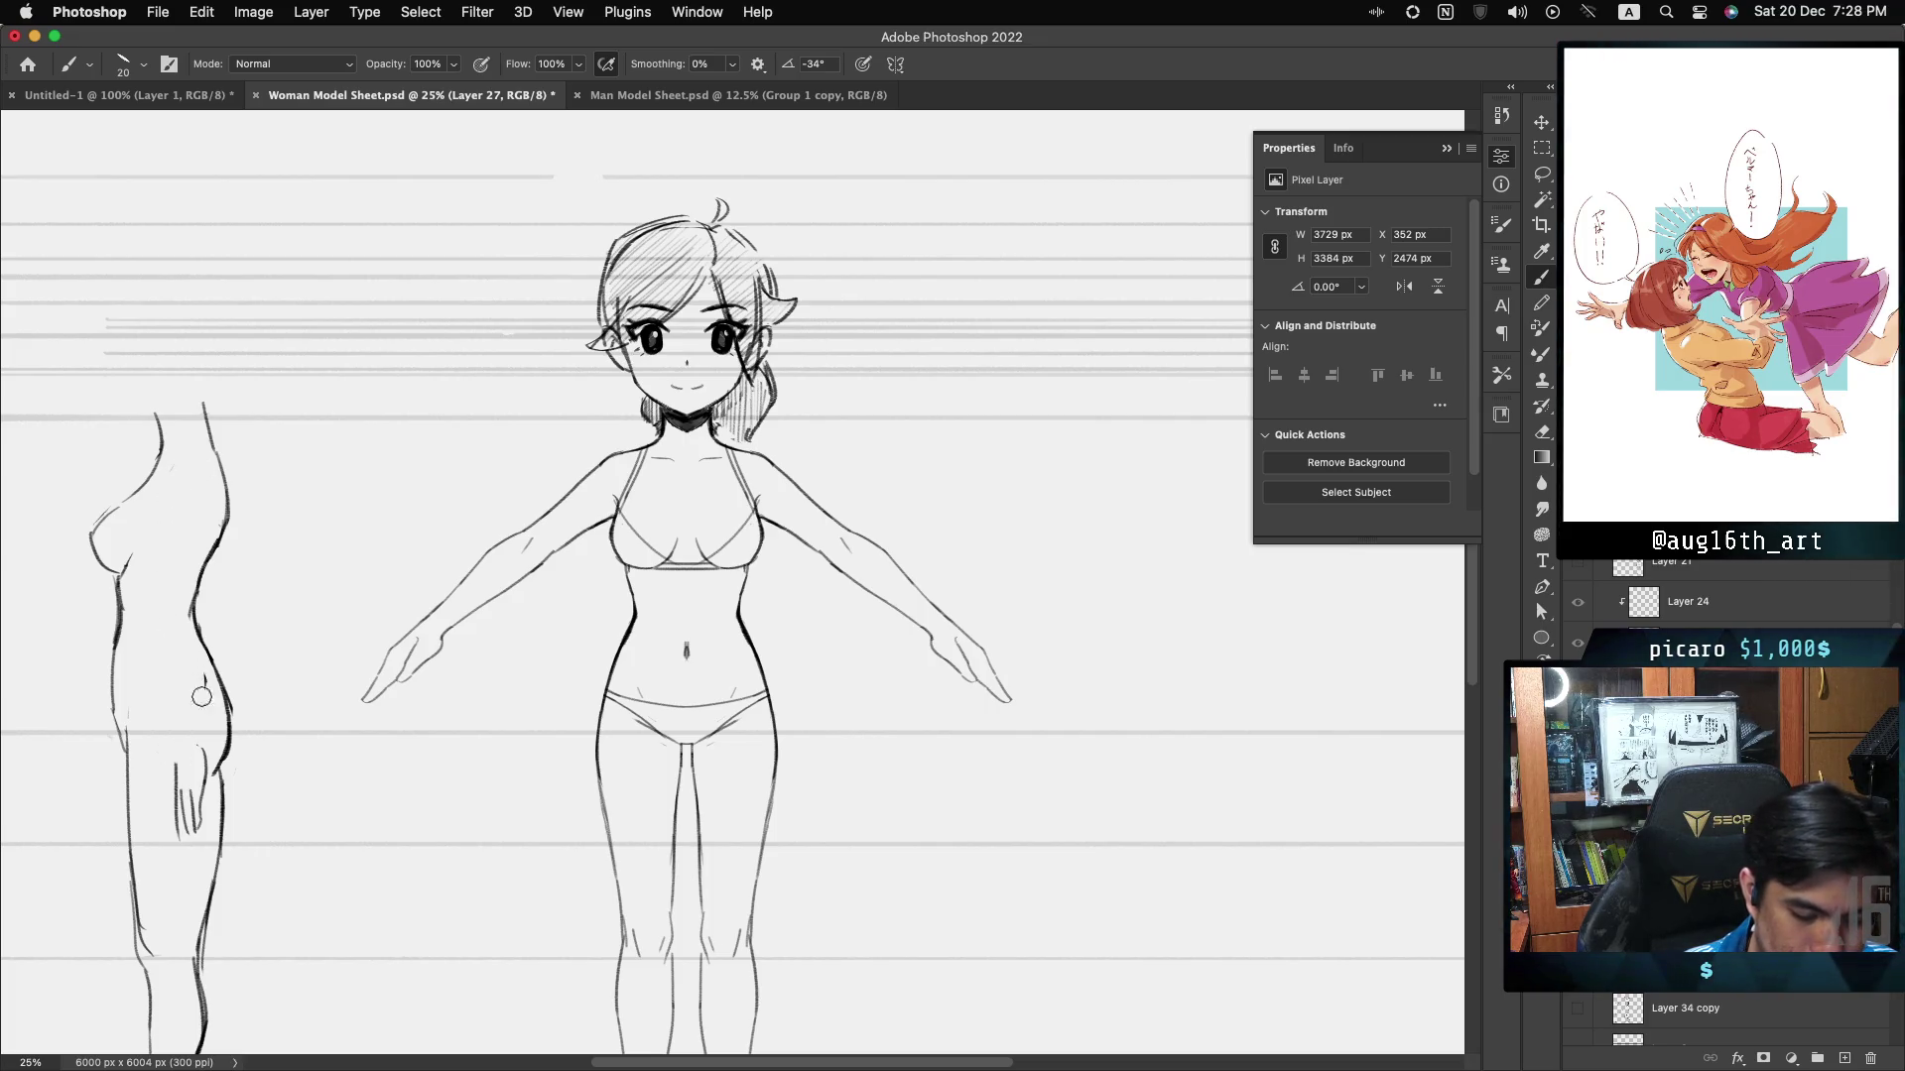
{"action": "key", "text": "ctrl+z"}
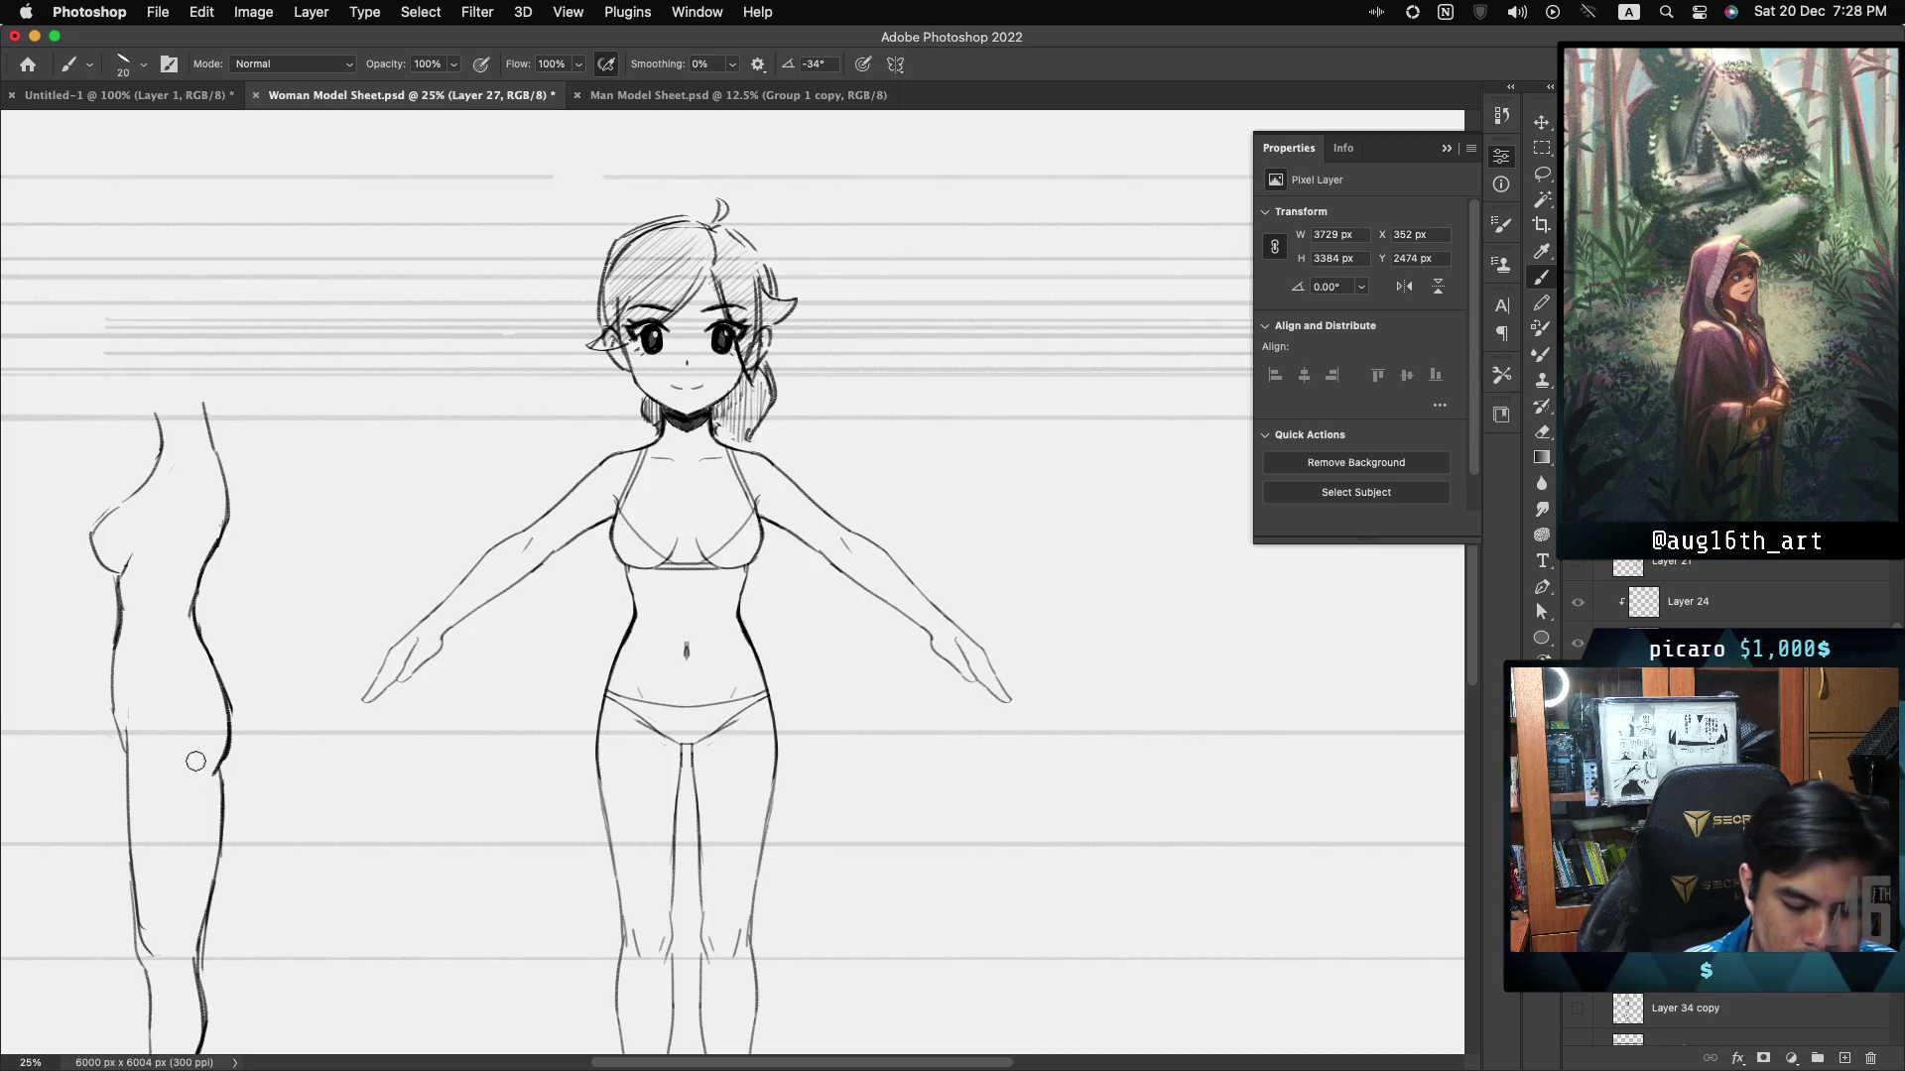
{"action": "key", "text": "ctrl+z"}
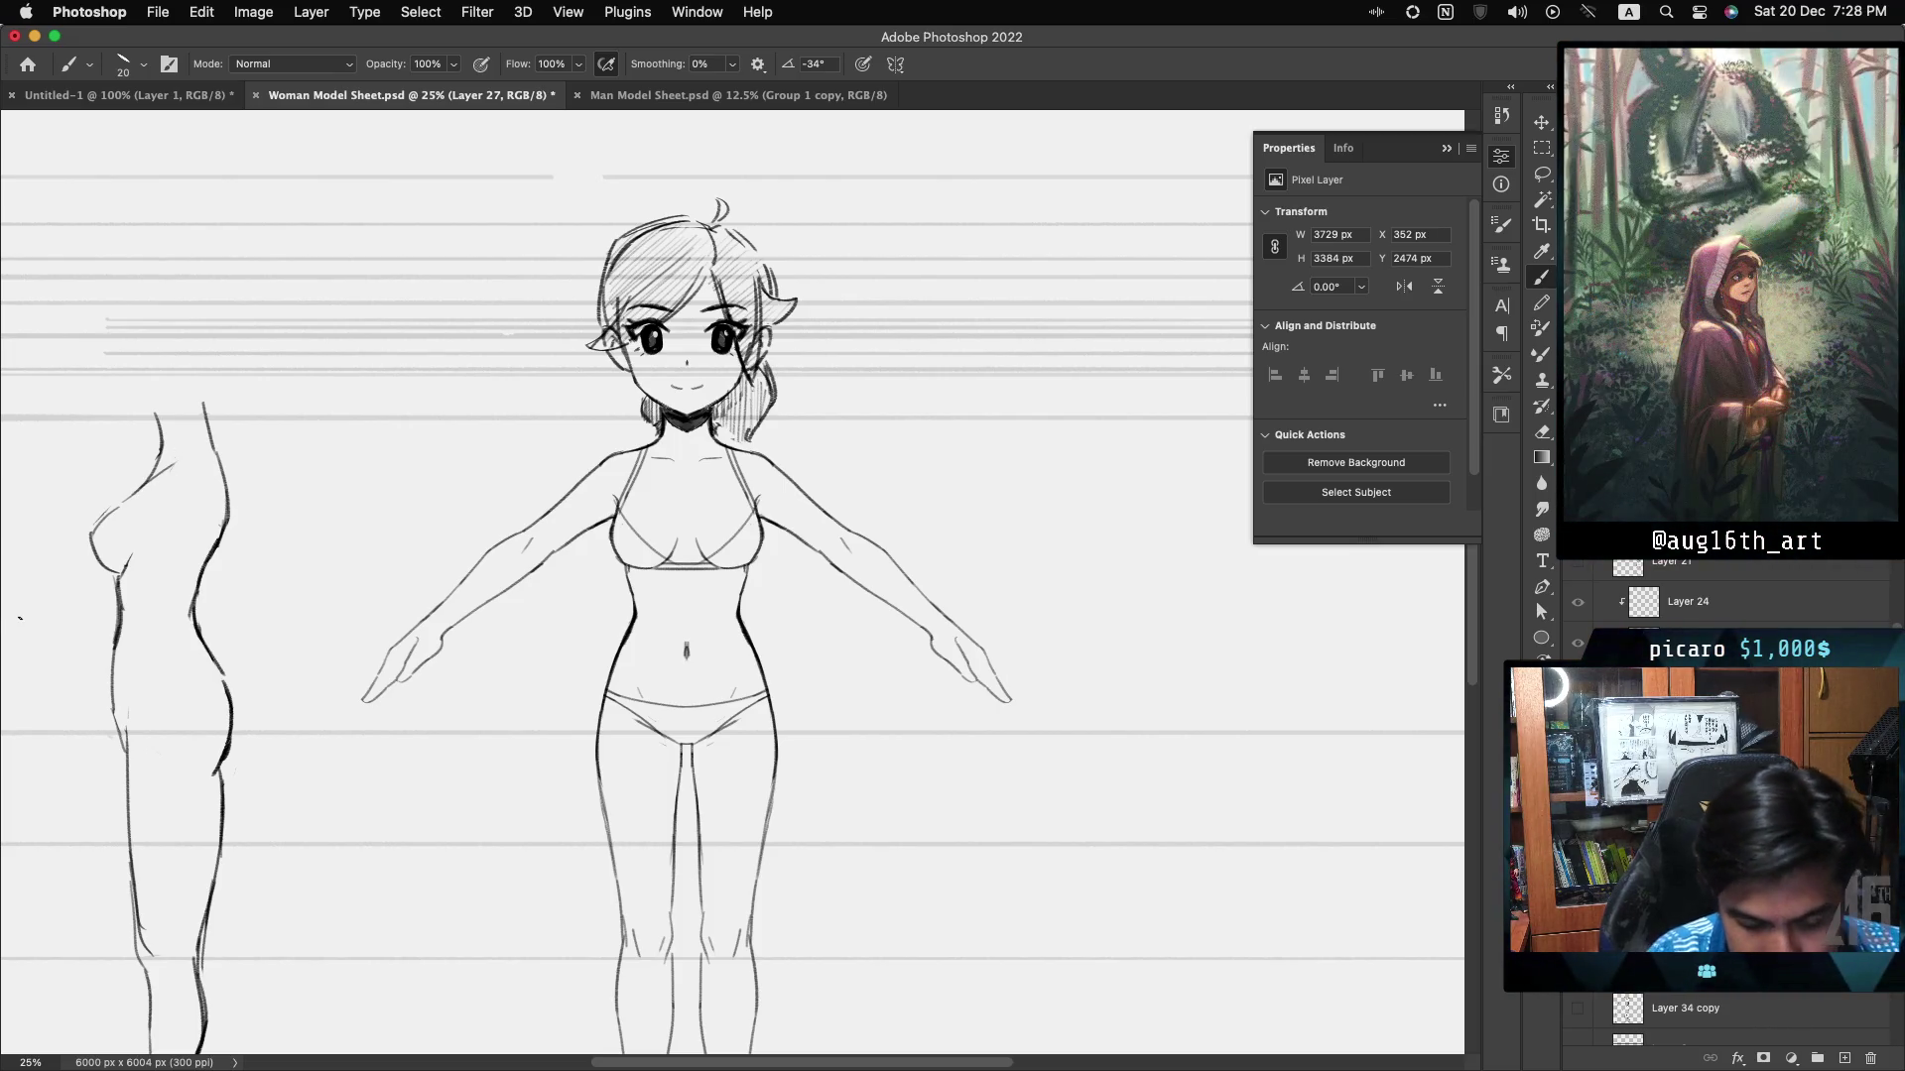
- Restore the hatched clothing sketch, compare layers, and select the 'sketch underwear' layer
{"action": "key", "text": "ctrl+z"}
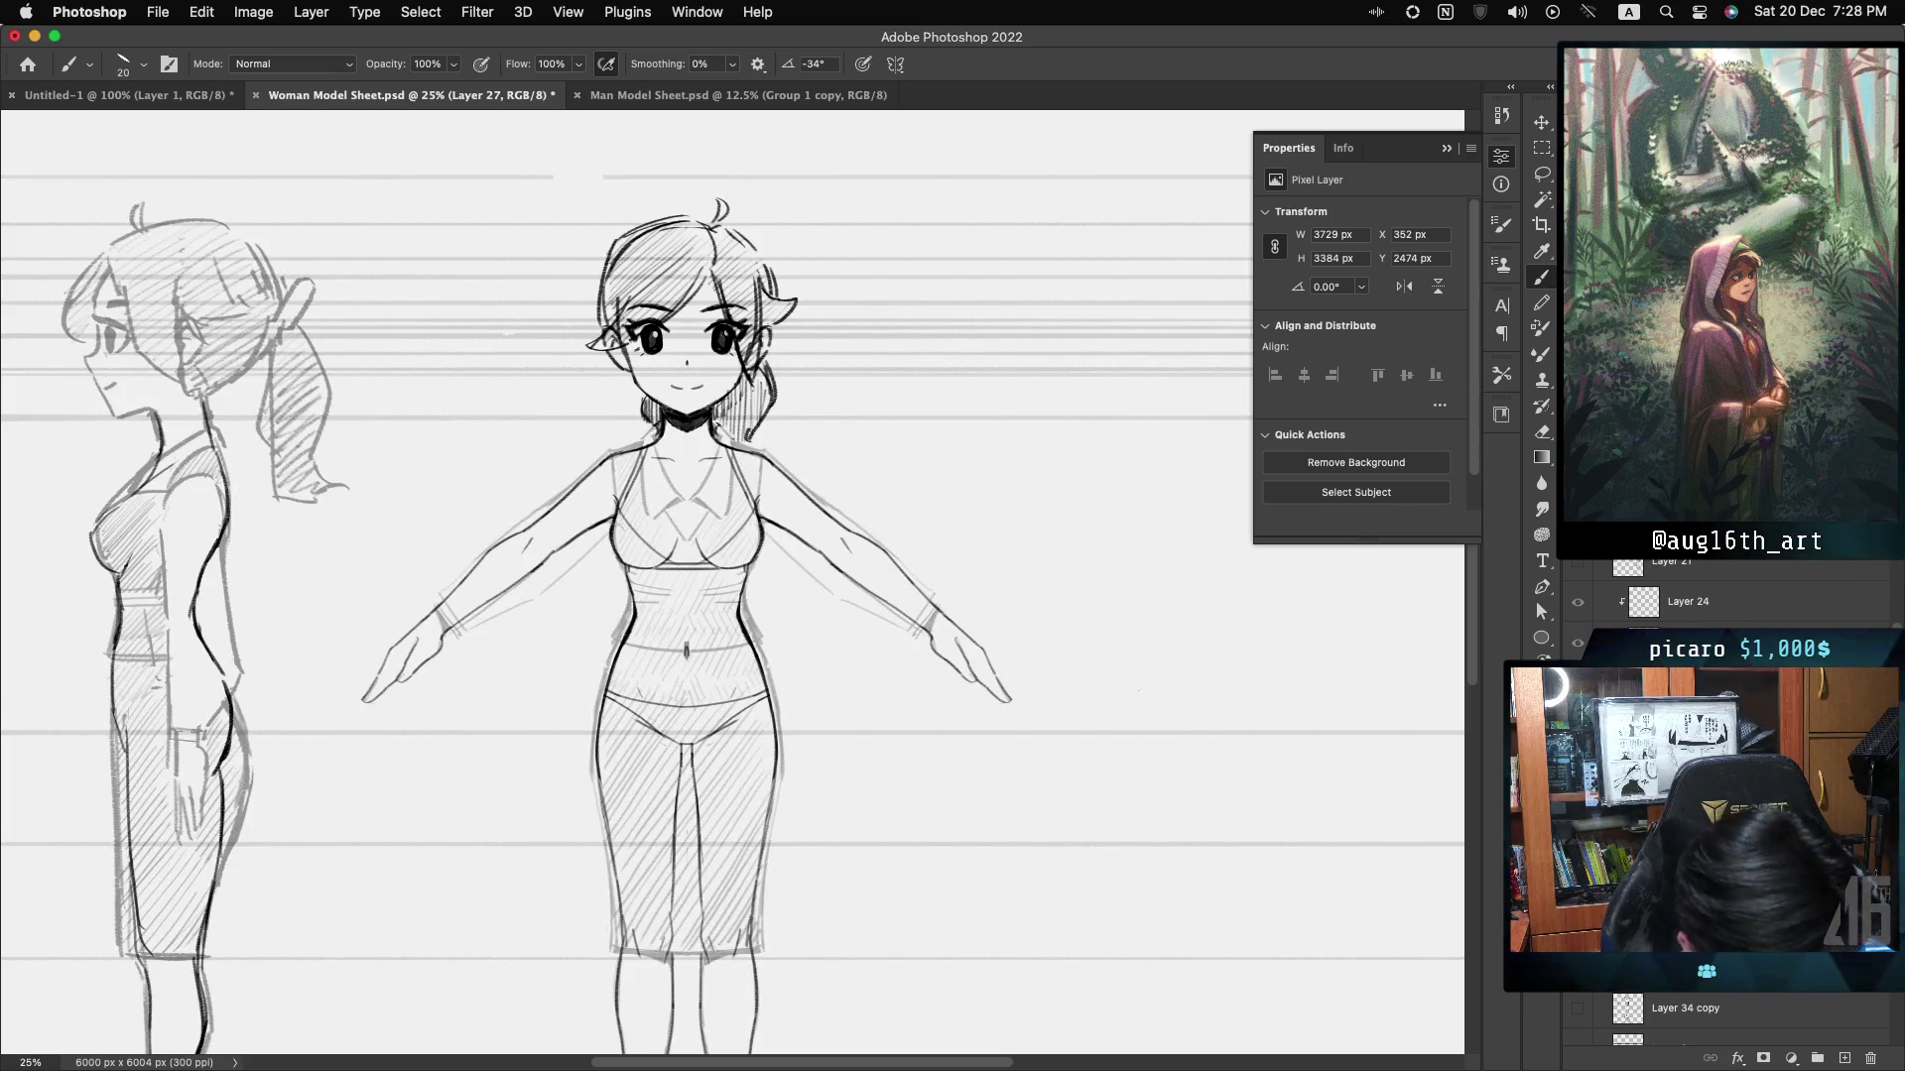
{"action": "key", "text": "ctrl+shift+z"}
{"action": "key", "text": "ctrl+z"}
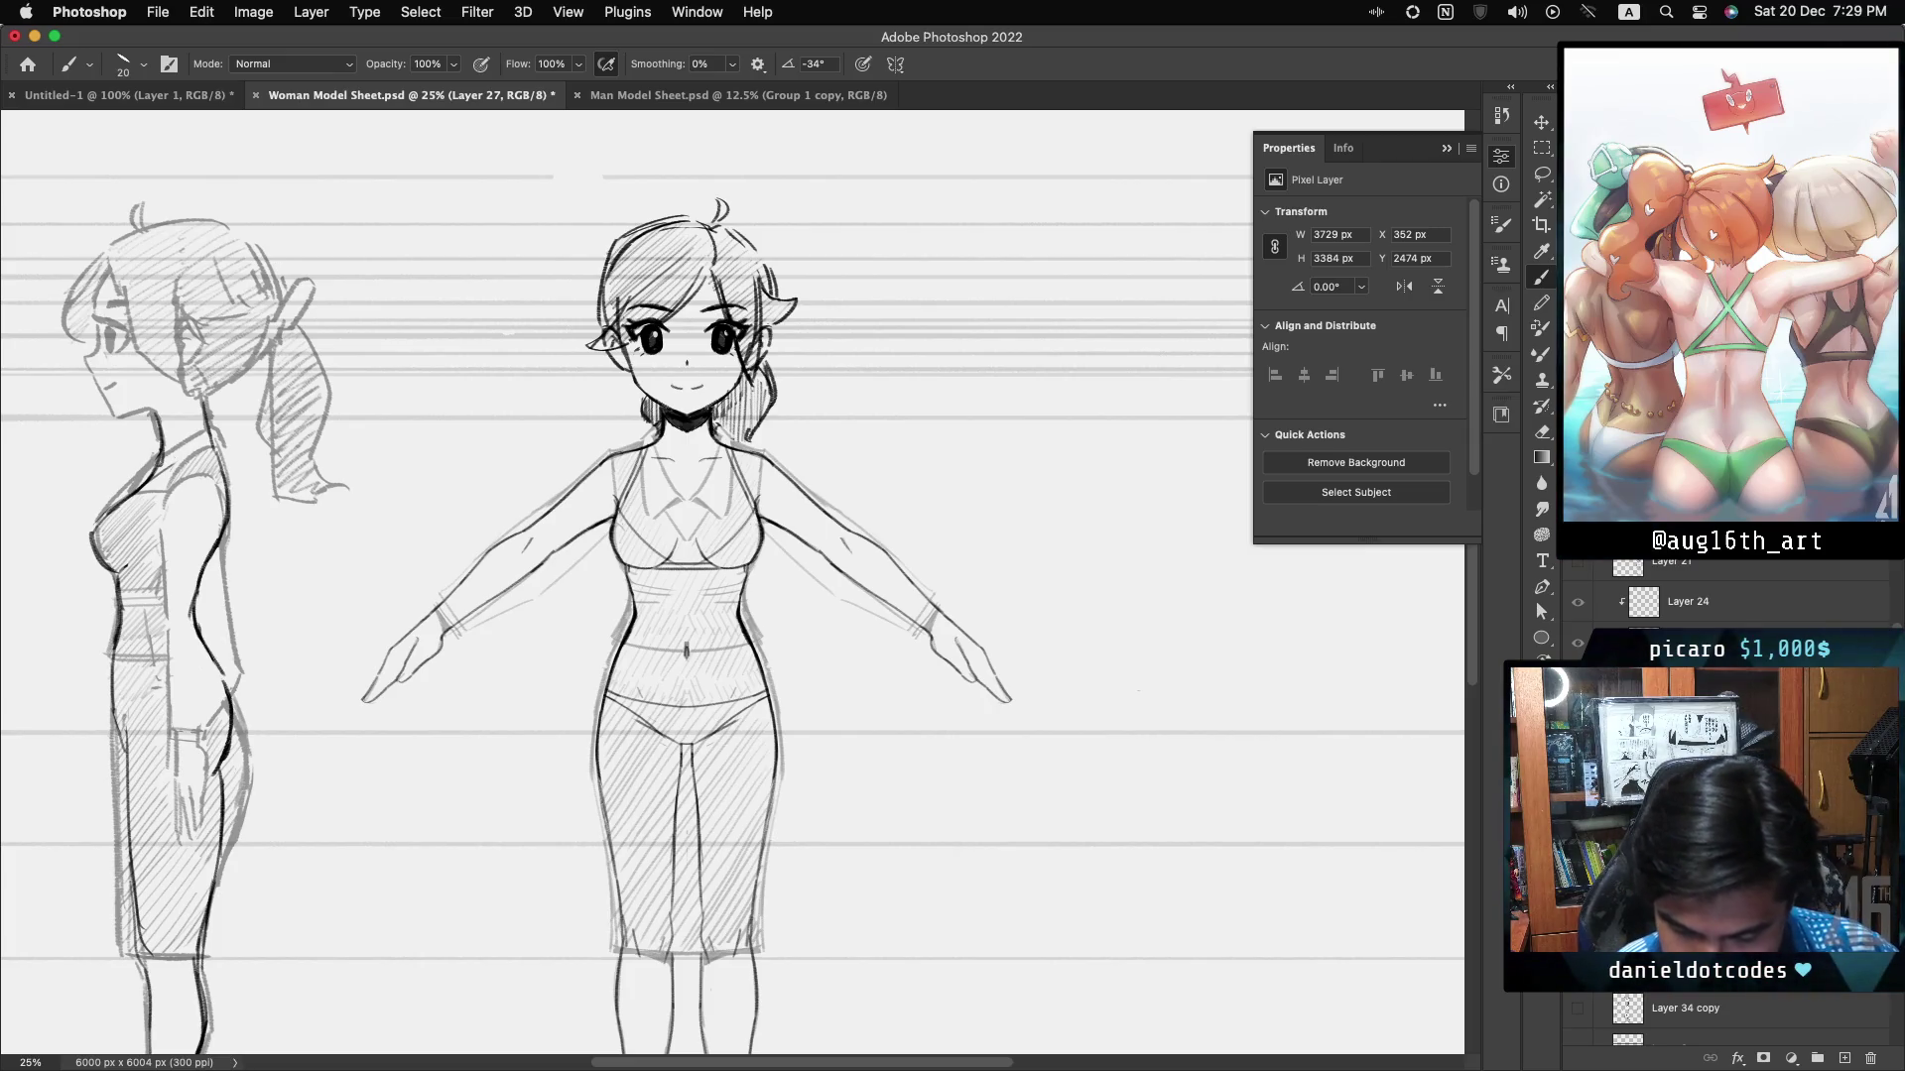
{"action": "key", "text": "ctrl+comma"}
{"action": "key", "text": "ctrl+comma"}
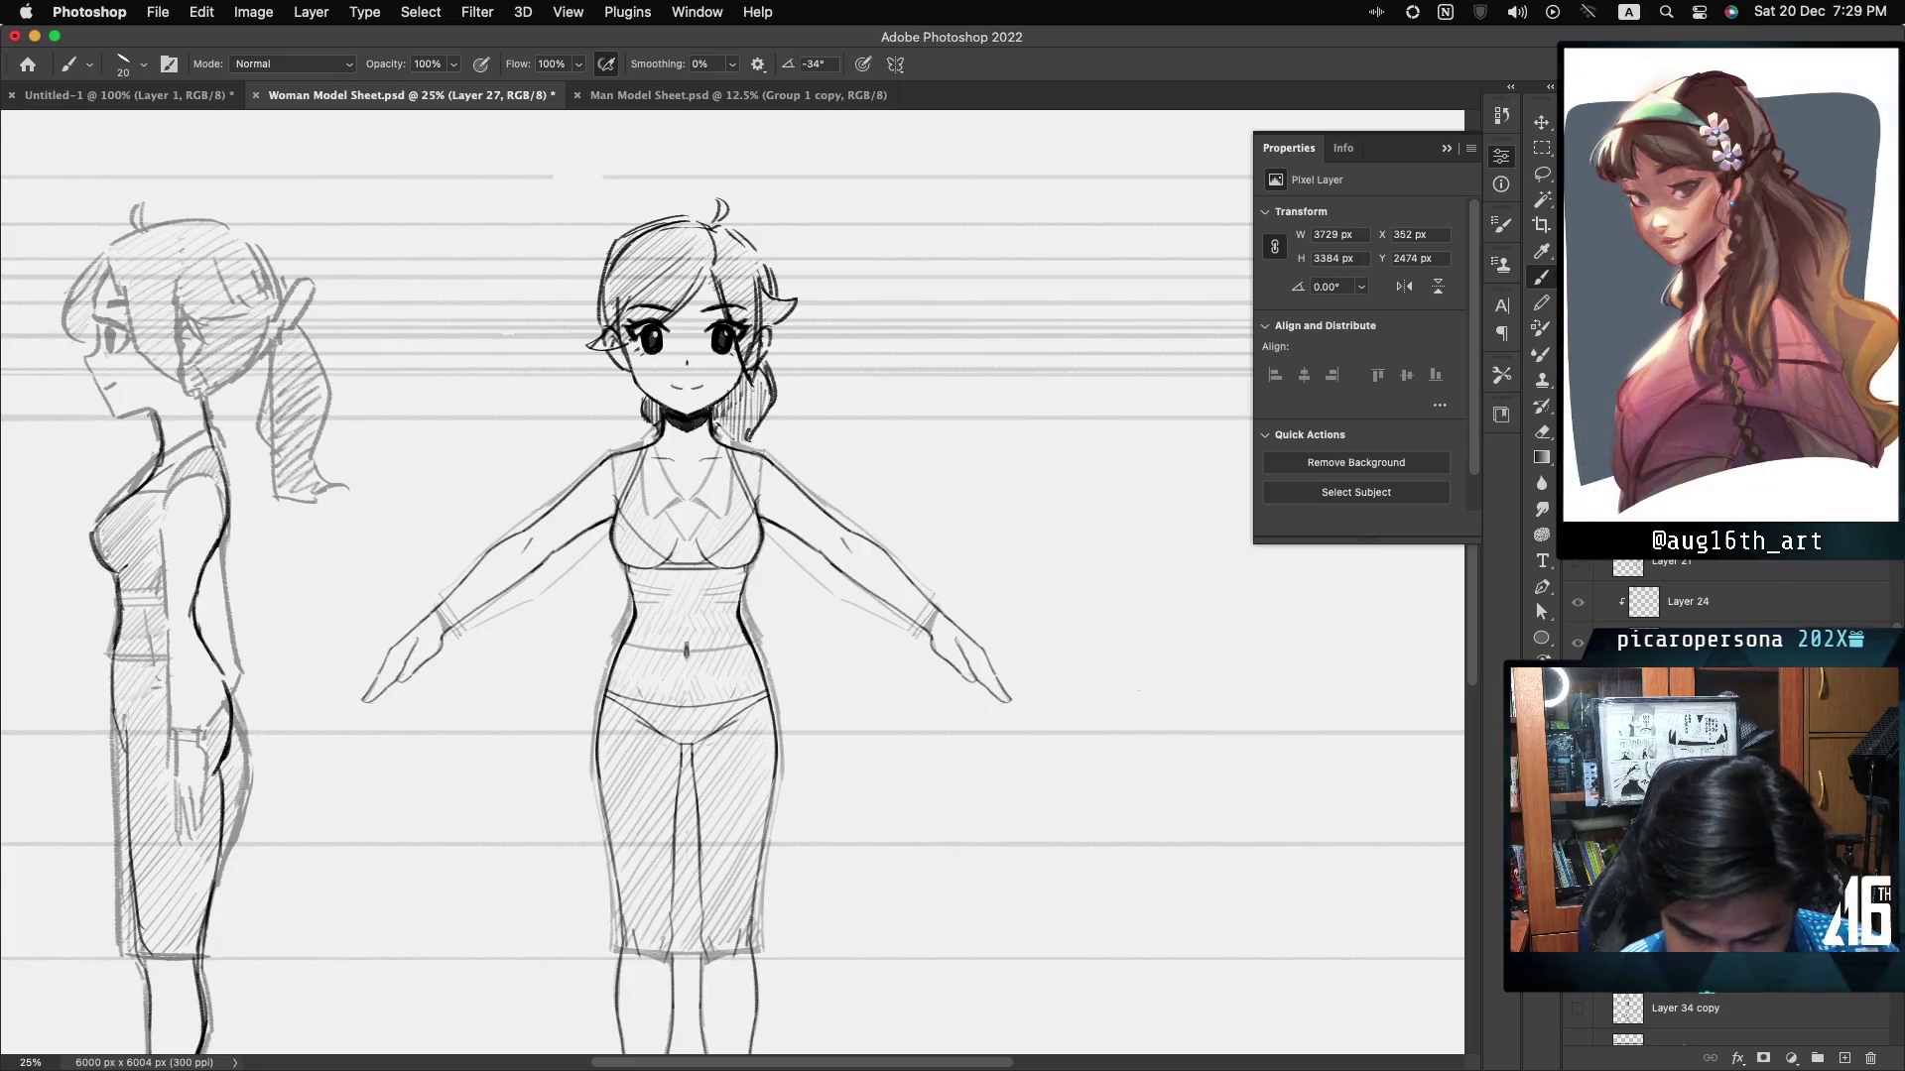
{"action": "key", "text": "ctrl+comma"}
{"action": "key", "text": "ctrl+comma"}
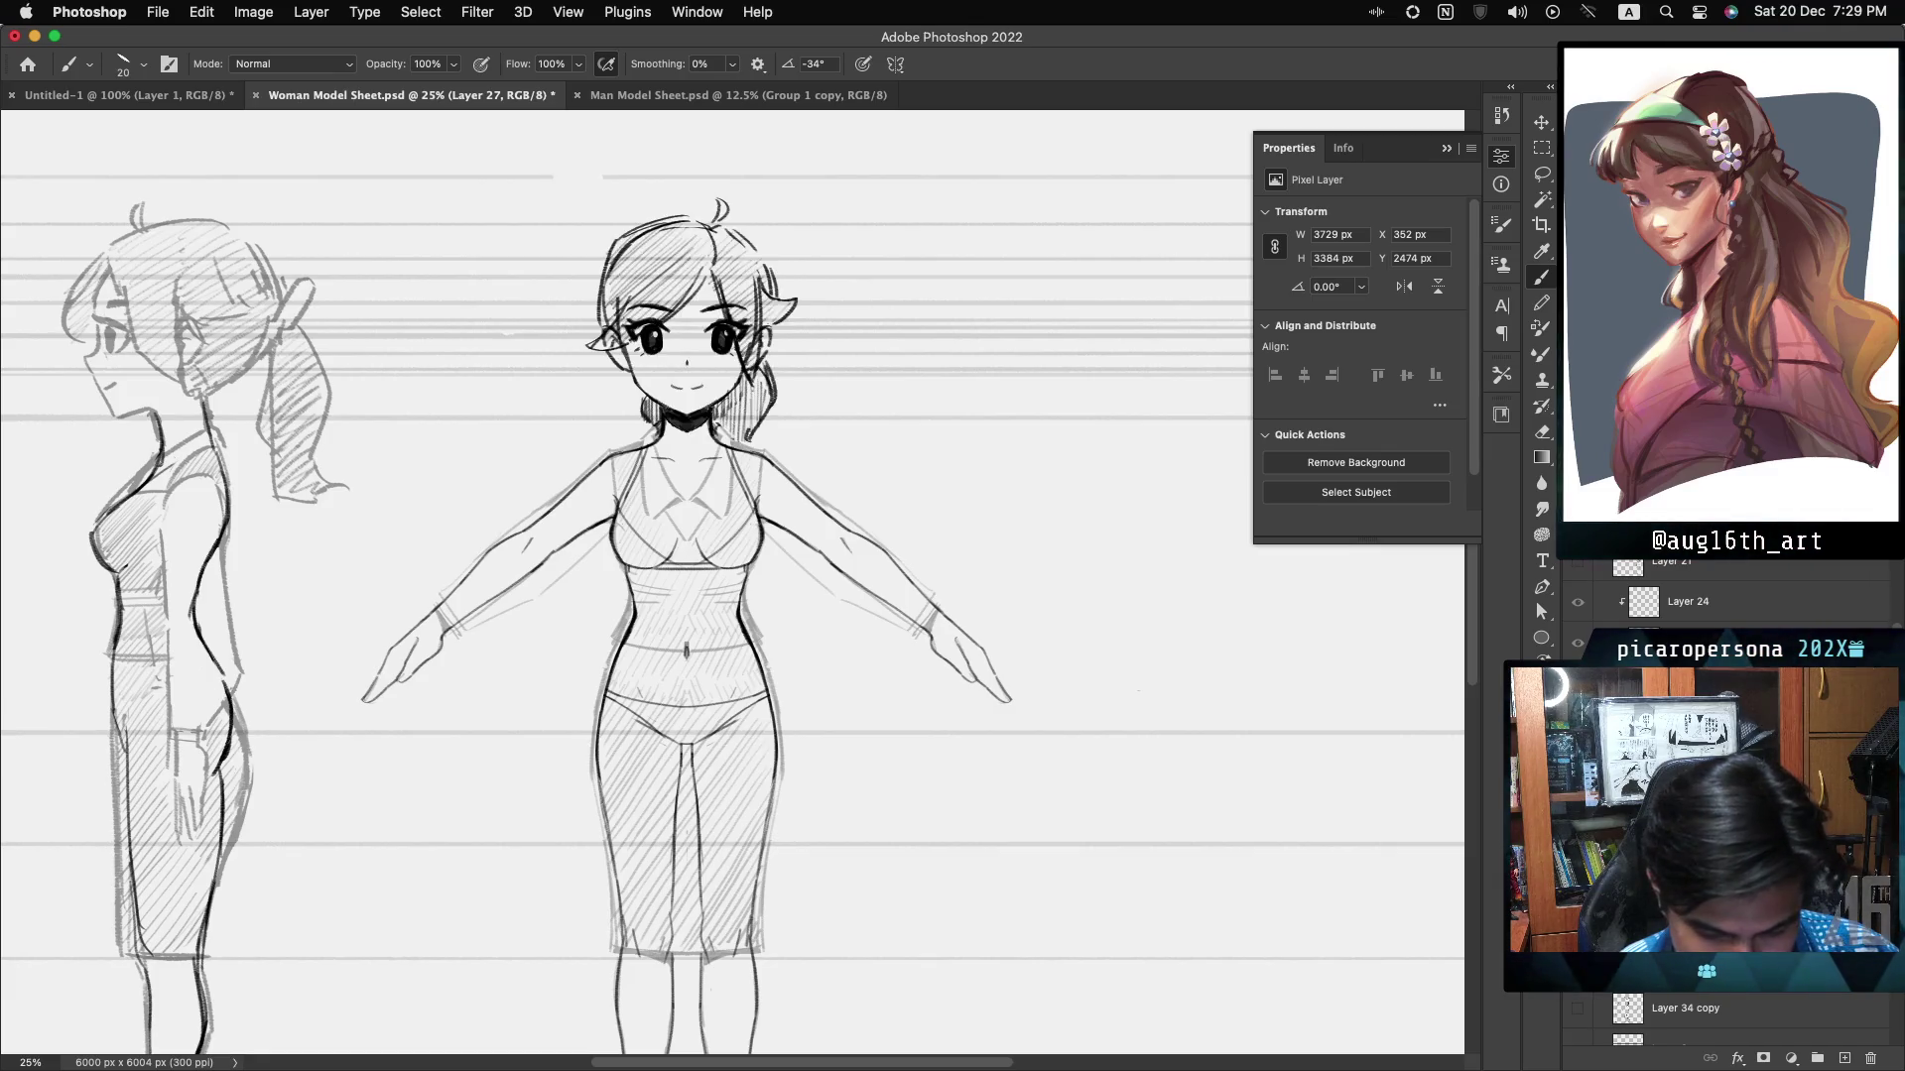
{"action": "key", "text": "ctrl+comma"}
{"action": "key", "text": "ctrl+comma"}
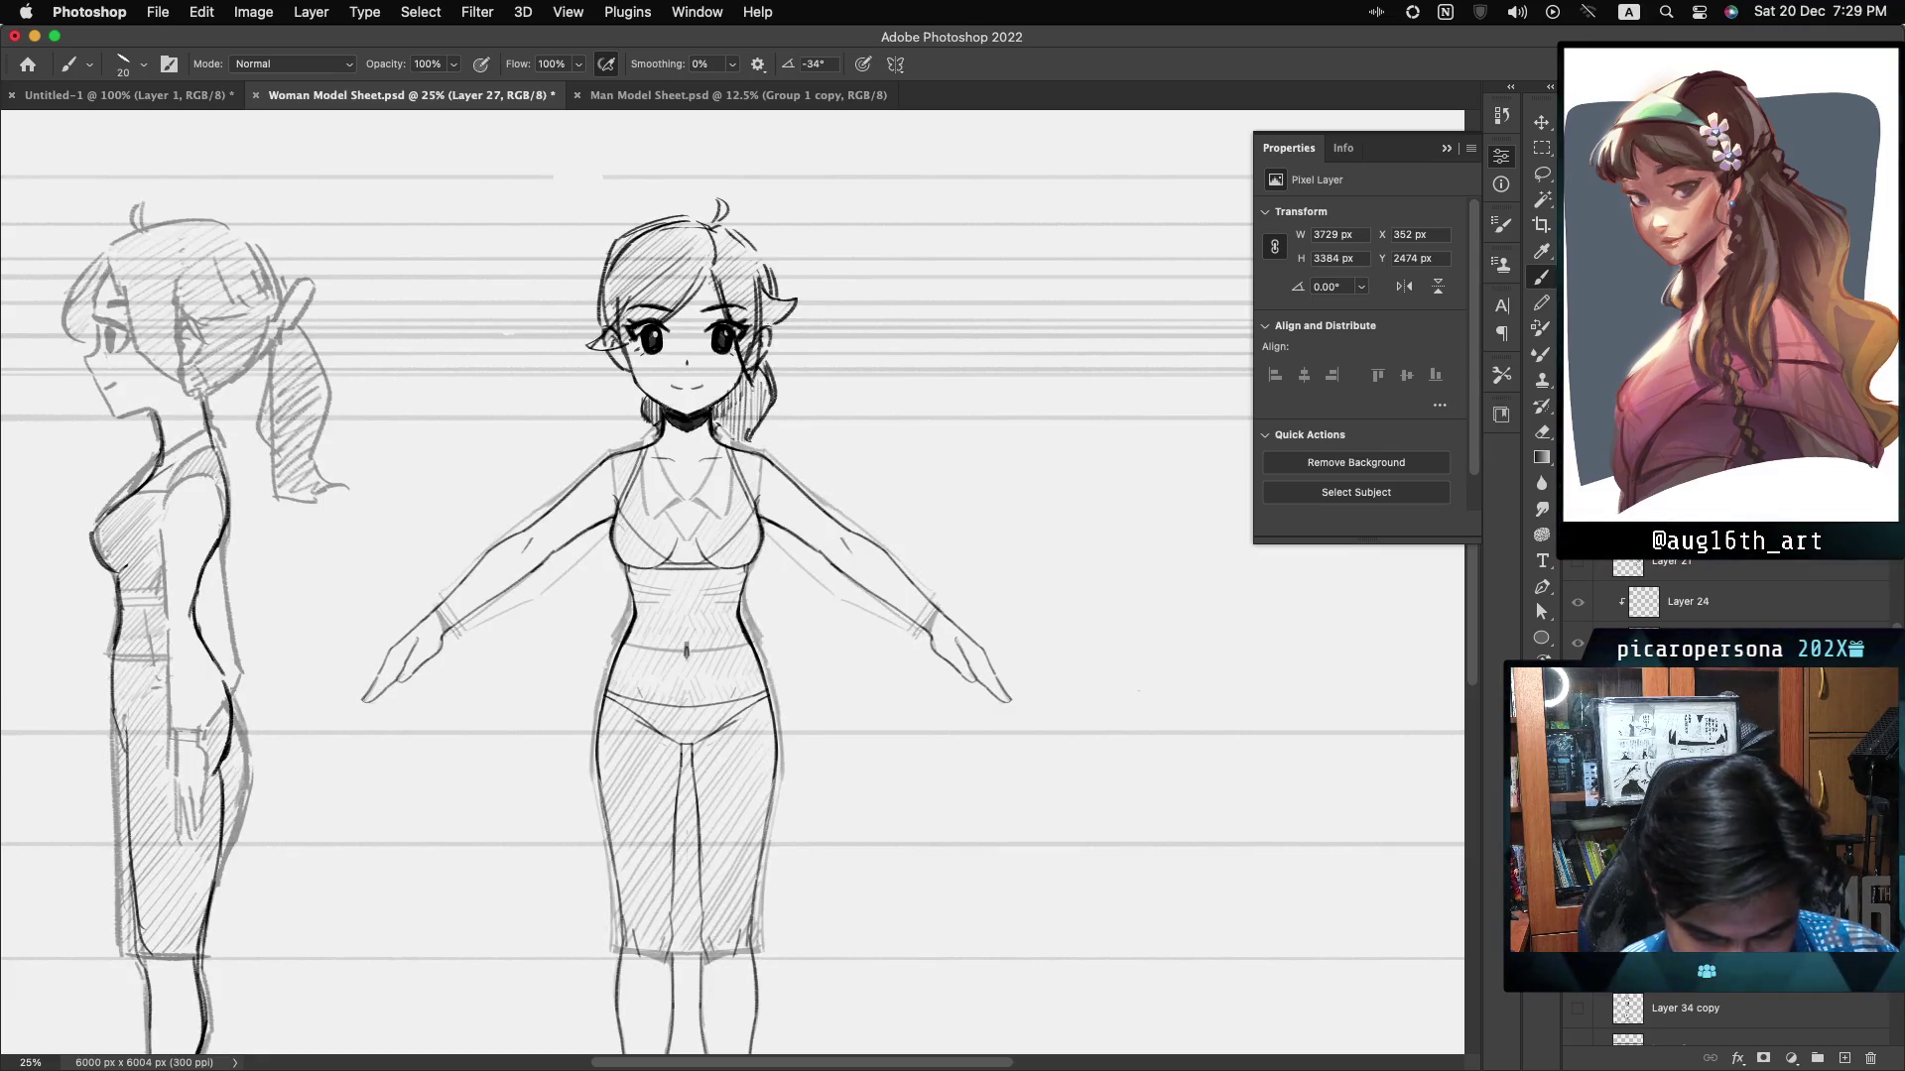
{"action": "key", "text": "alt+bracketleft"}
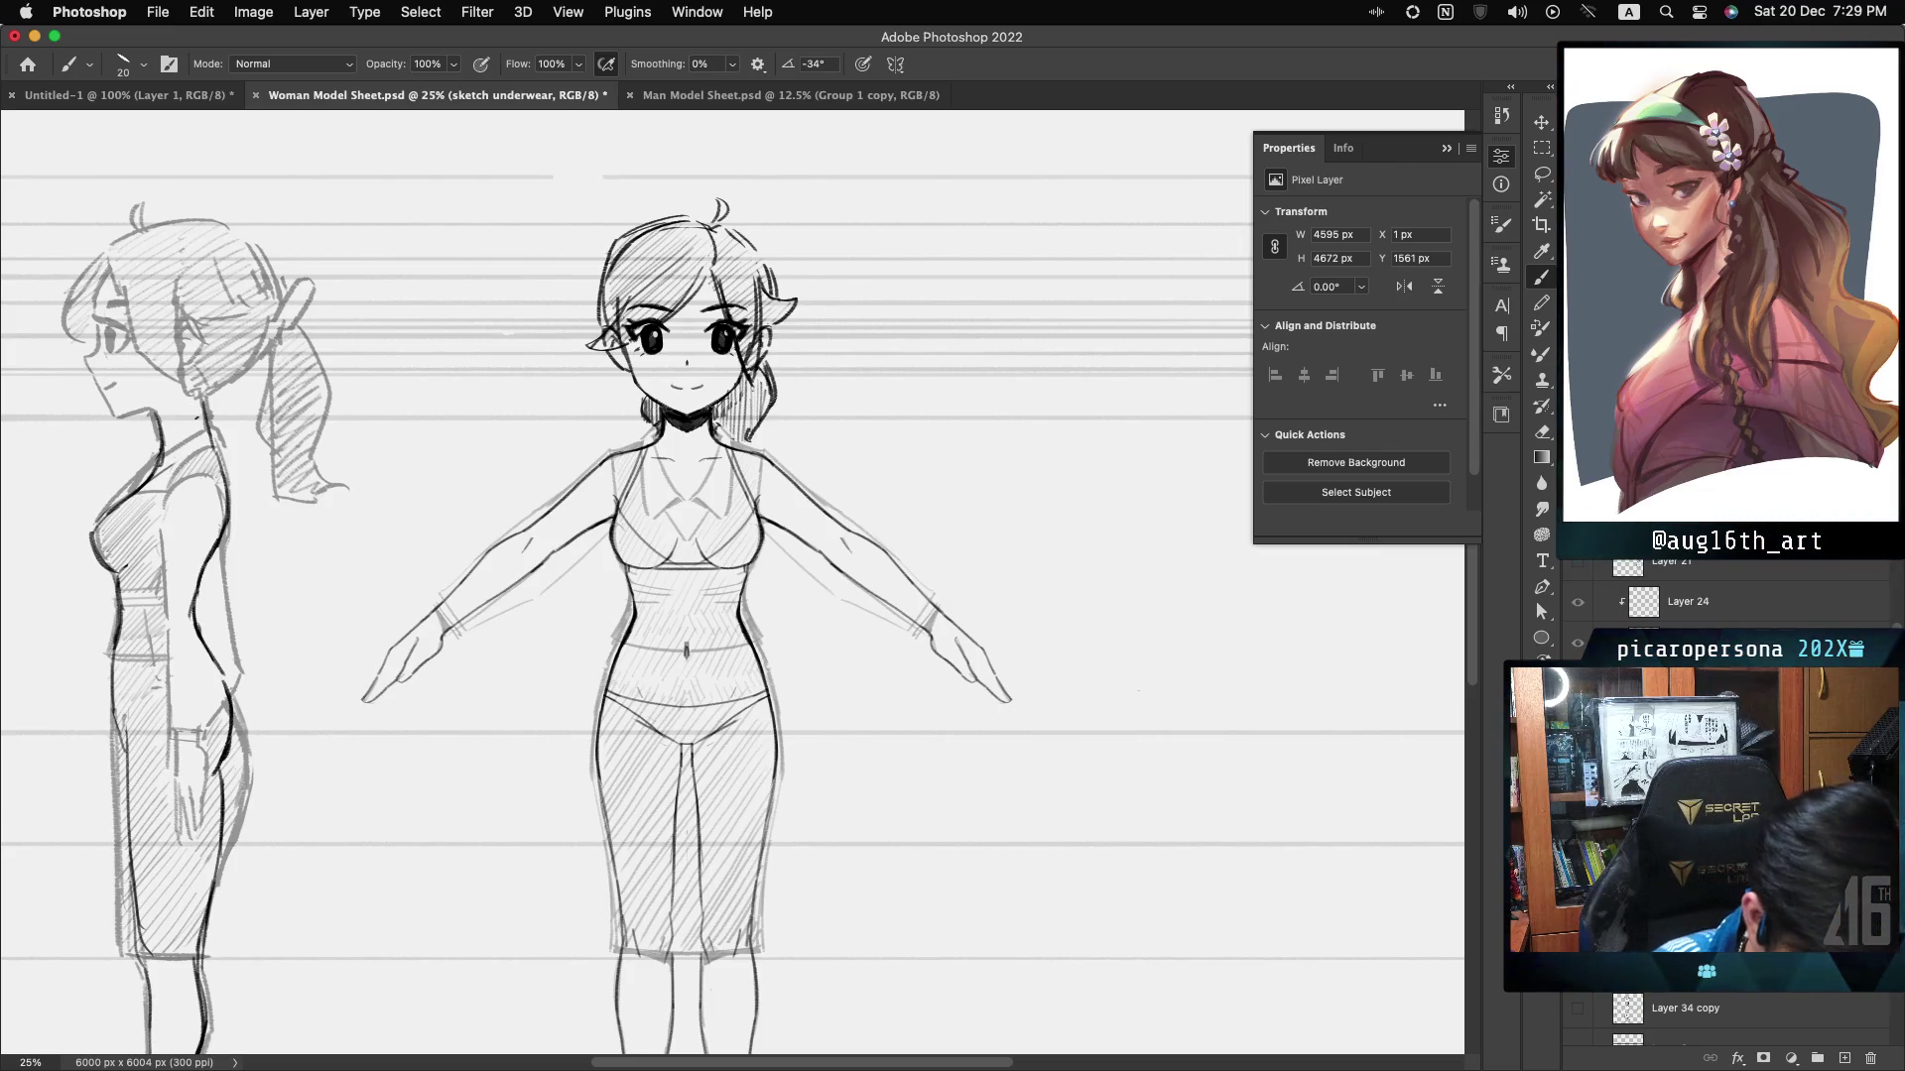
- Lasso the side-view head and ponytail and copy them onto a new layer
{"action": "key", "text": "l"}
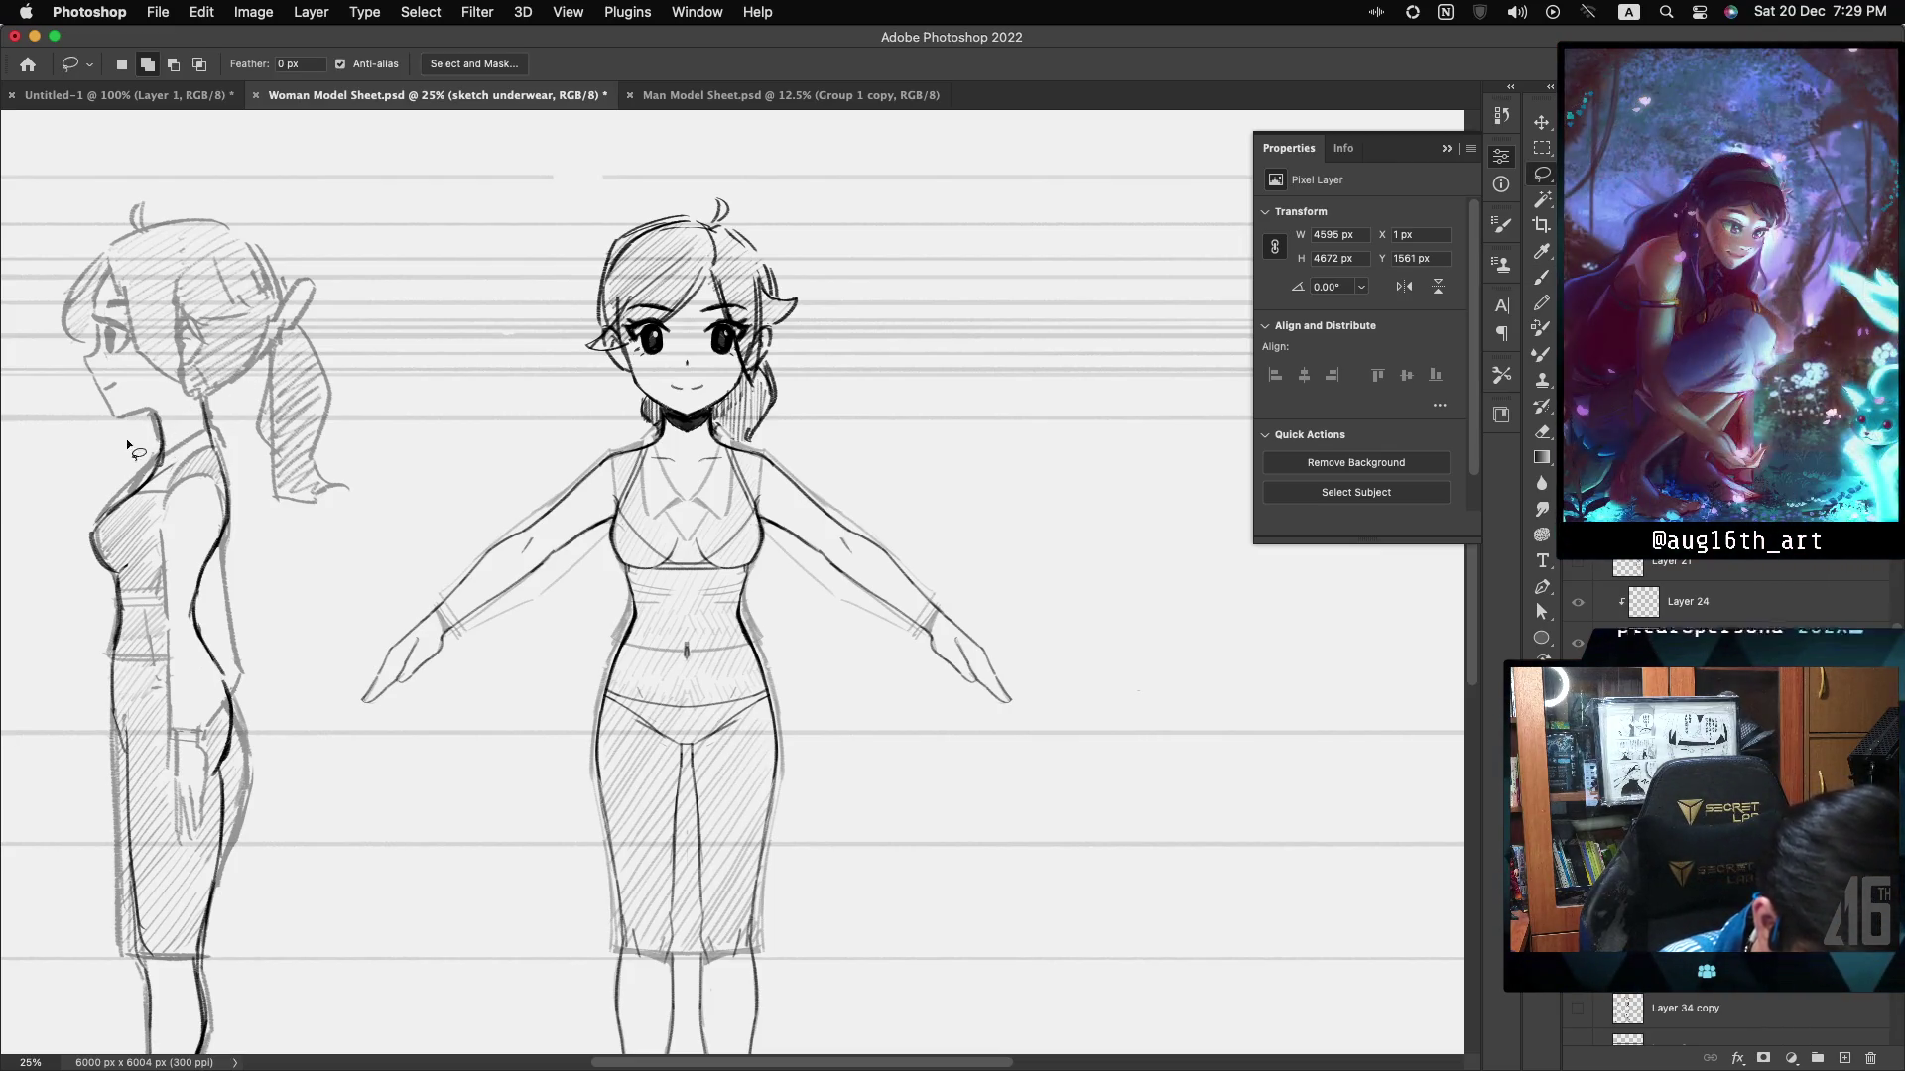
{"action": "mouse_move", "coordinate": [149, 456]}
{"action": "left_mouse_down"}
{"action": "mouse_move", "coordinate": [383, 522]}
{"action": "mouse_move", "coordinate": [189, 141]}
{"action": "mouse_move", "coordinate": [119, 466]}
{"action": "left_mouse_up"}
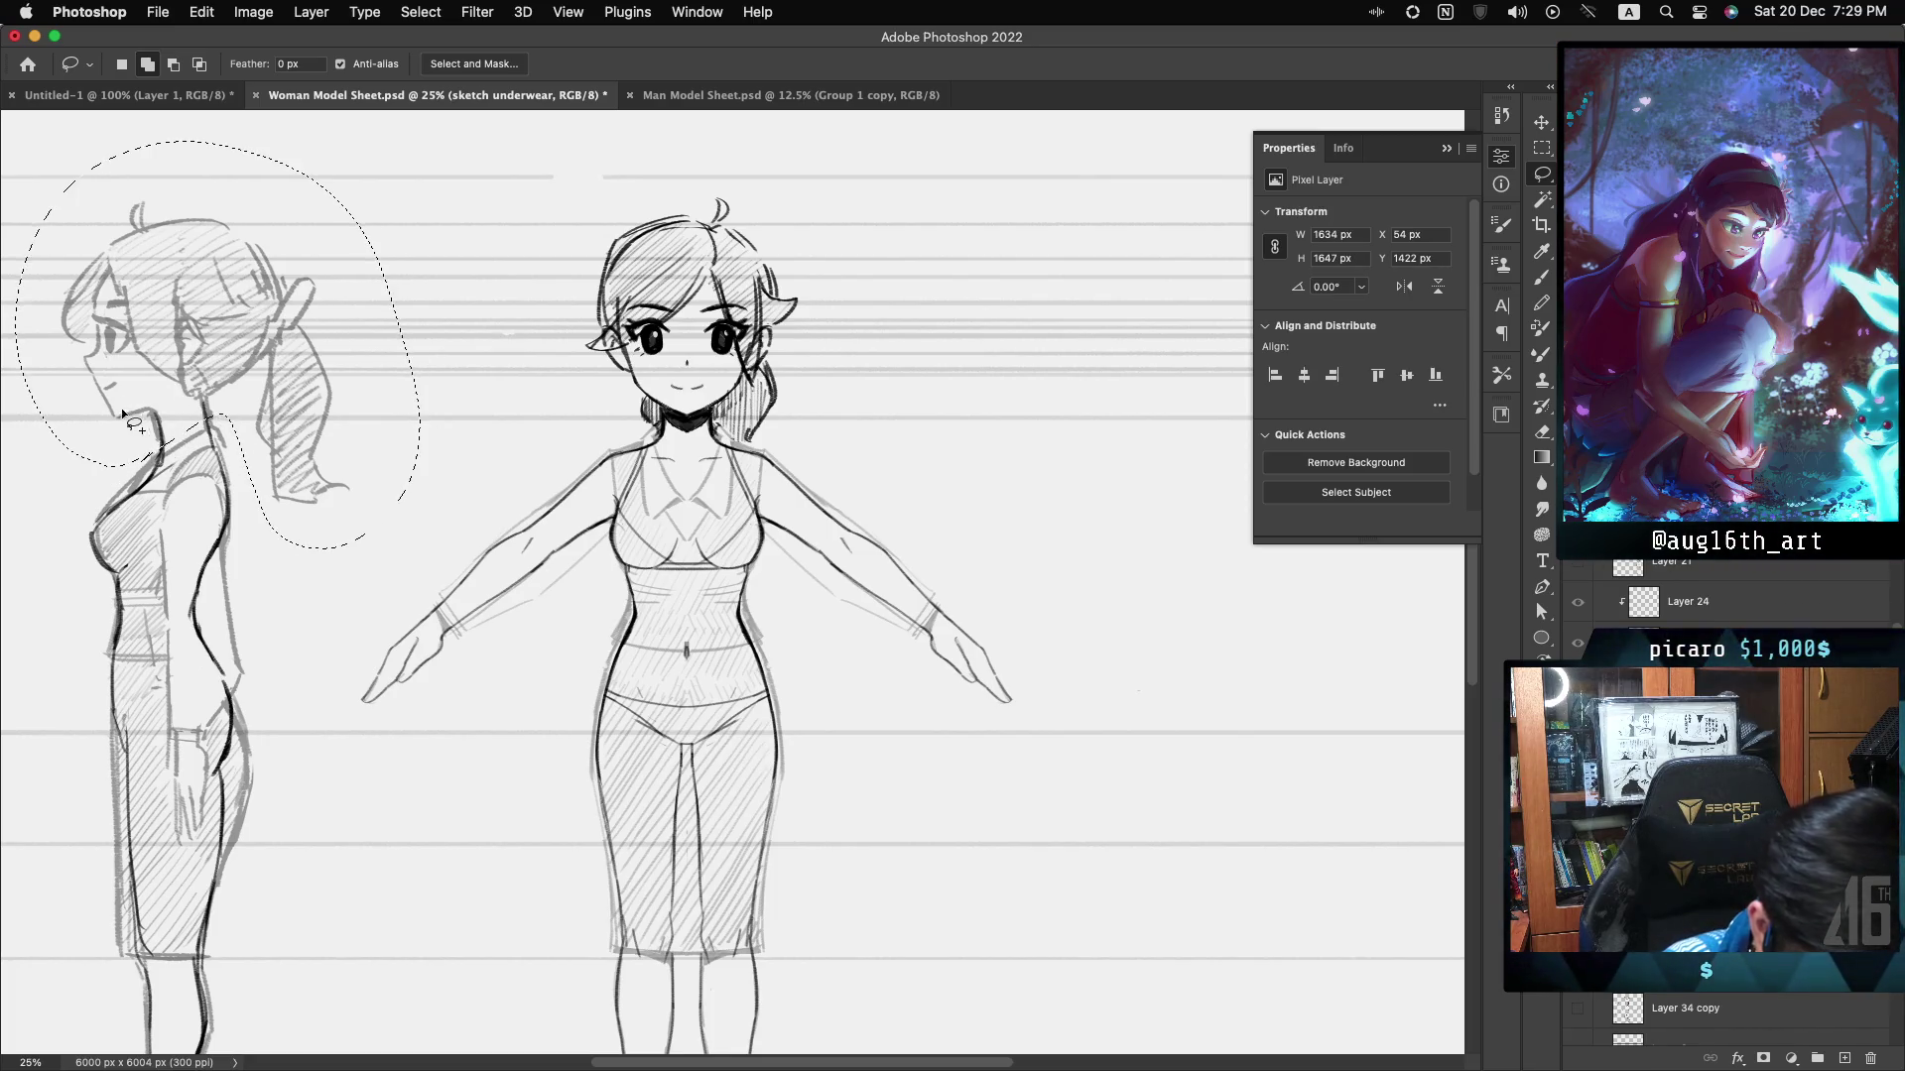
{"action": "right_click", "coordinate": [114, 339]}
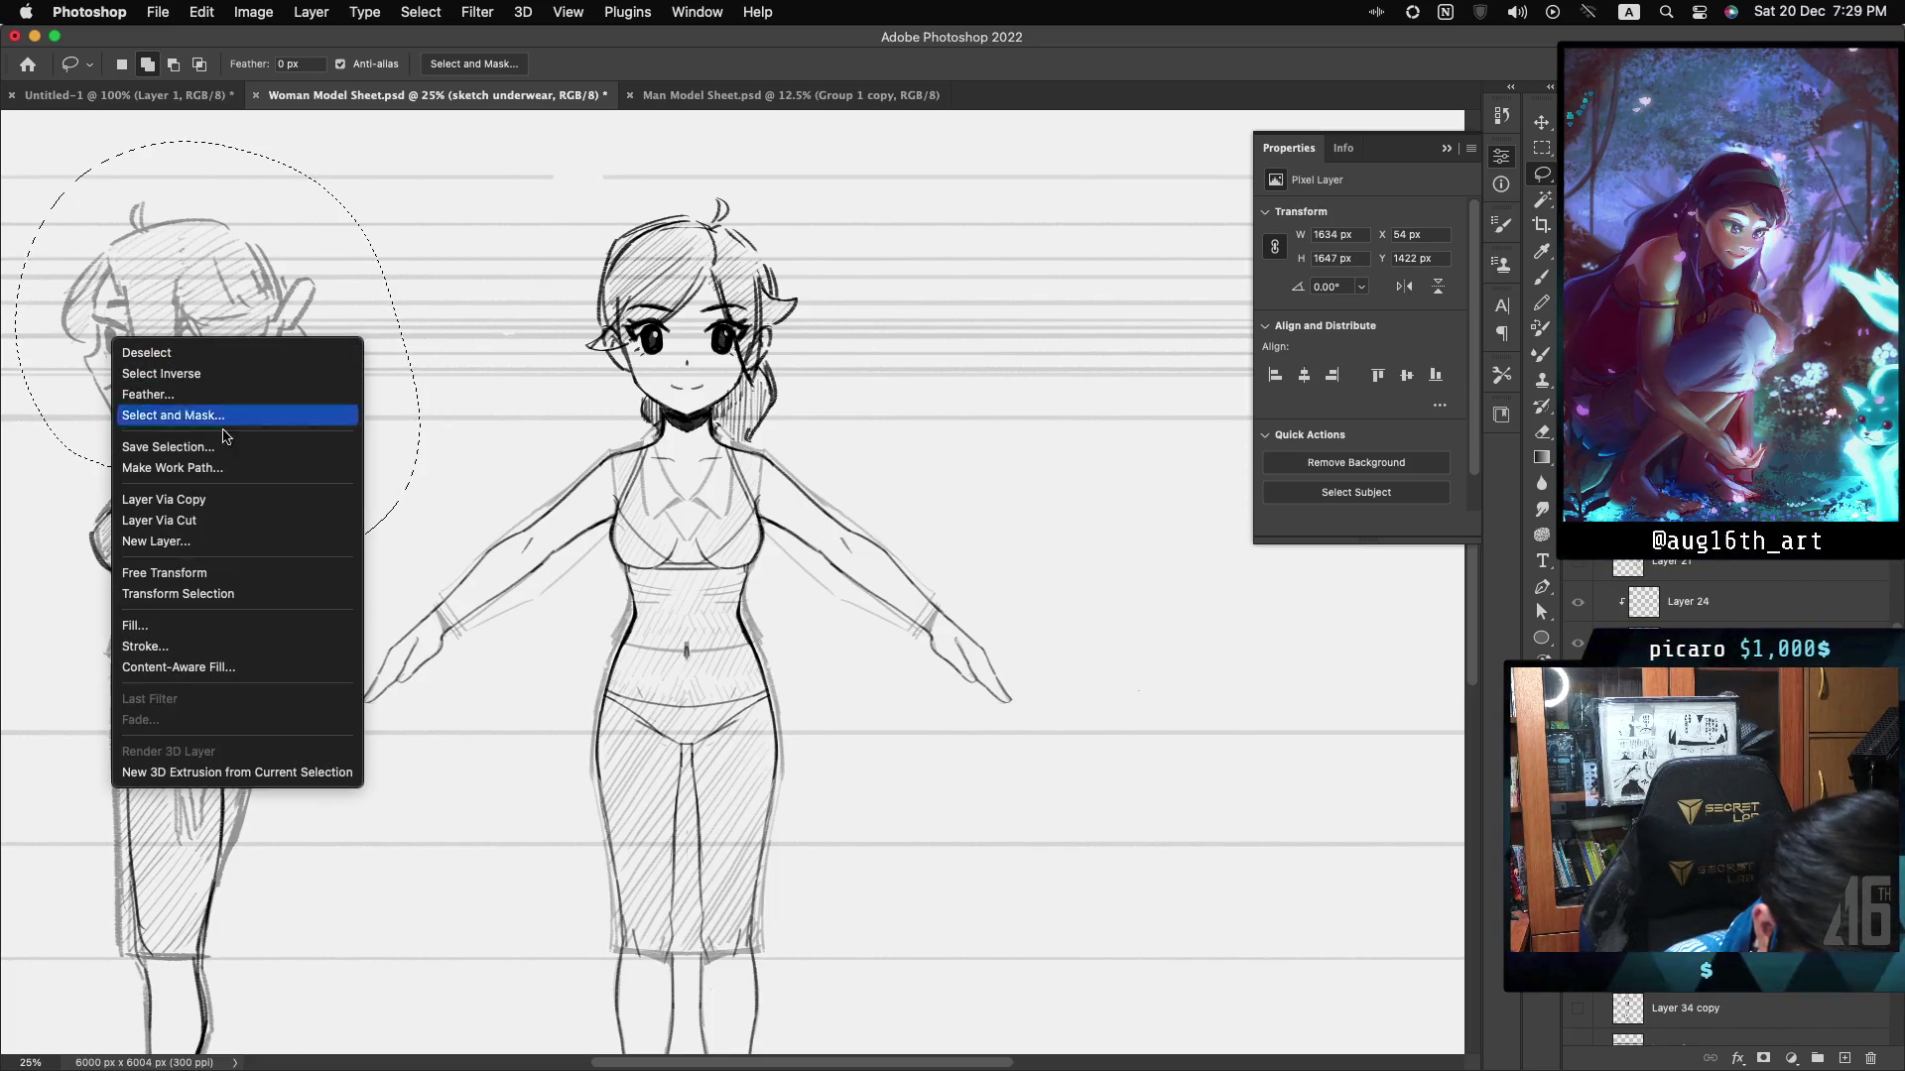
{"action": "left_click", "coordinate": [230, 506]}
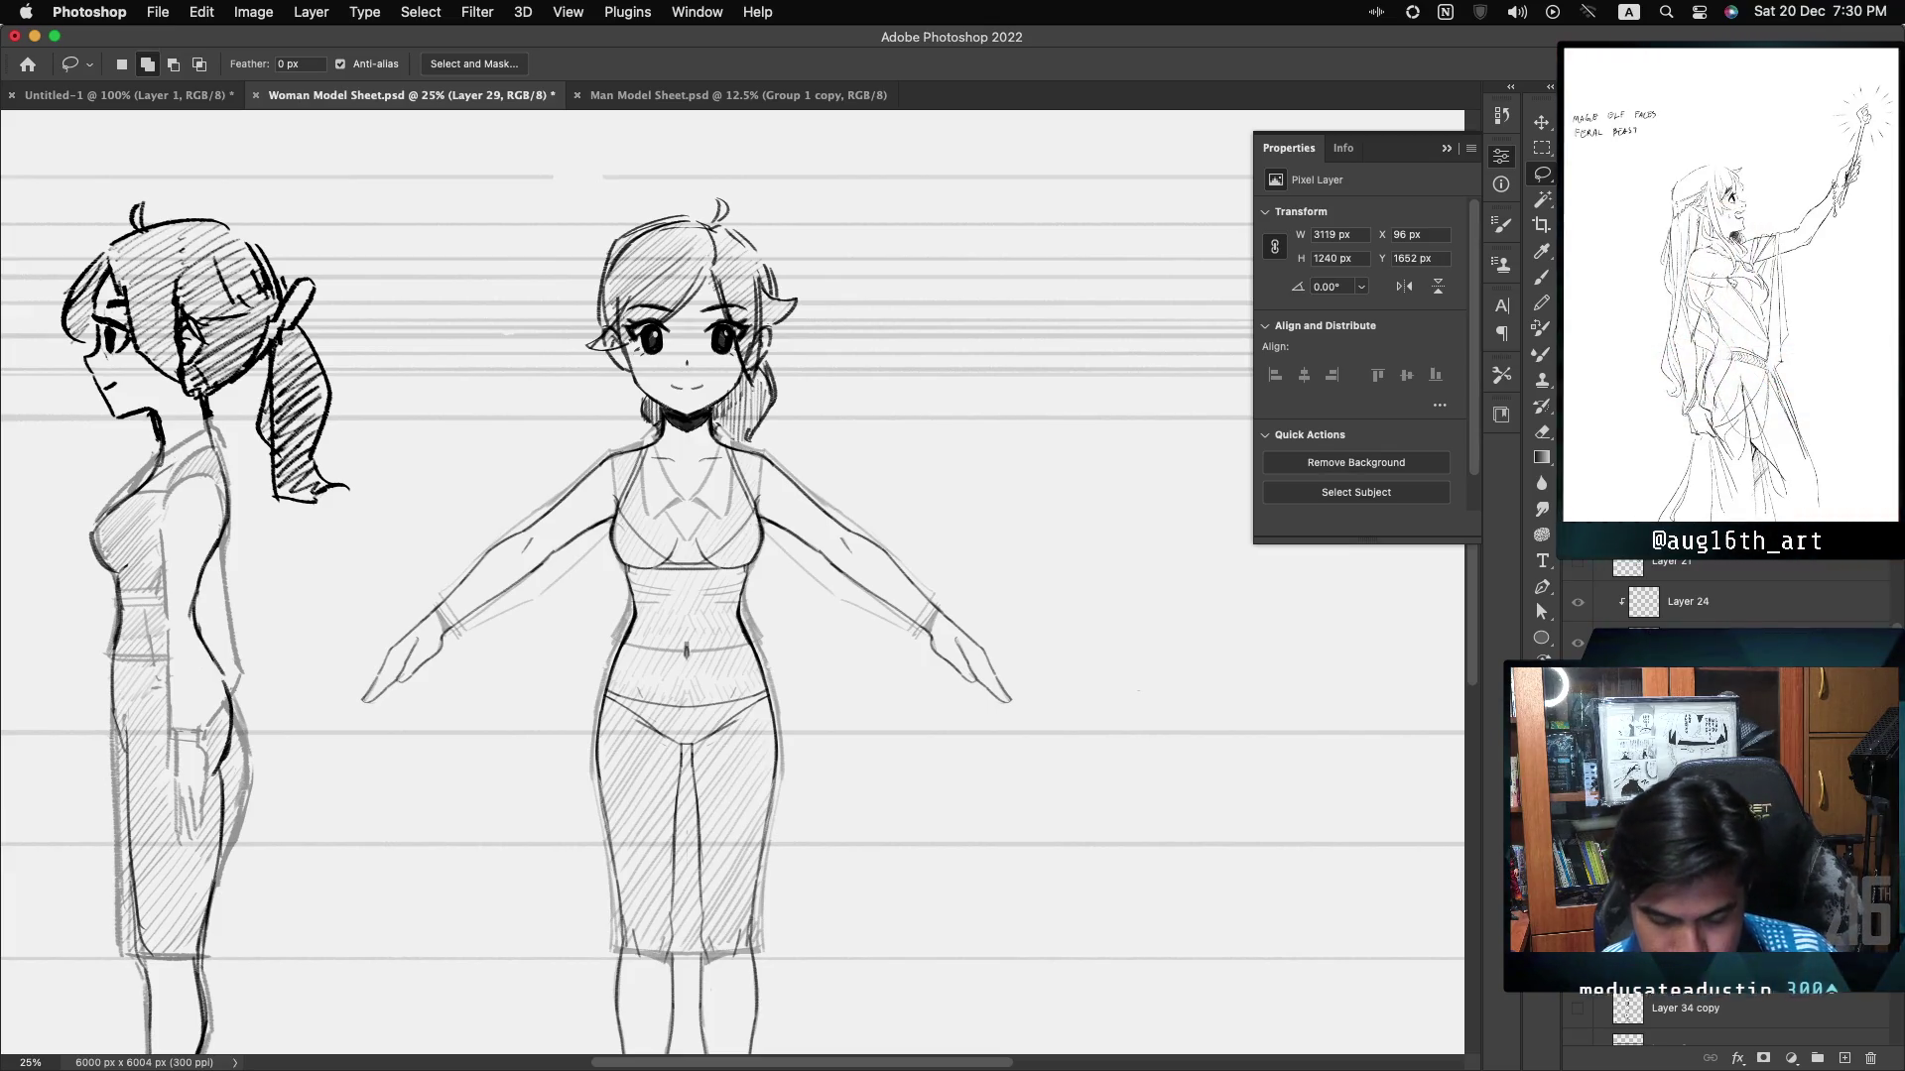
- Hide the sketch layer and compare the front head lines faded and at full strength
{"action": "key", "text": "super+comma"}
{"action": "key", "text": "super+comma"}
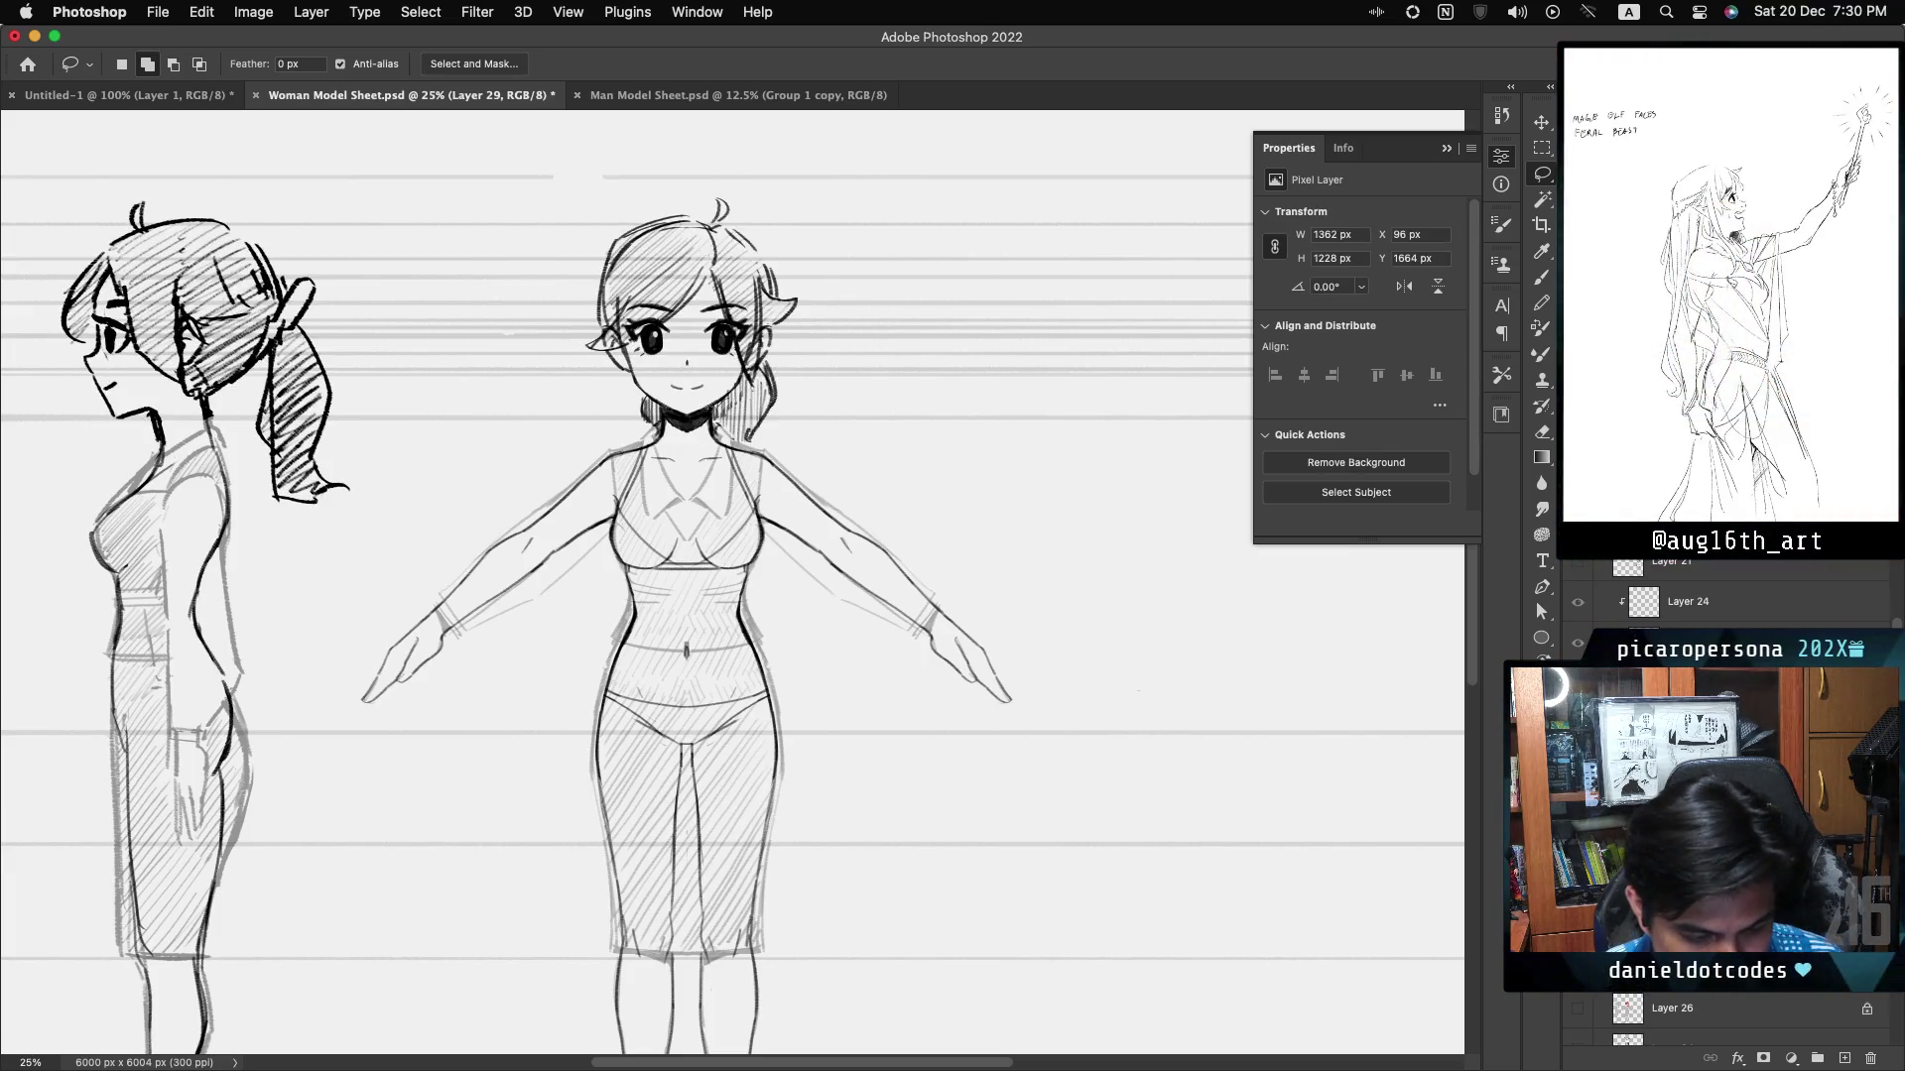
{"action": "key", "text": "4"}
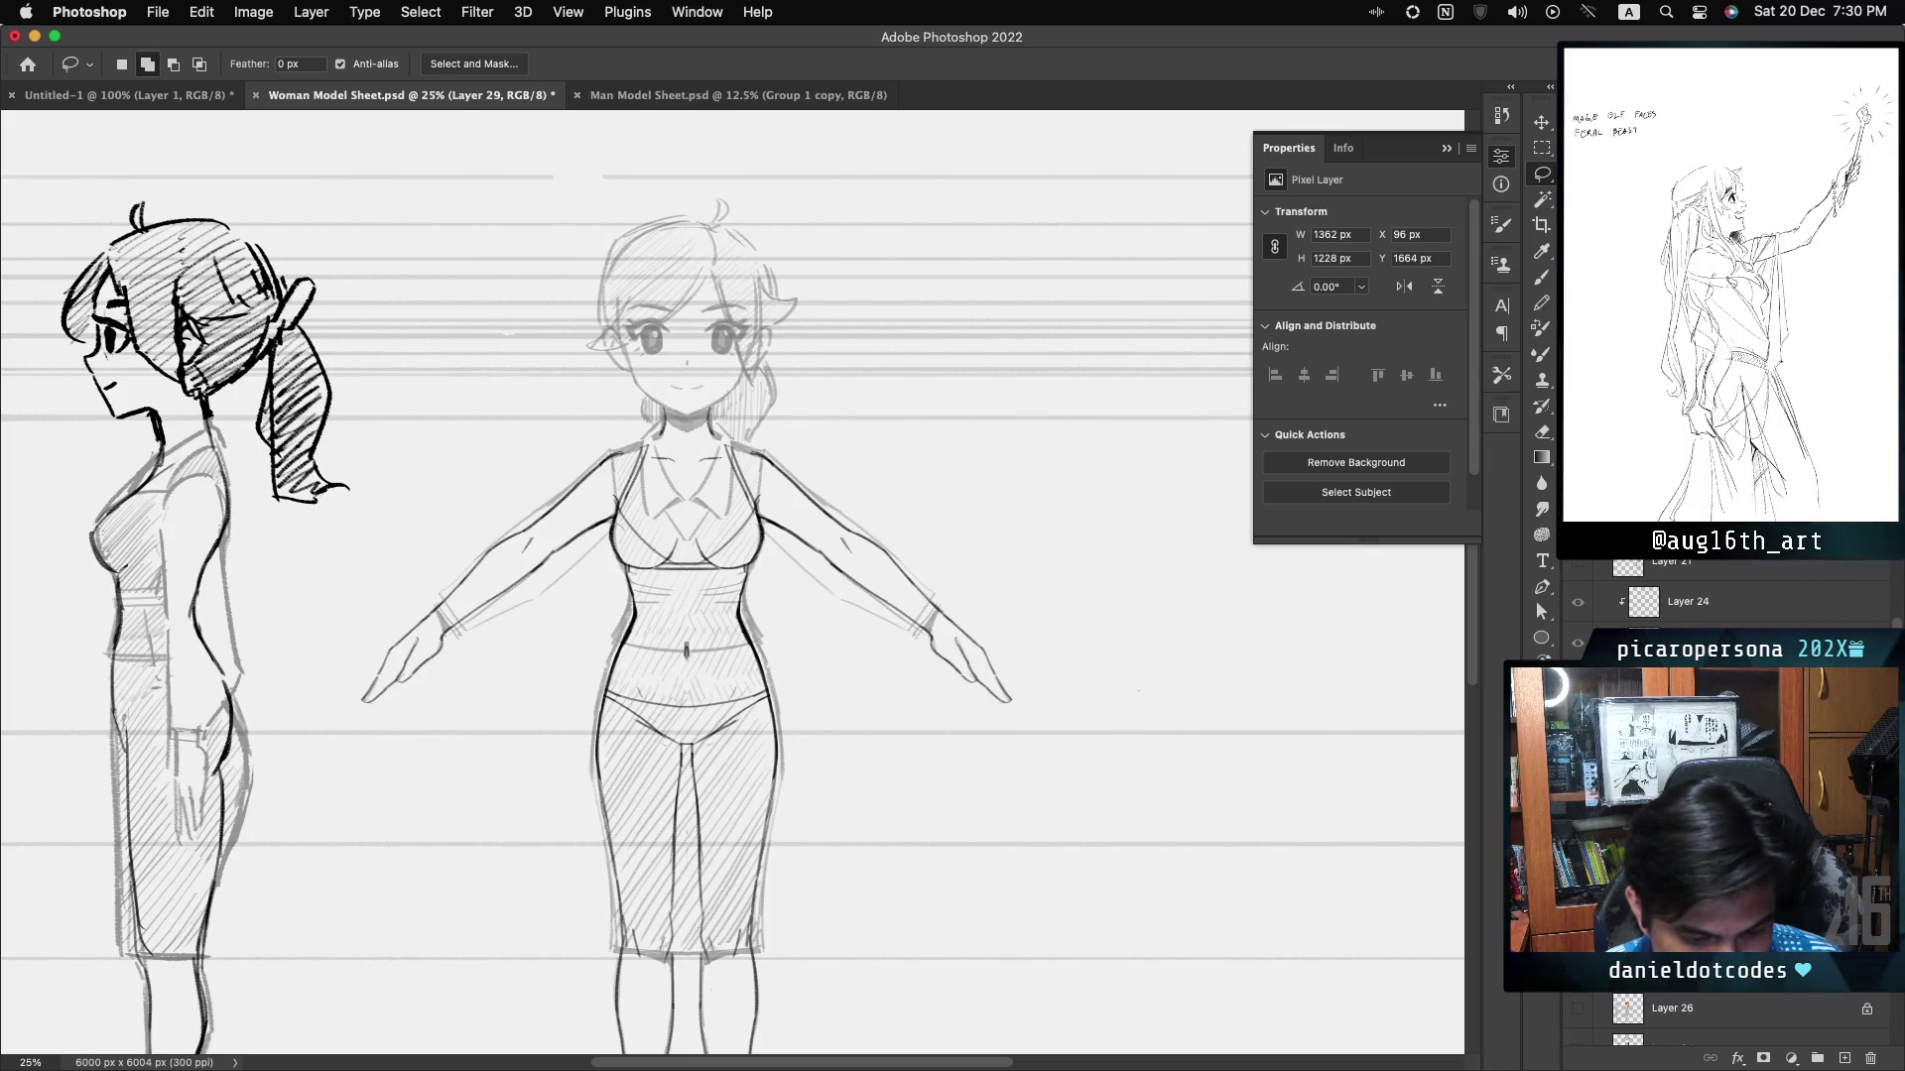
{"action": "key", "text": "0"}
{"action": "key", "text": "4"}
{"action": "key", "text": "0"}
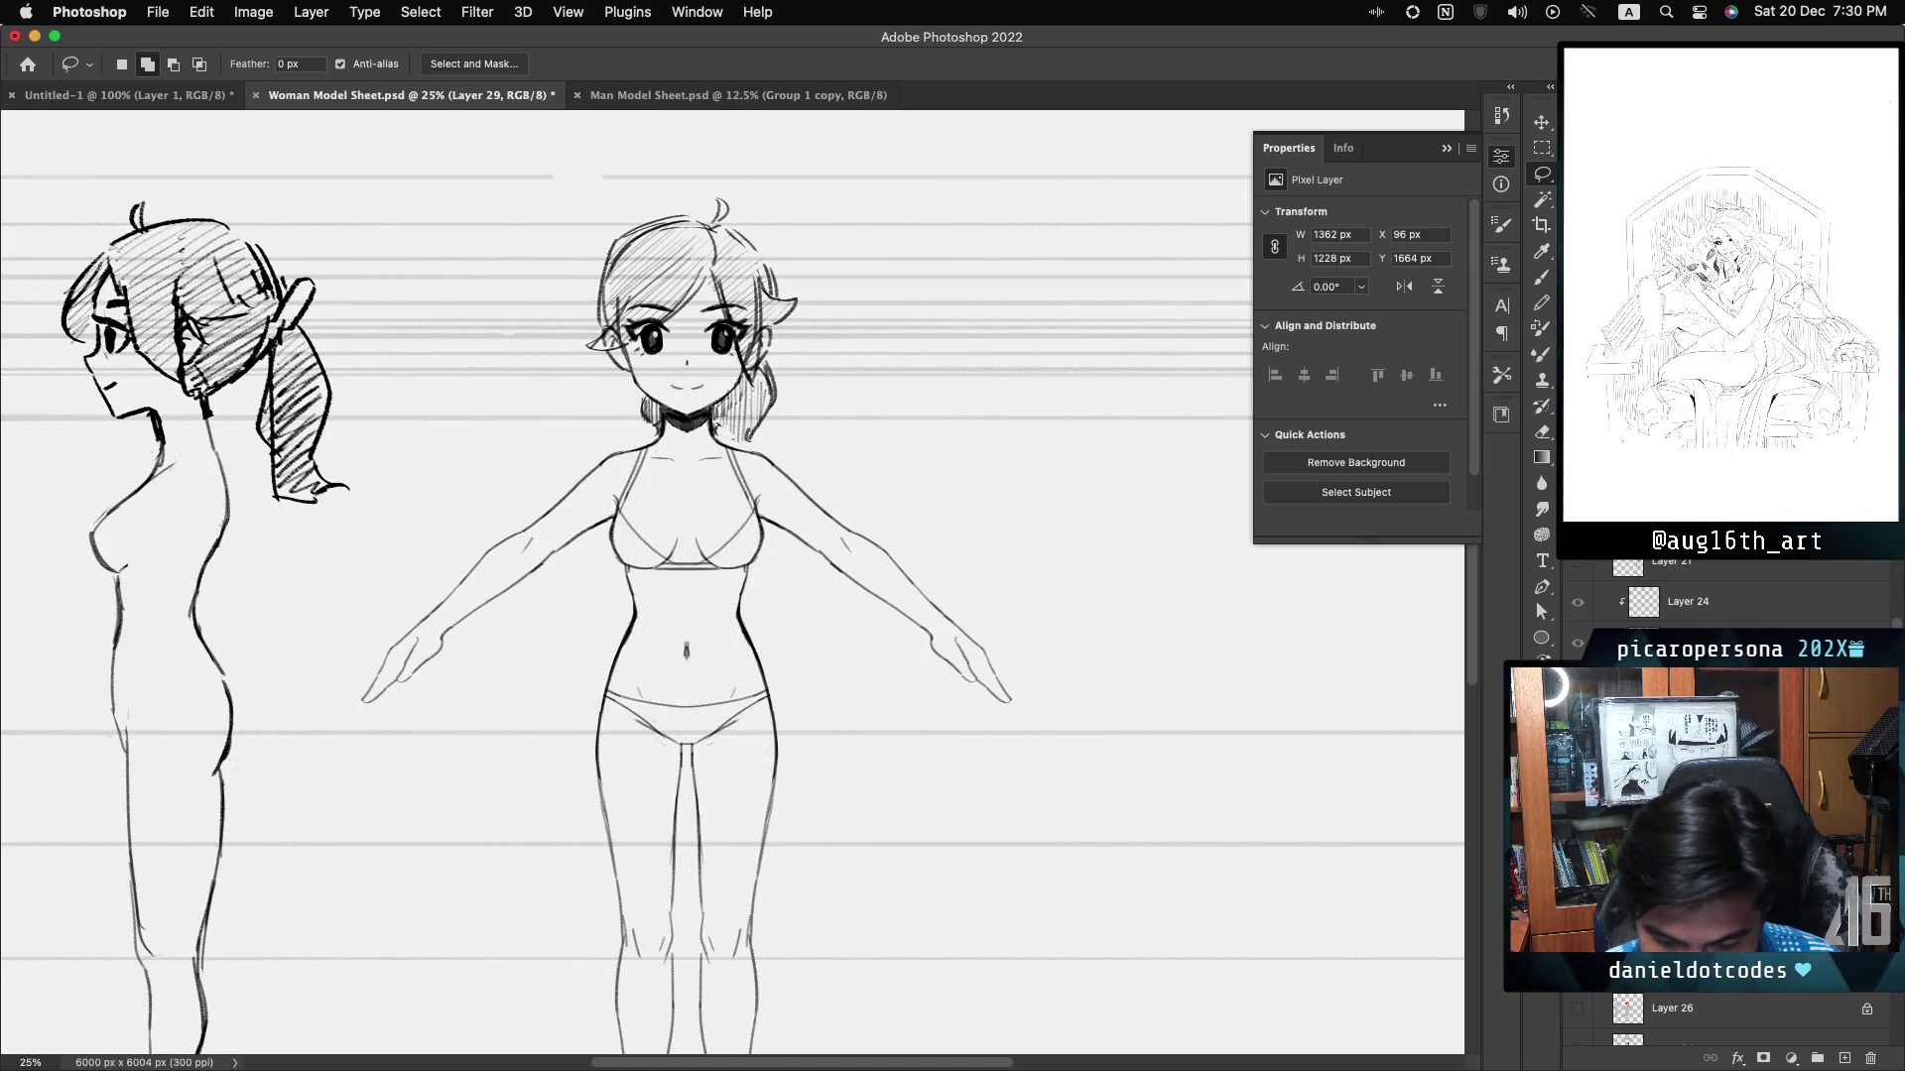
{"action": "key", "text": "ctrl+comma"}
{"action": "key", "text": "ctrl+comma"}
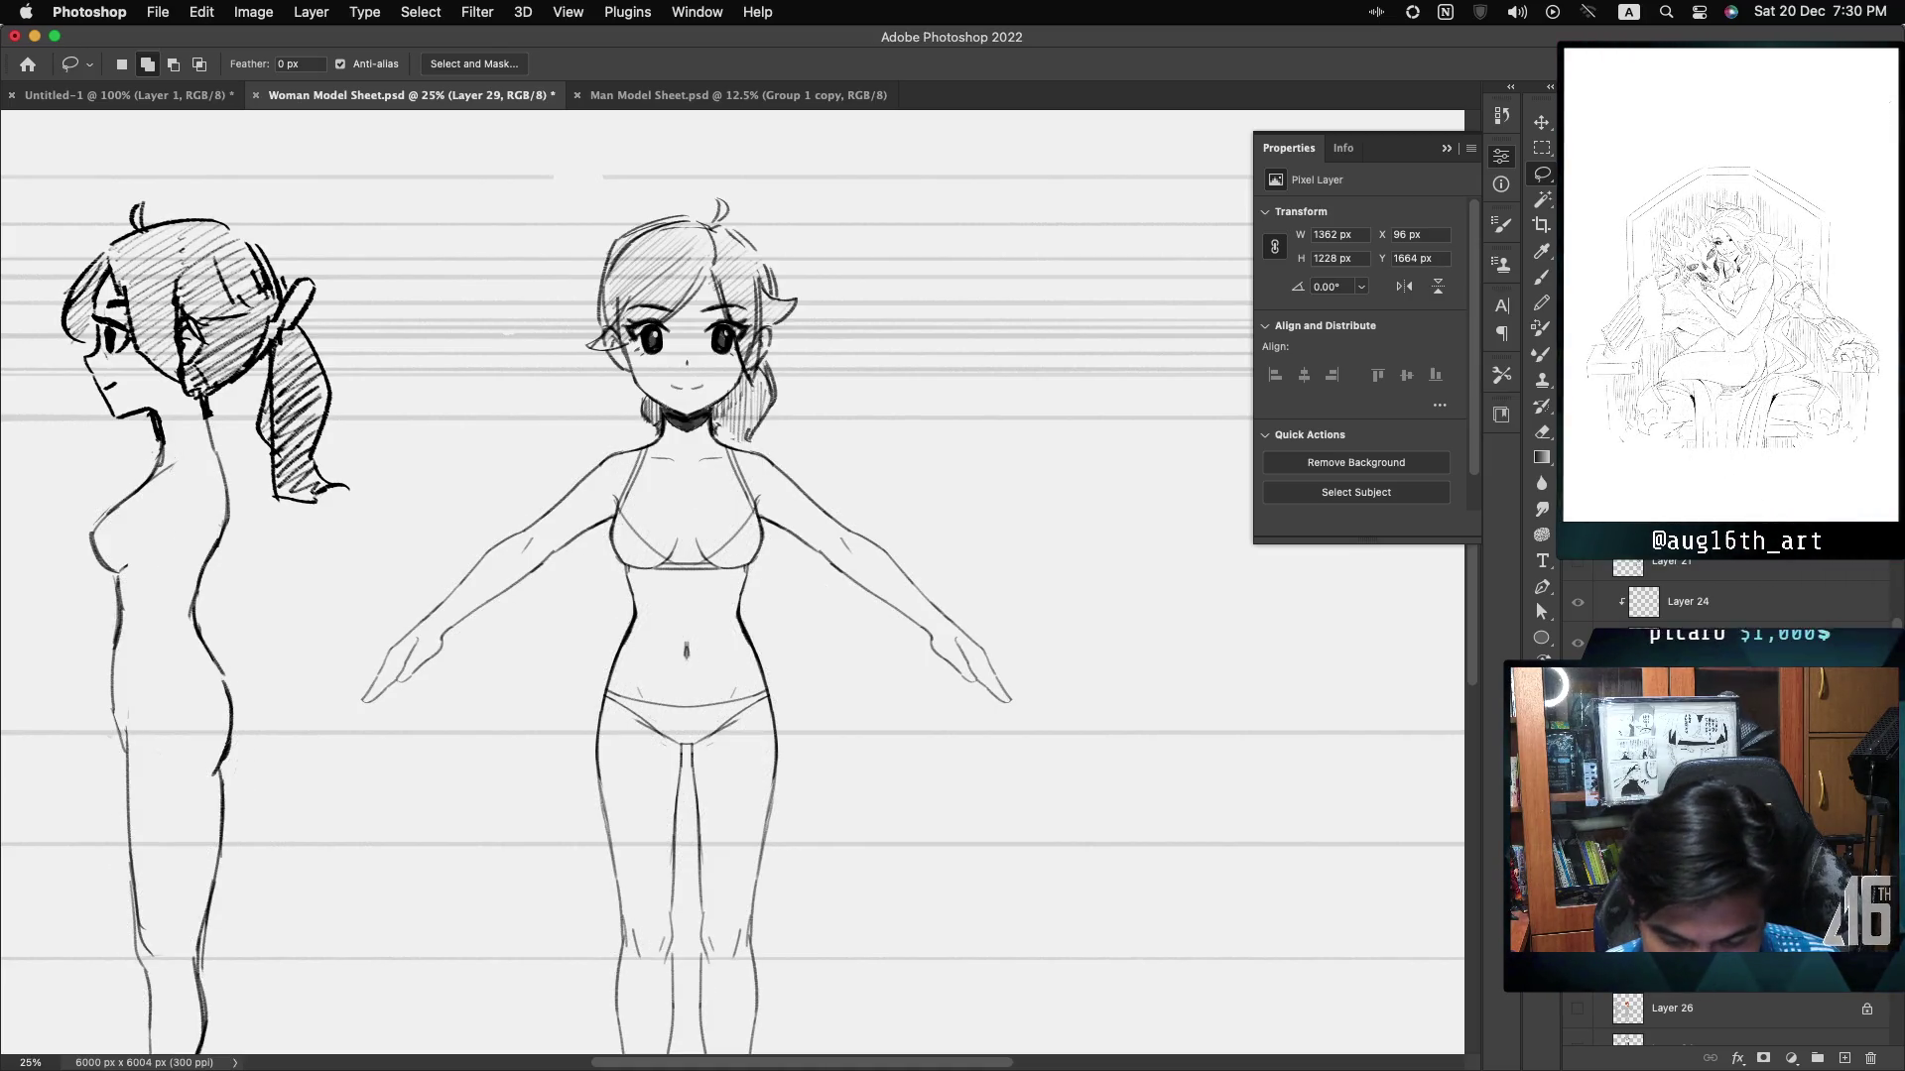
{"action": "key", "text": "ctrl+comma"}
{"action": "key", "text": "ctrl+comma"}
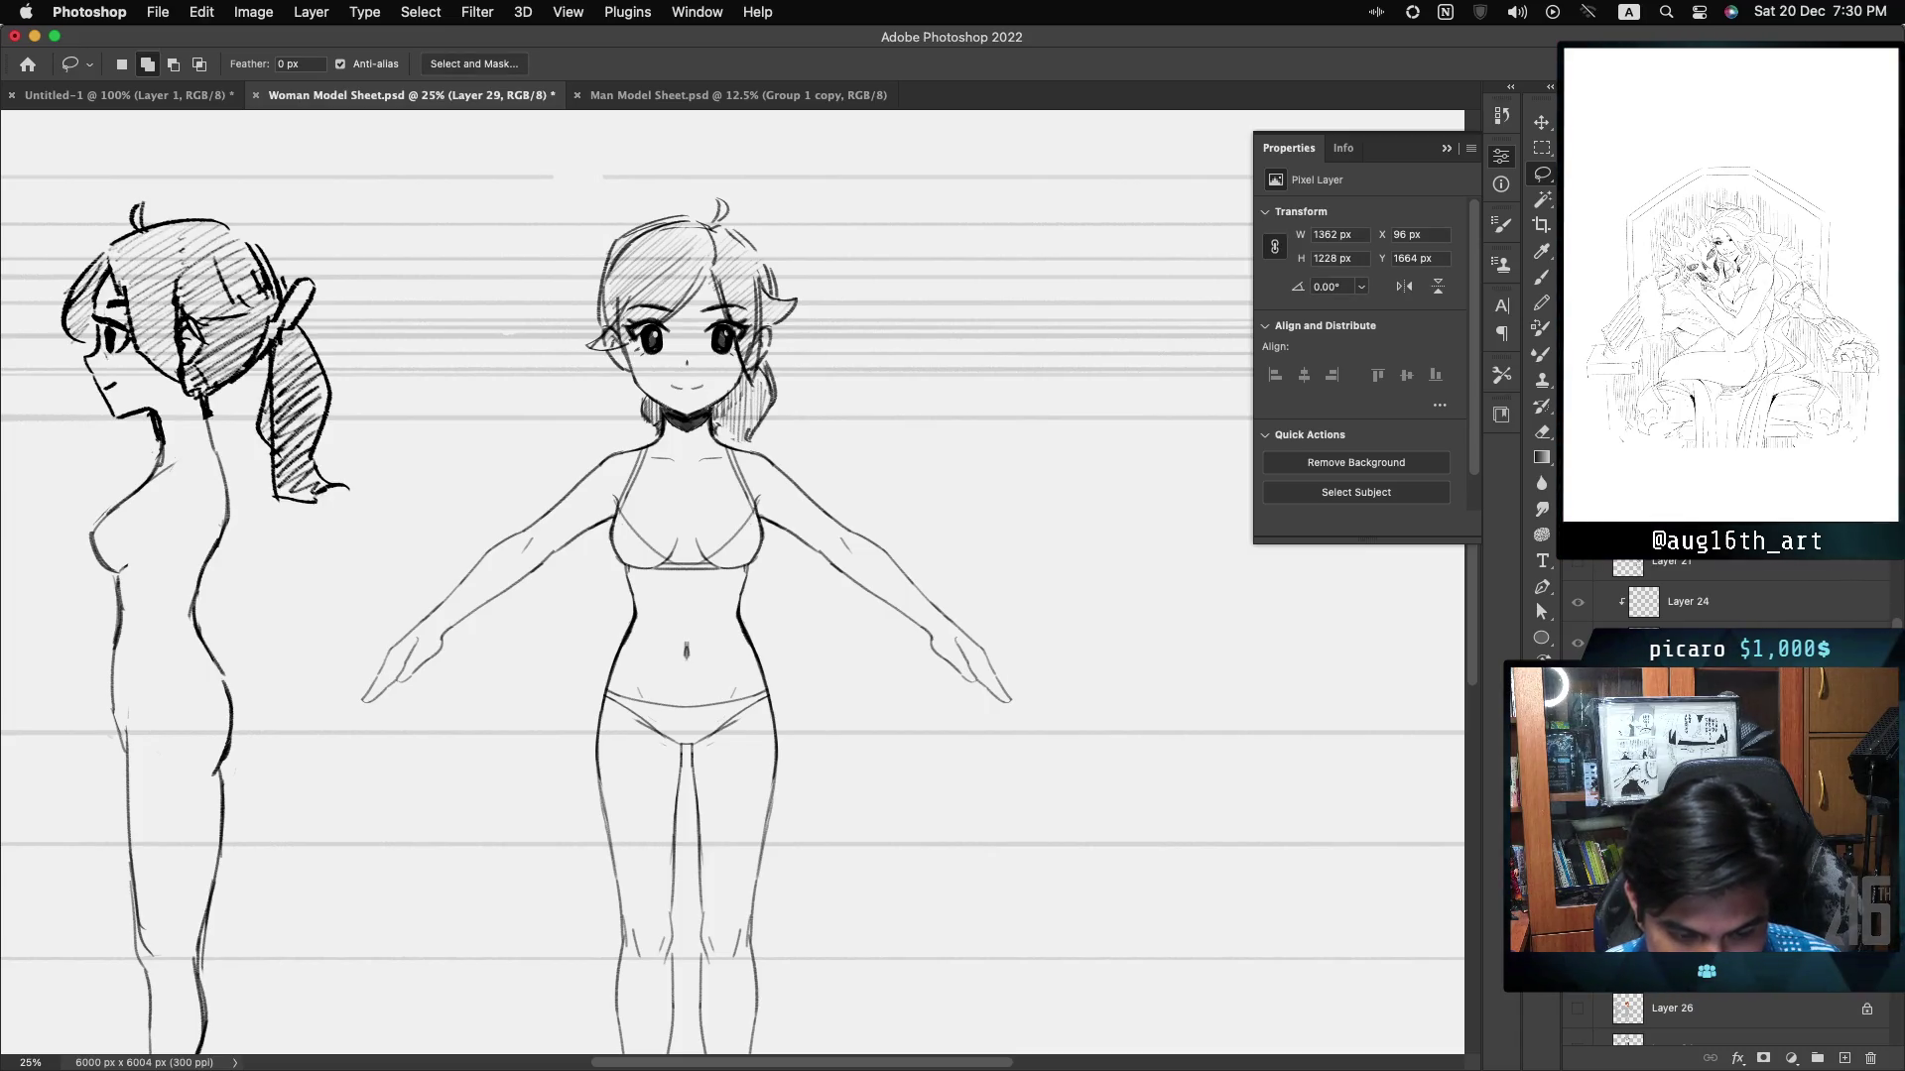
{"action": "key", "text": "alt+bracketleft"}
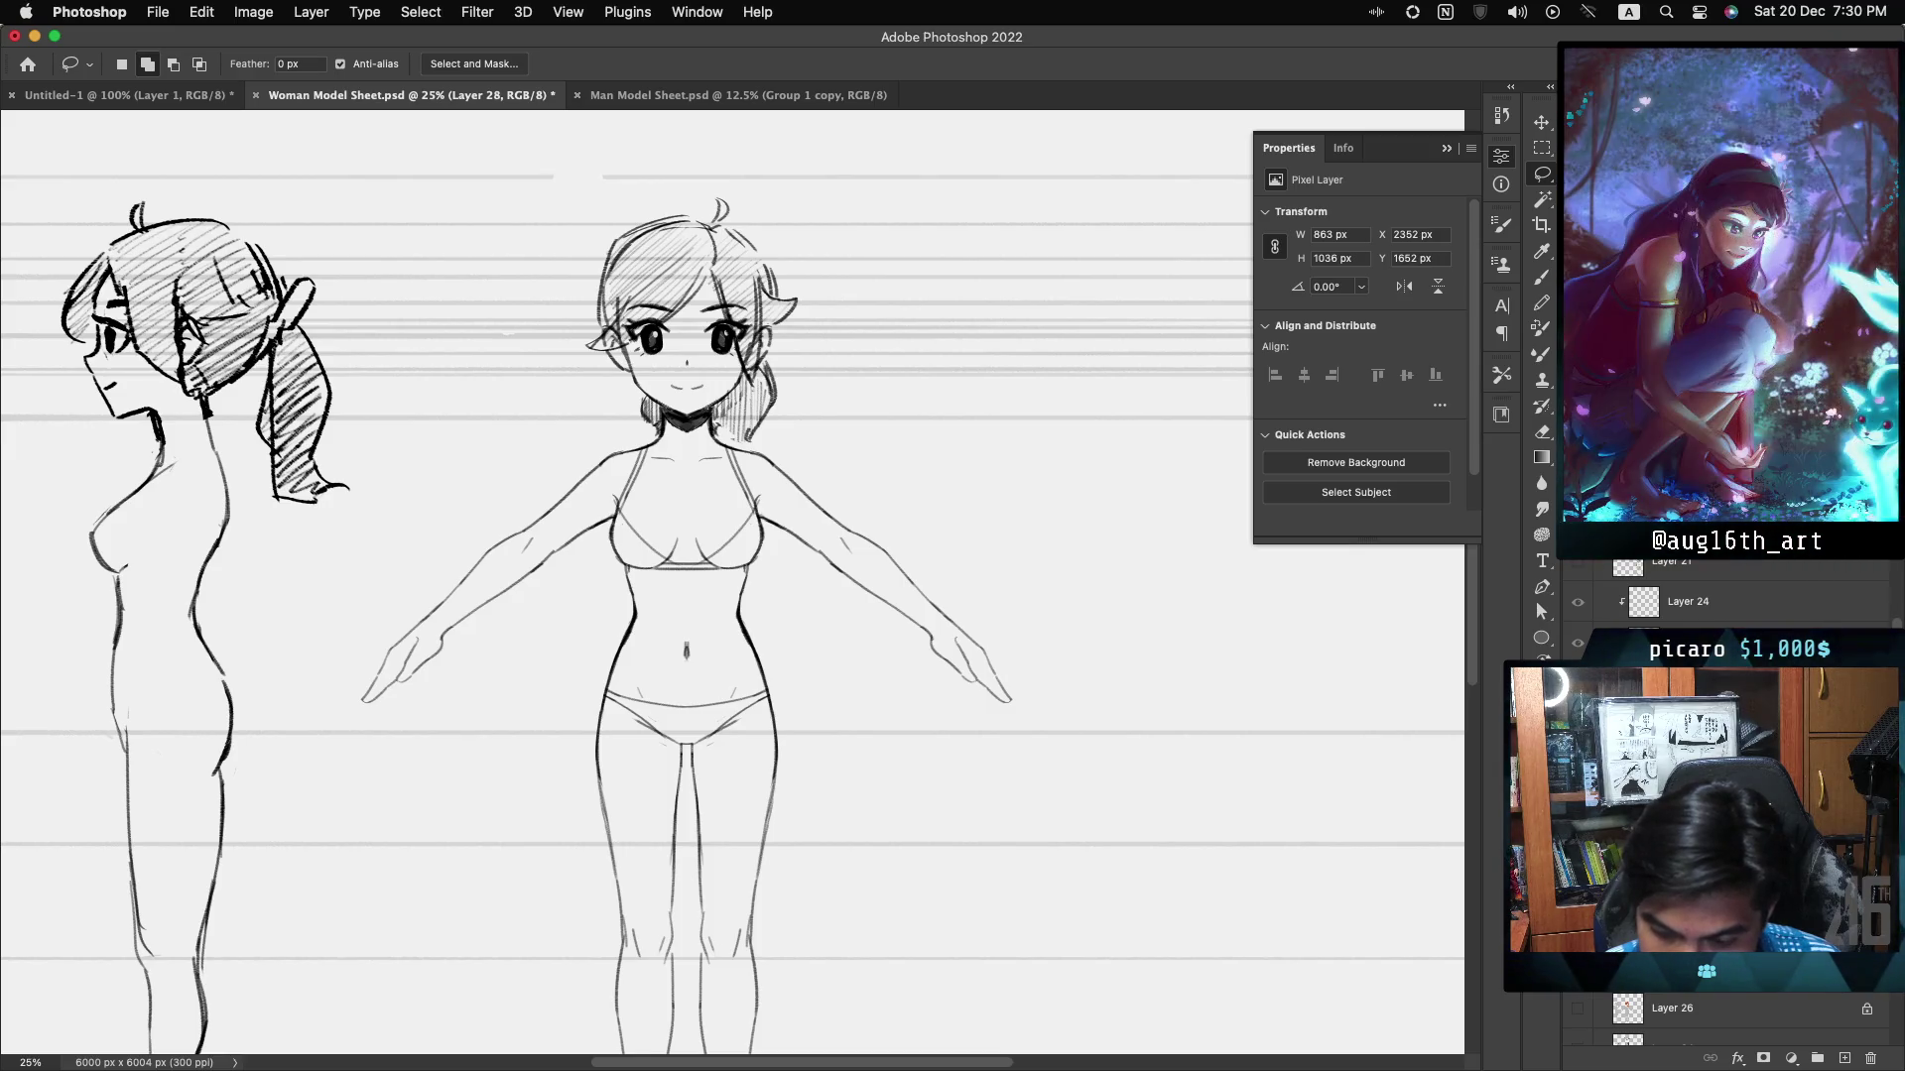
{"action": "key", "text": "ctrl+comma"}
{"action": "key", "text": "ctrl+comma"}
{"action": "key", "text": "ctrl+comma"}
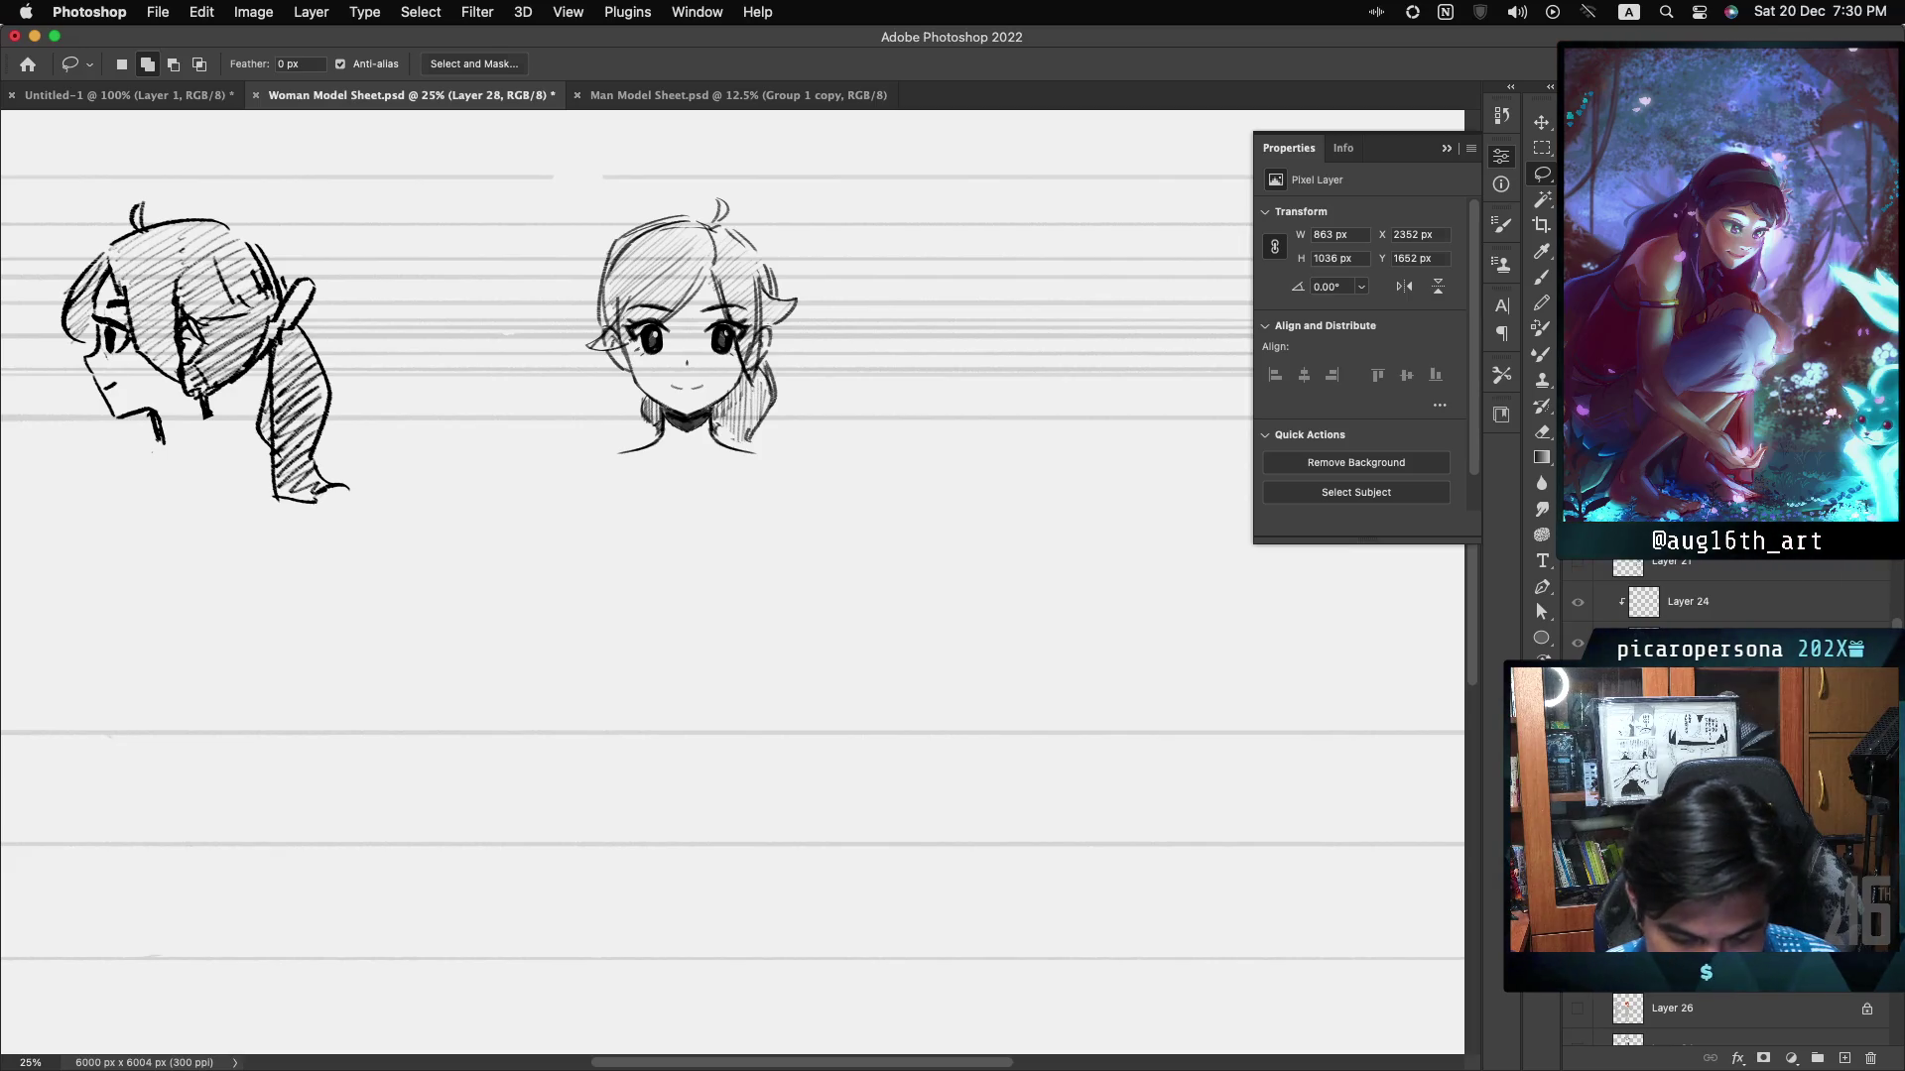
{"action": "key", "text": "ctrl+comma"}
{"action": "key", "text": "ctrl+comma"}
{"action": "key", "text": "ctrl+comma"}
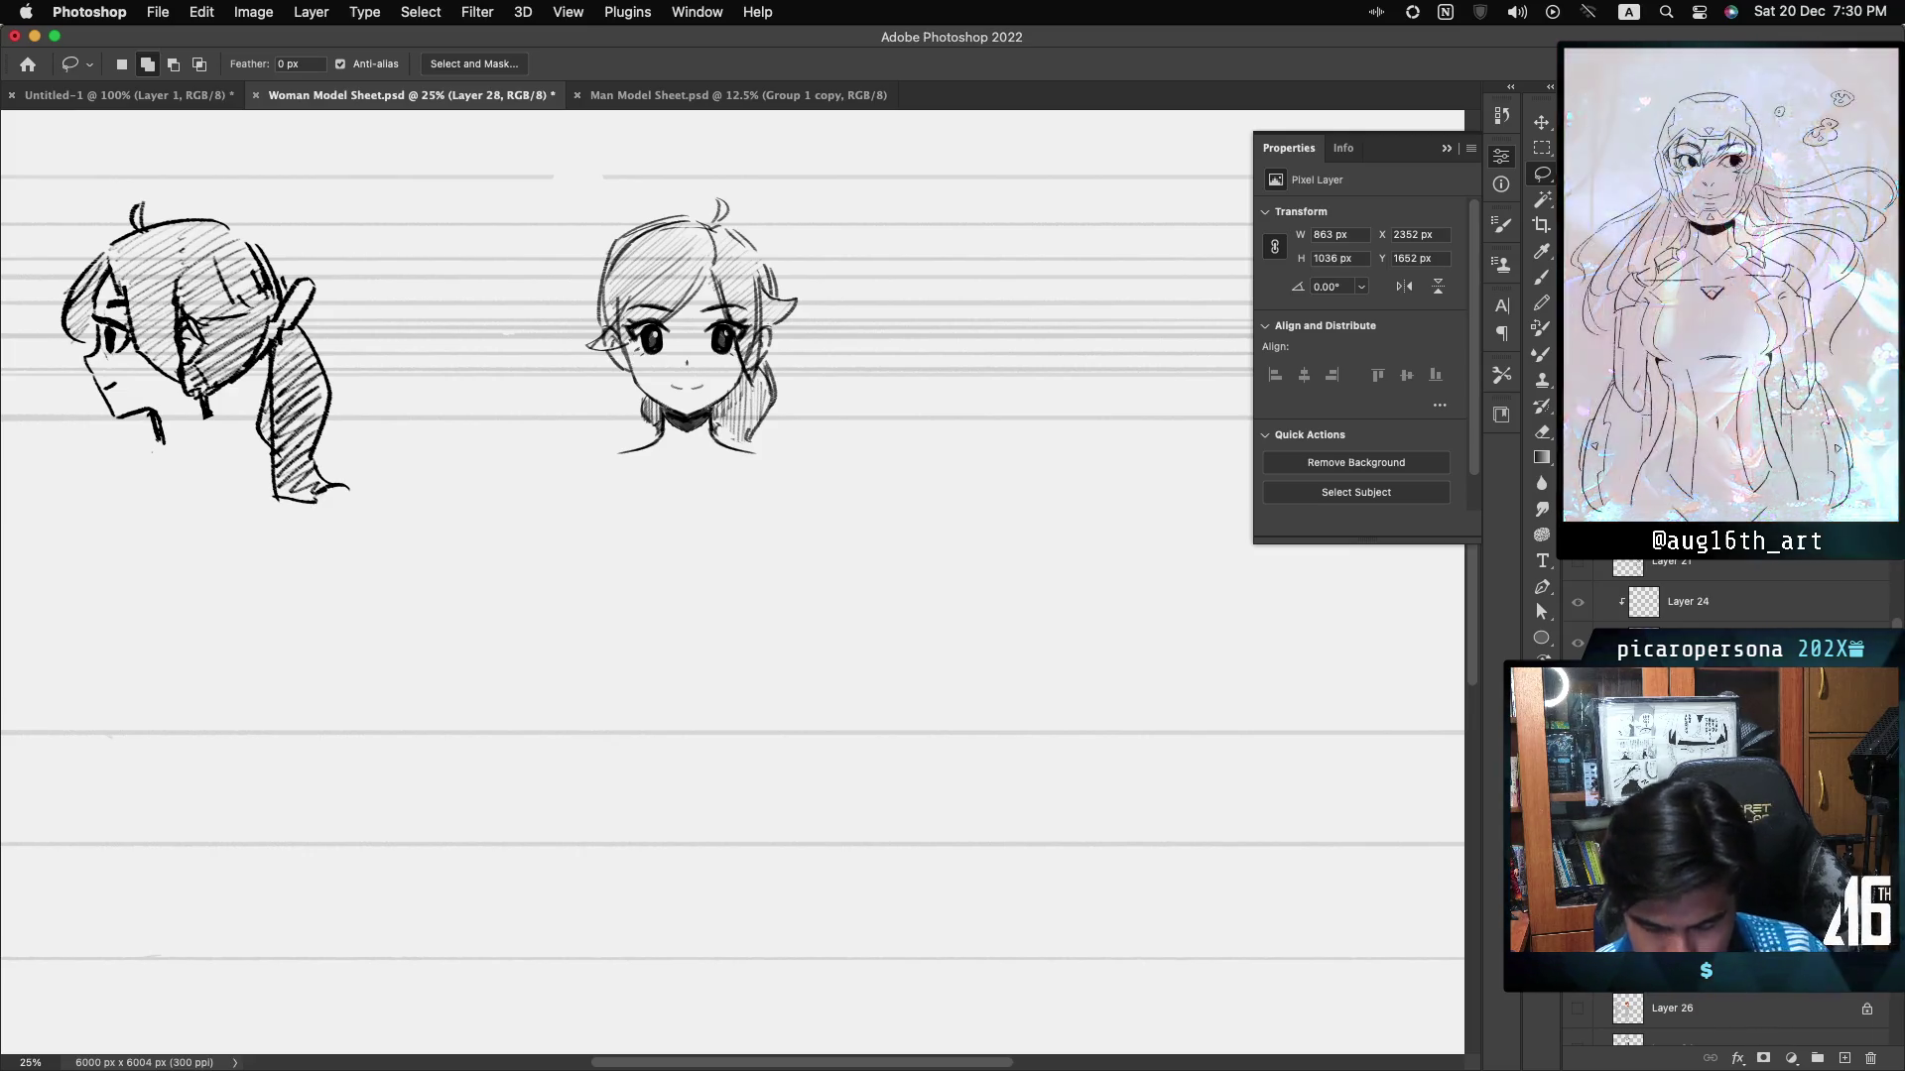
{"action": "key", "text": "alt+bracketright"}
{"action": "key", "text": "ctrl+comma"}
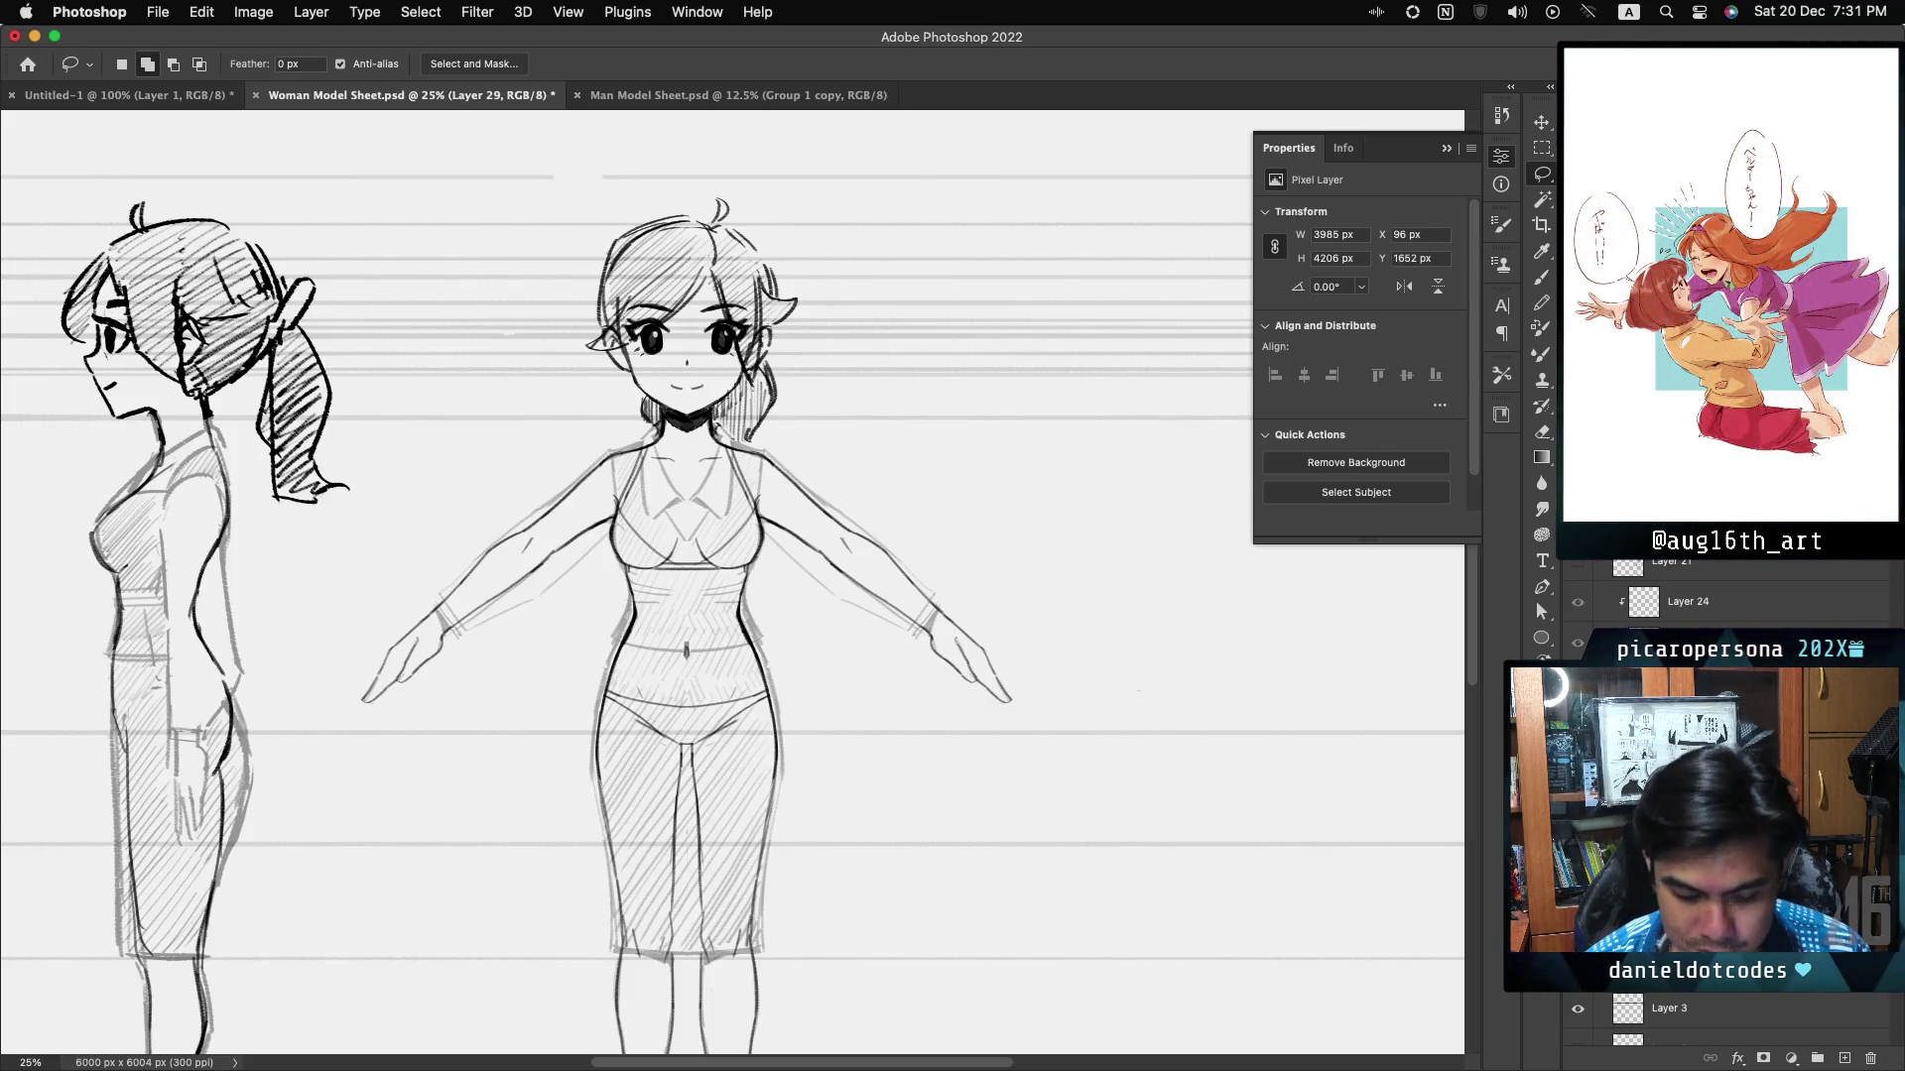
- Turn off the grey hatched rough sketch, leaving only the clean line art of both figures
{"action": "key", "text": "super+comma"}
{"action": "key", "text": "super+comma"}
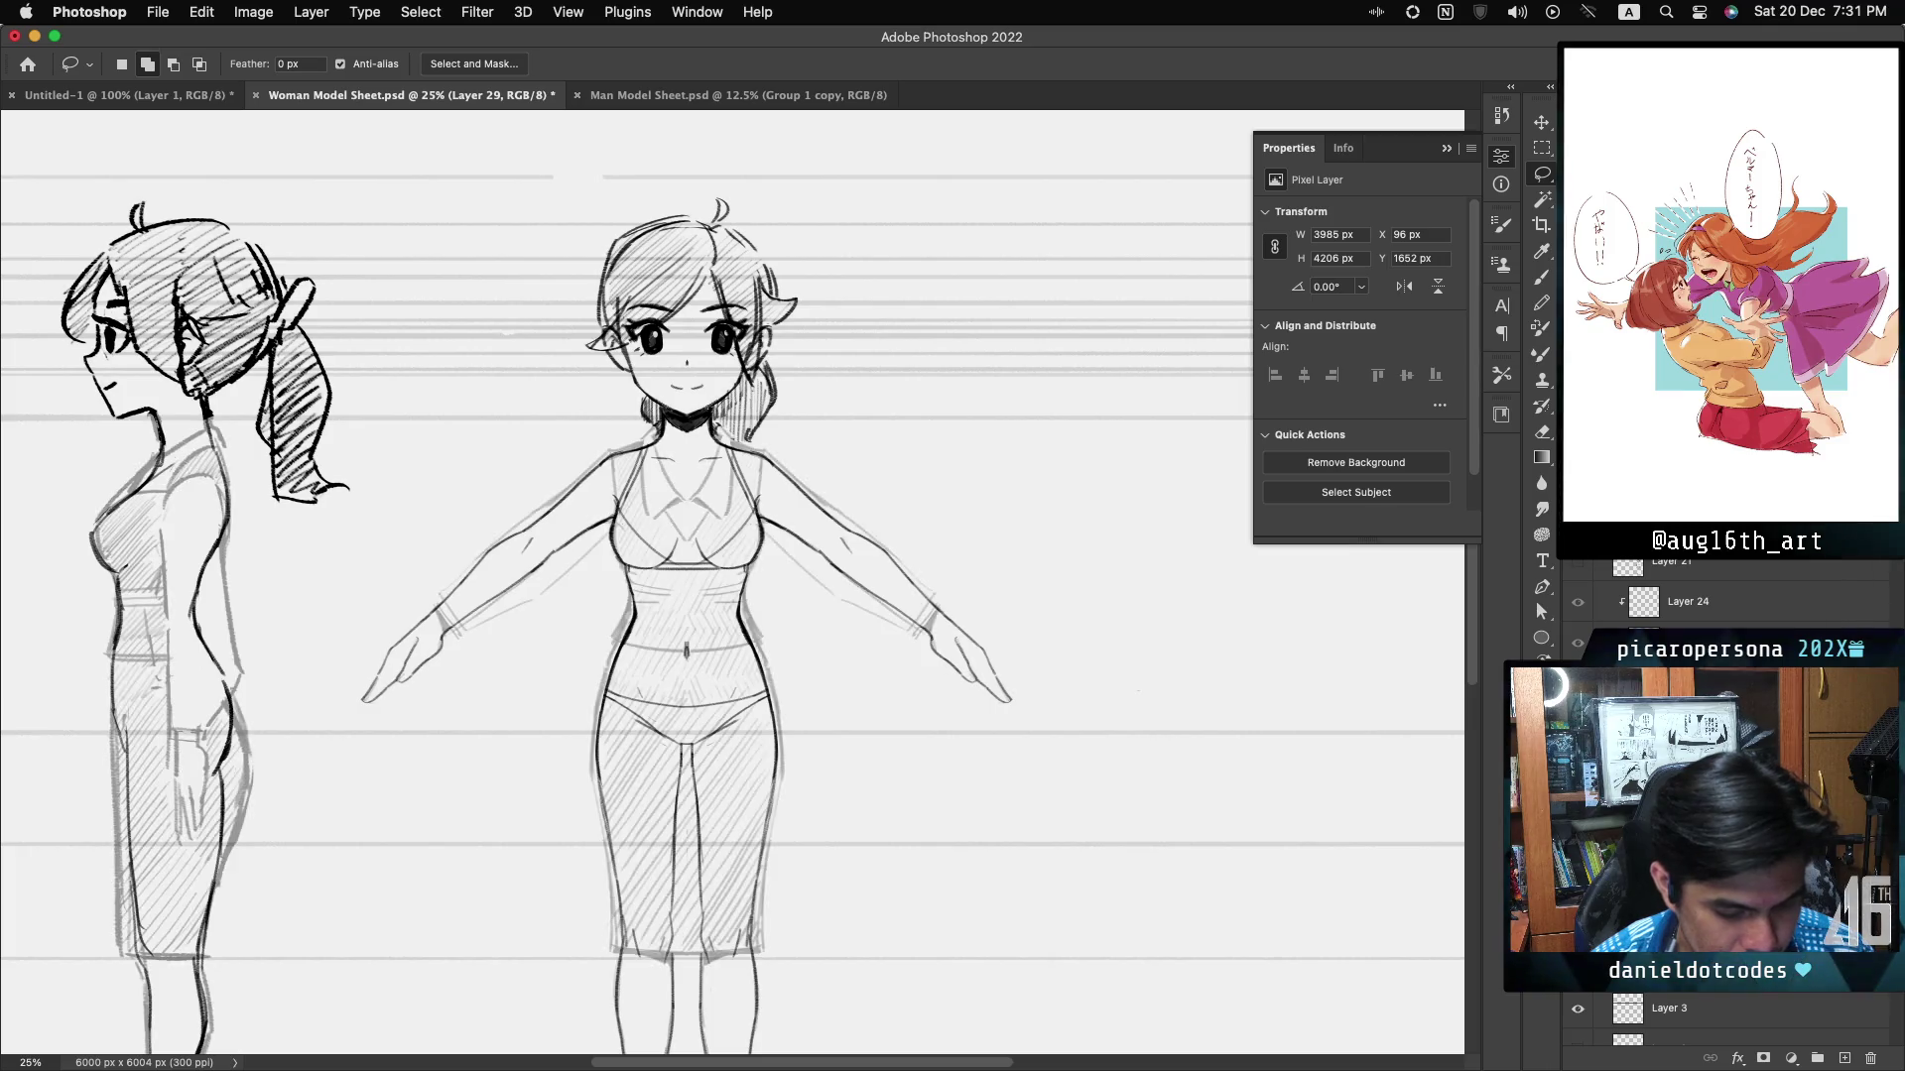
{"action": "key", "text": "super+comma"}
{"action": "key", "text": "super+comma"}
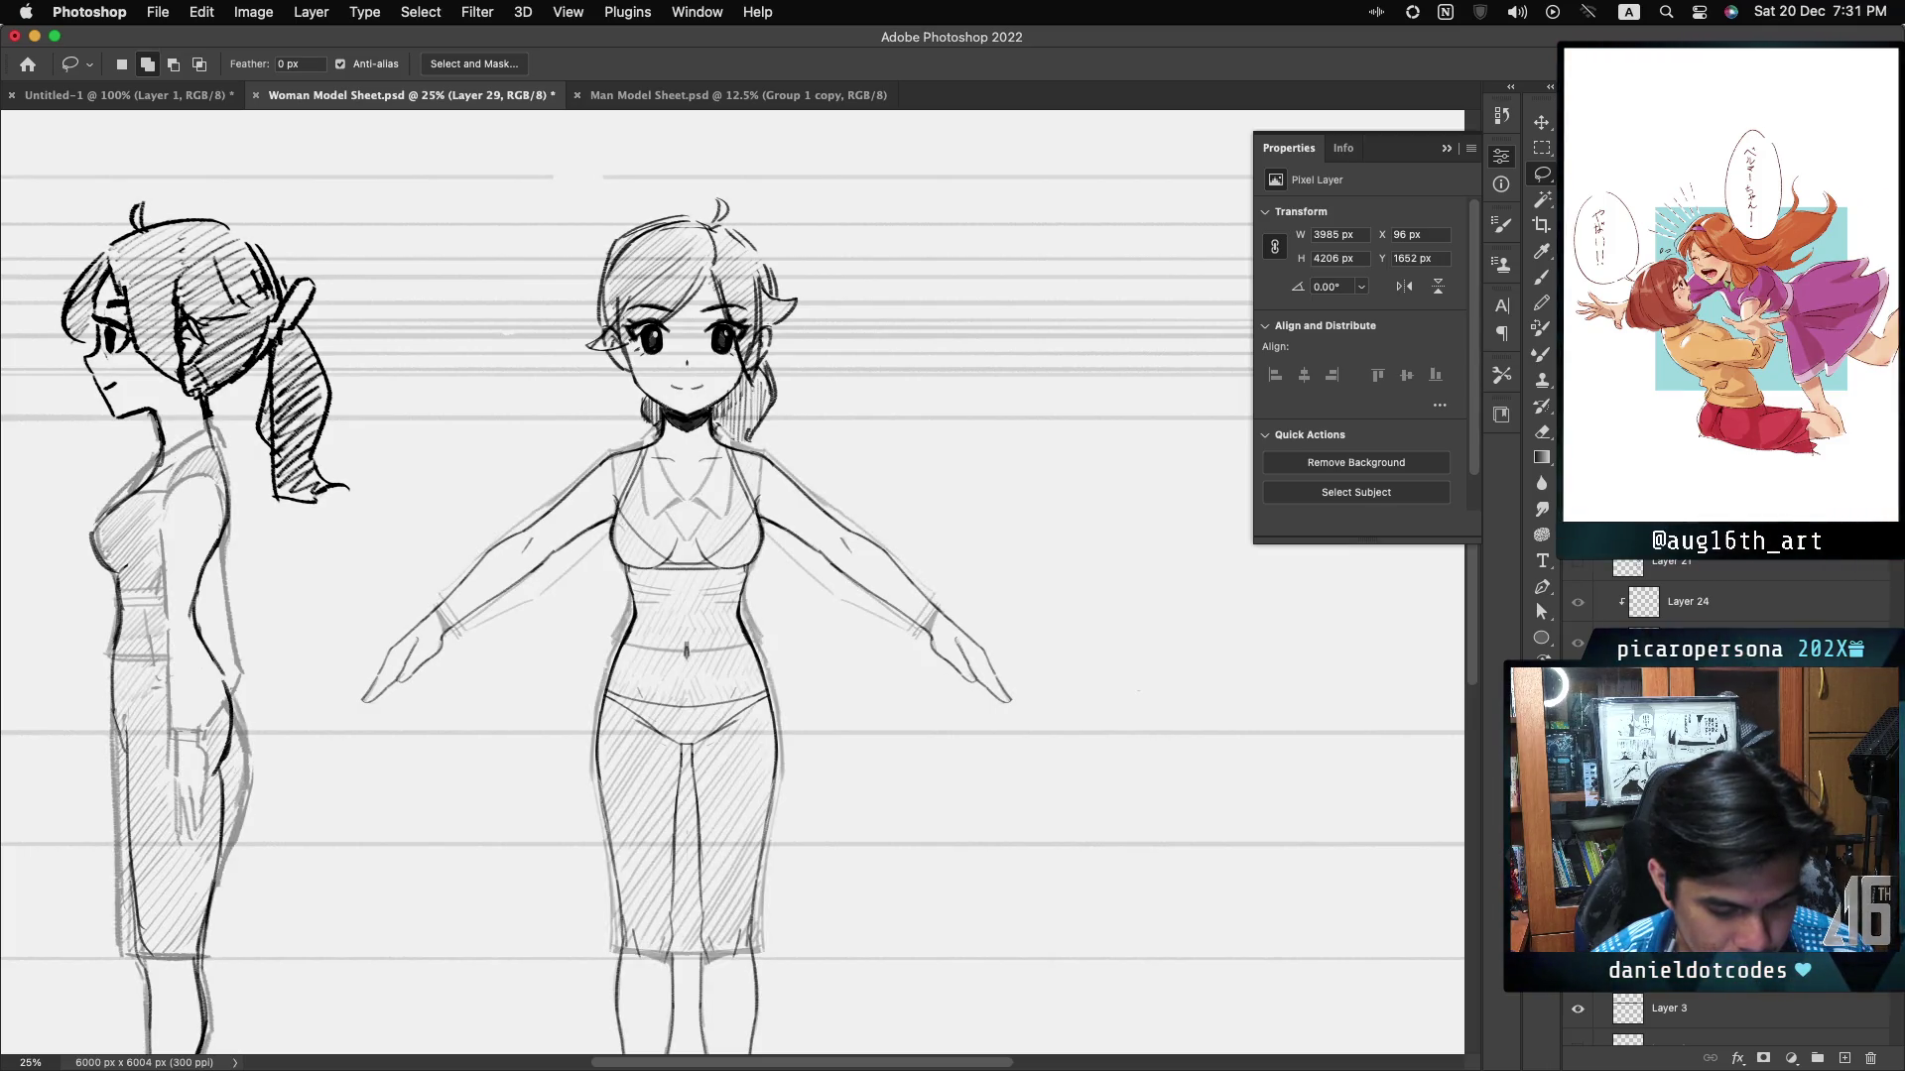
{"action": "key", "text": "super+comma"}
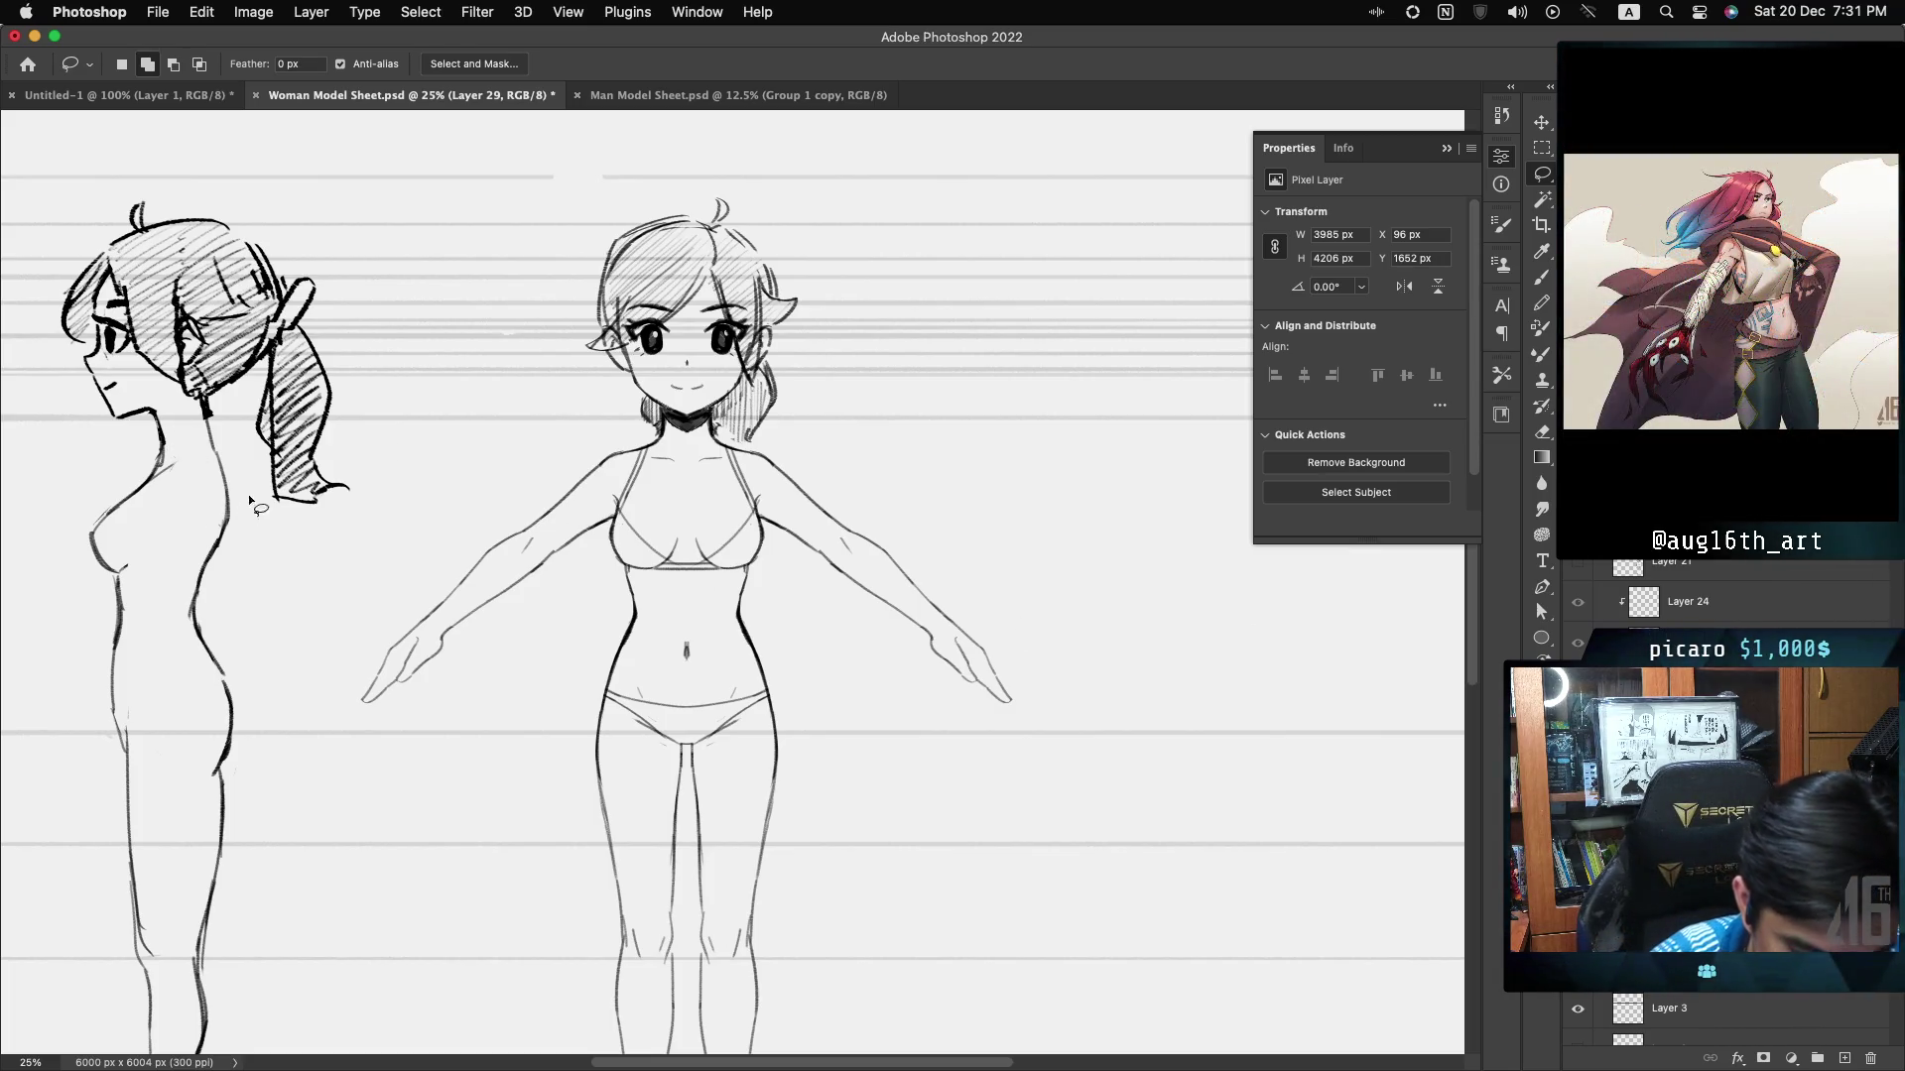
{"action": "key", "text": "b"}
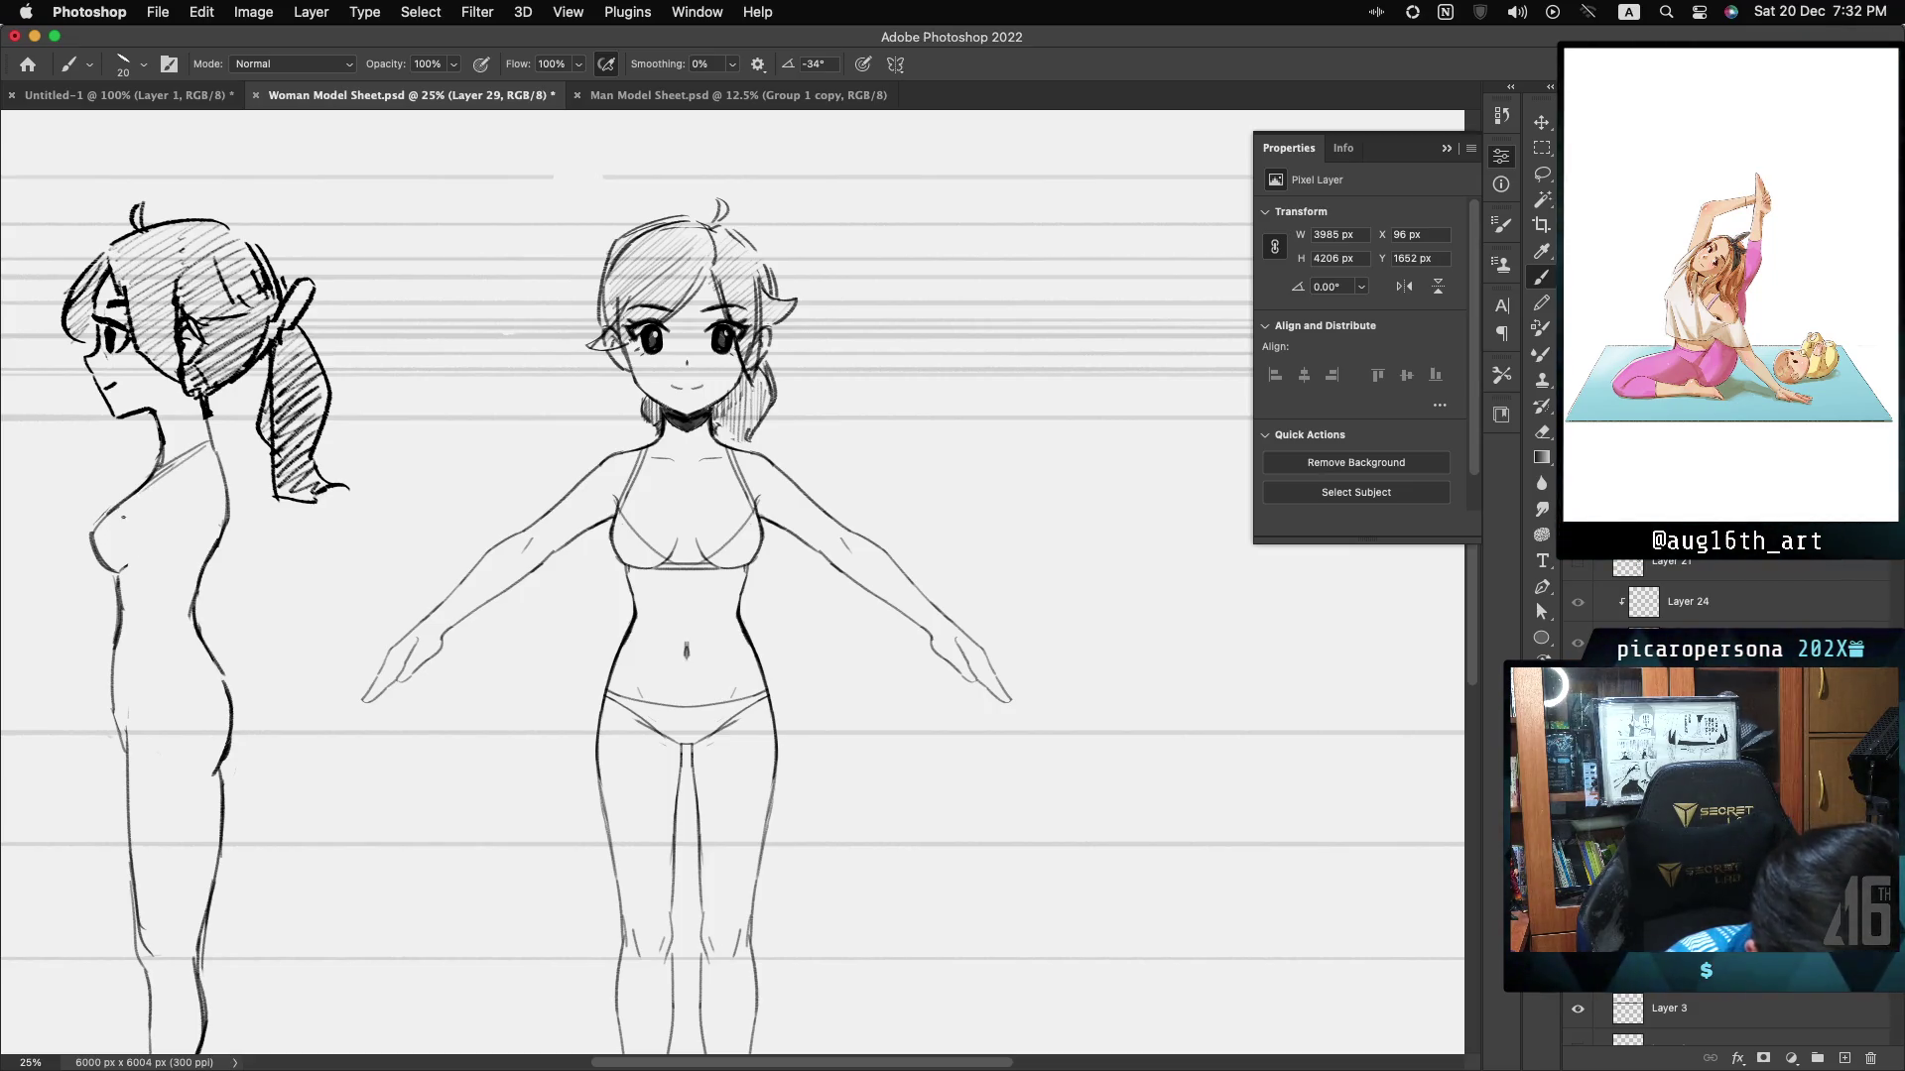
- Ink the bra band and chest curve on the side-view figure, replacing a stray chest stroke
{"action": "left_click_drag", "start_coordinate": [117, 513], "coordinate": [157, 555]}
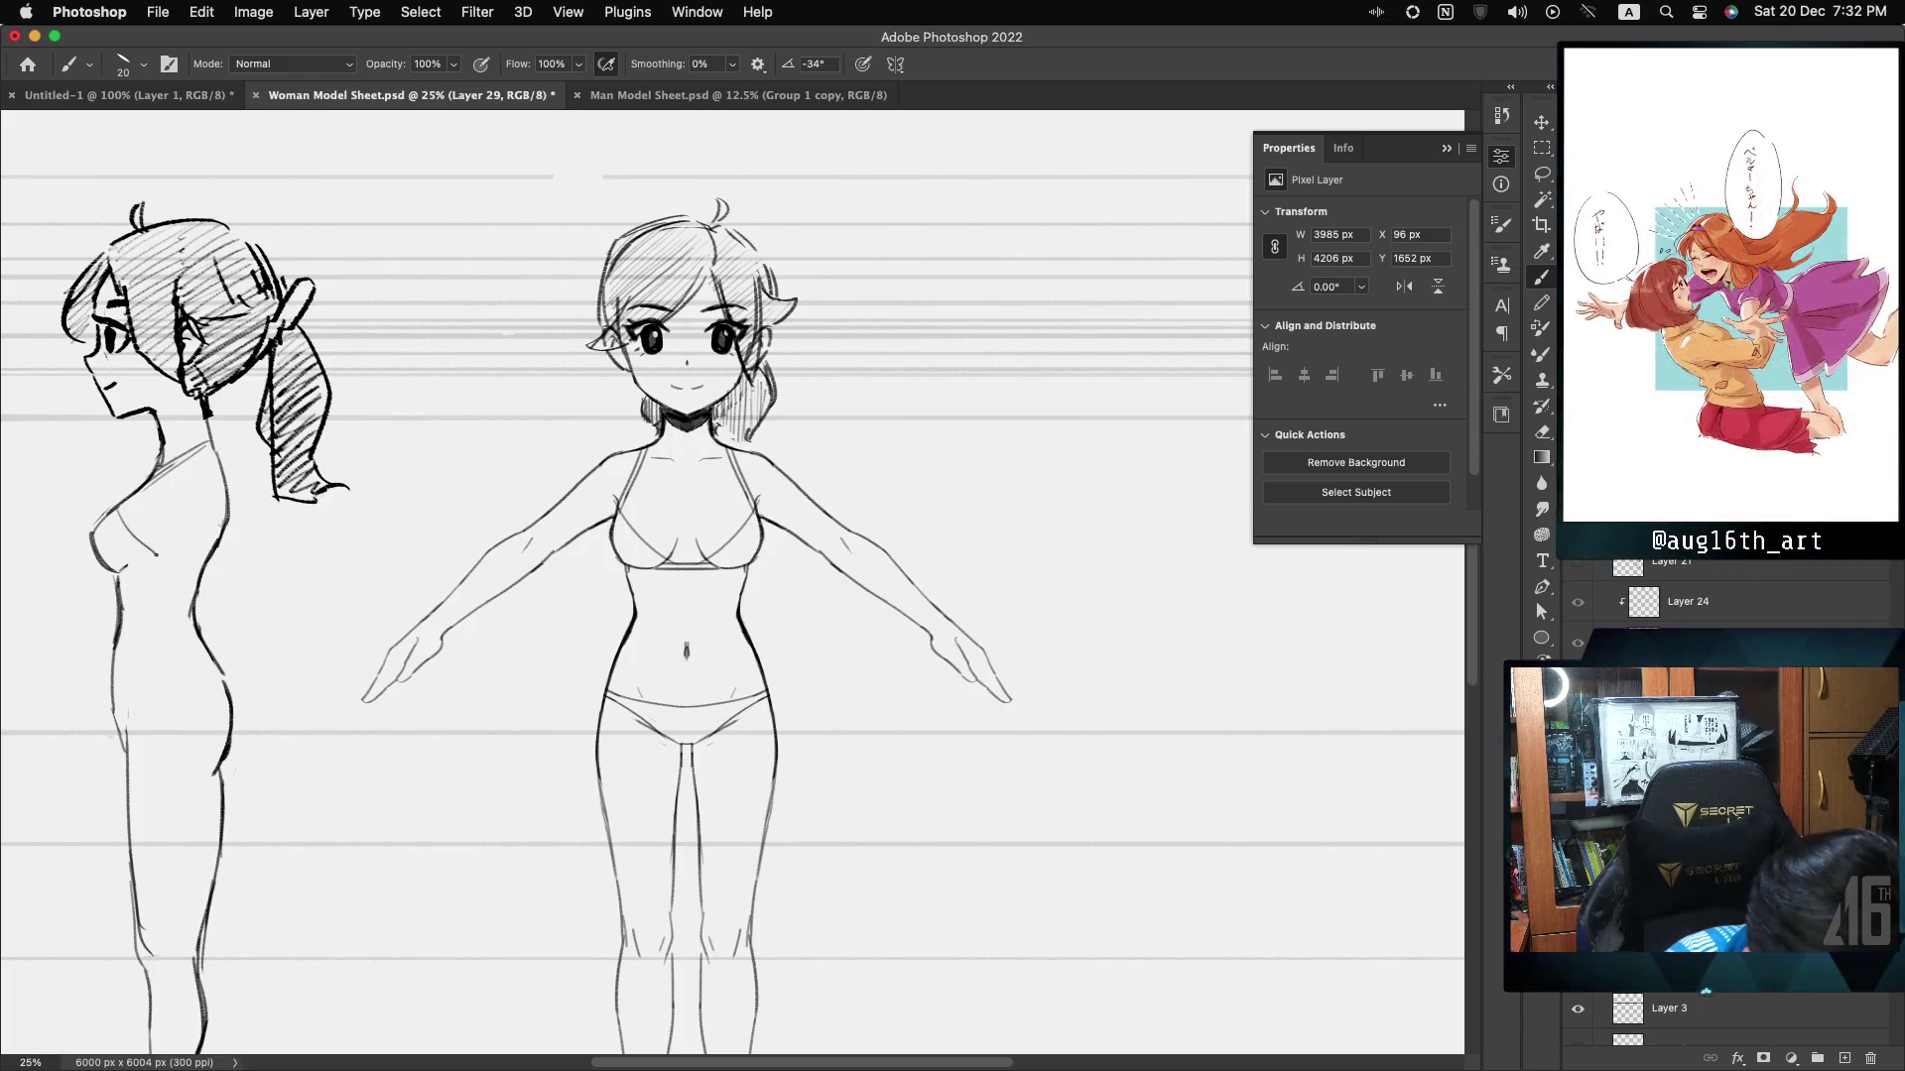
{"action": "key", "text": "ctrl+z"}
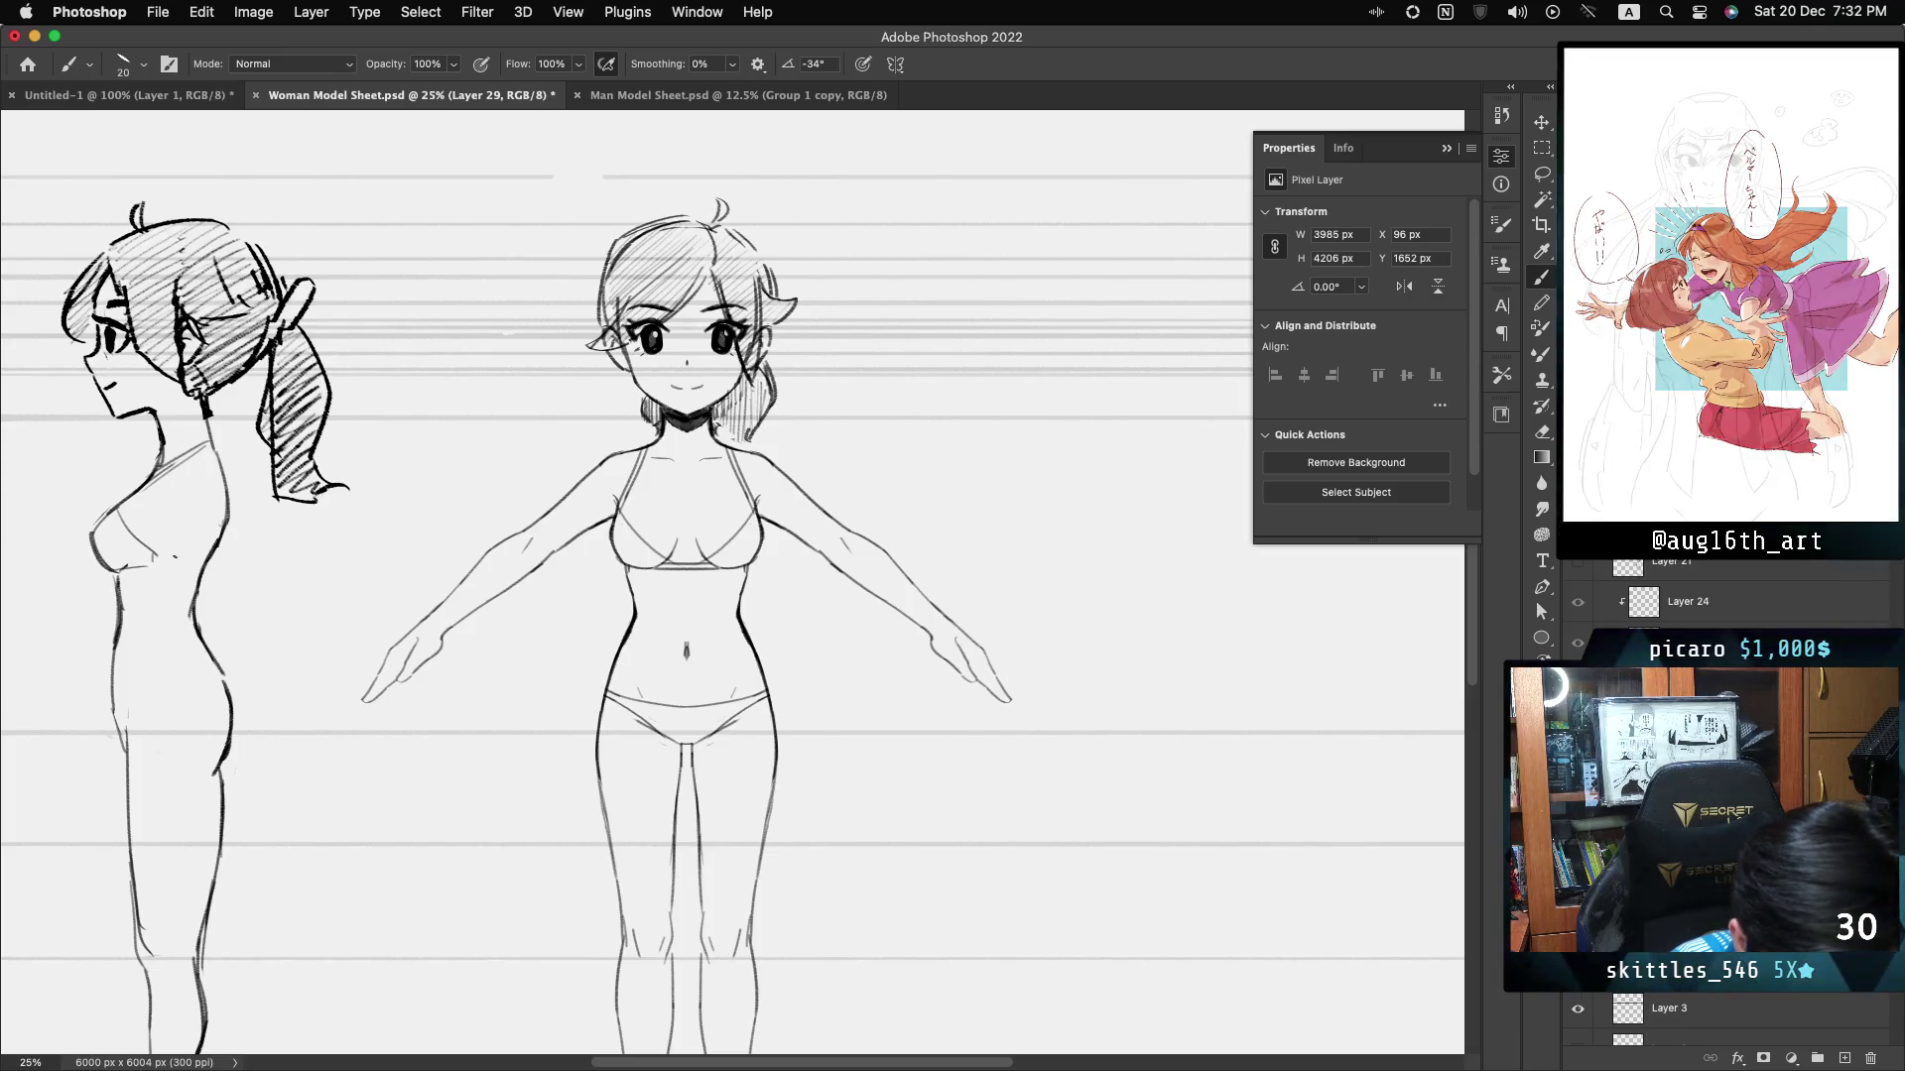
{"action": "left_click_drag", "start_coordinate": [117, 556], "coordinate": [212, 549]}
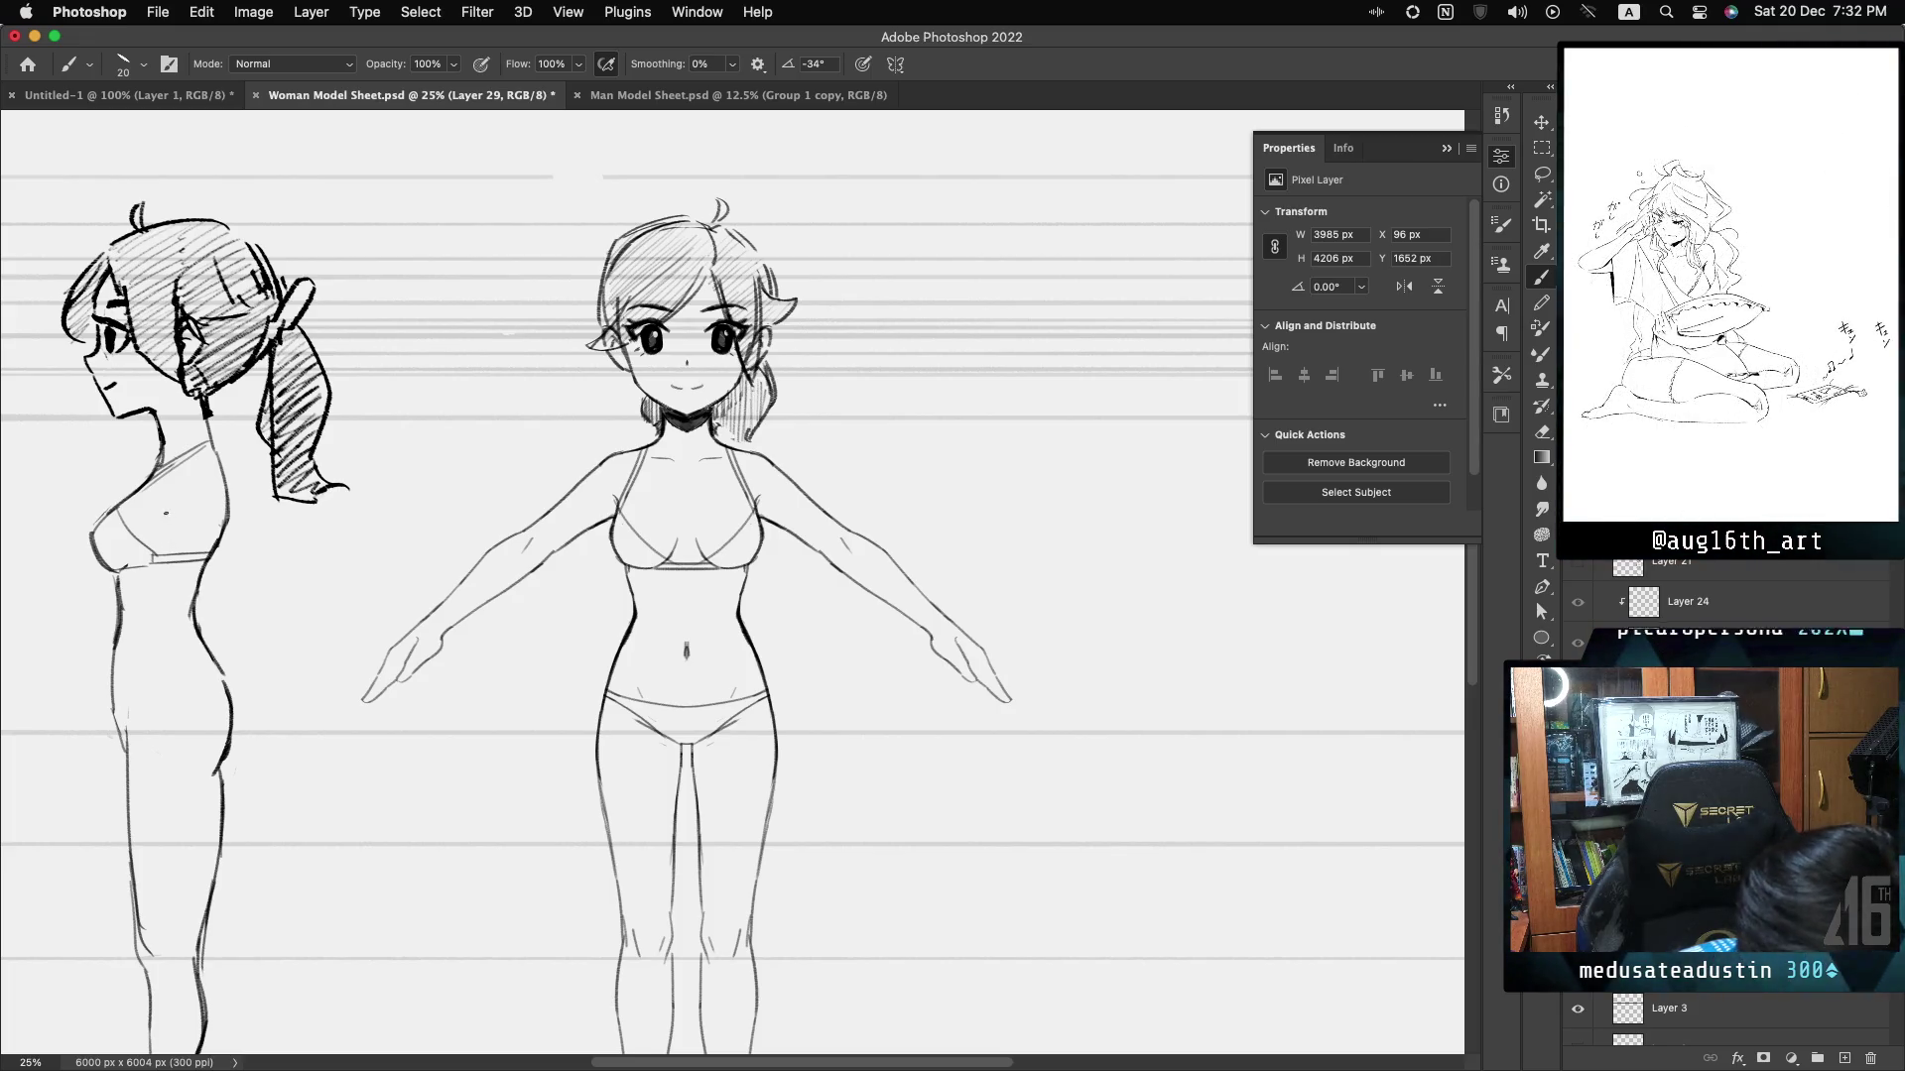
{"action": "left_click_drag", "start_coordinate": [166, 512], "coordinate": [174, 535]}
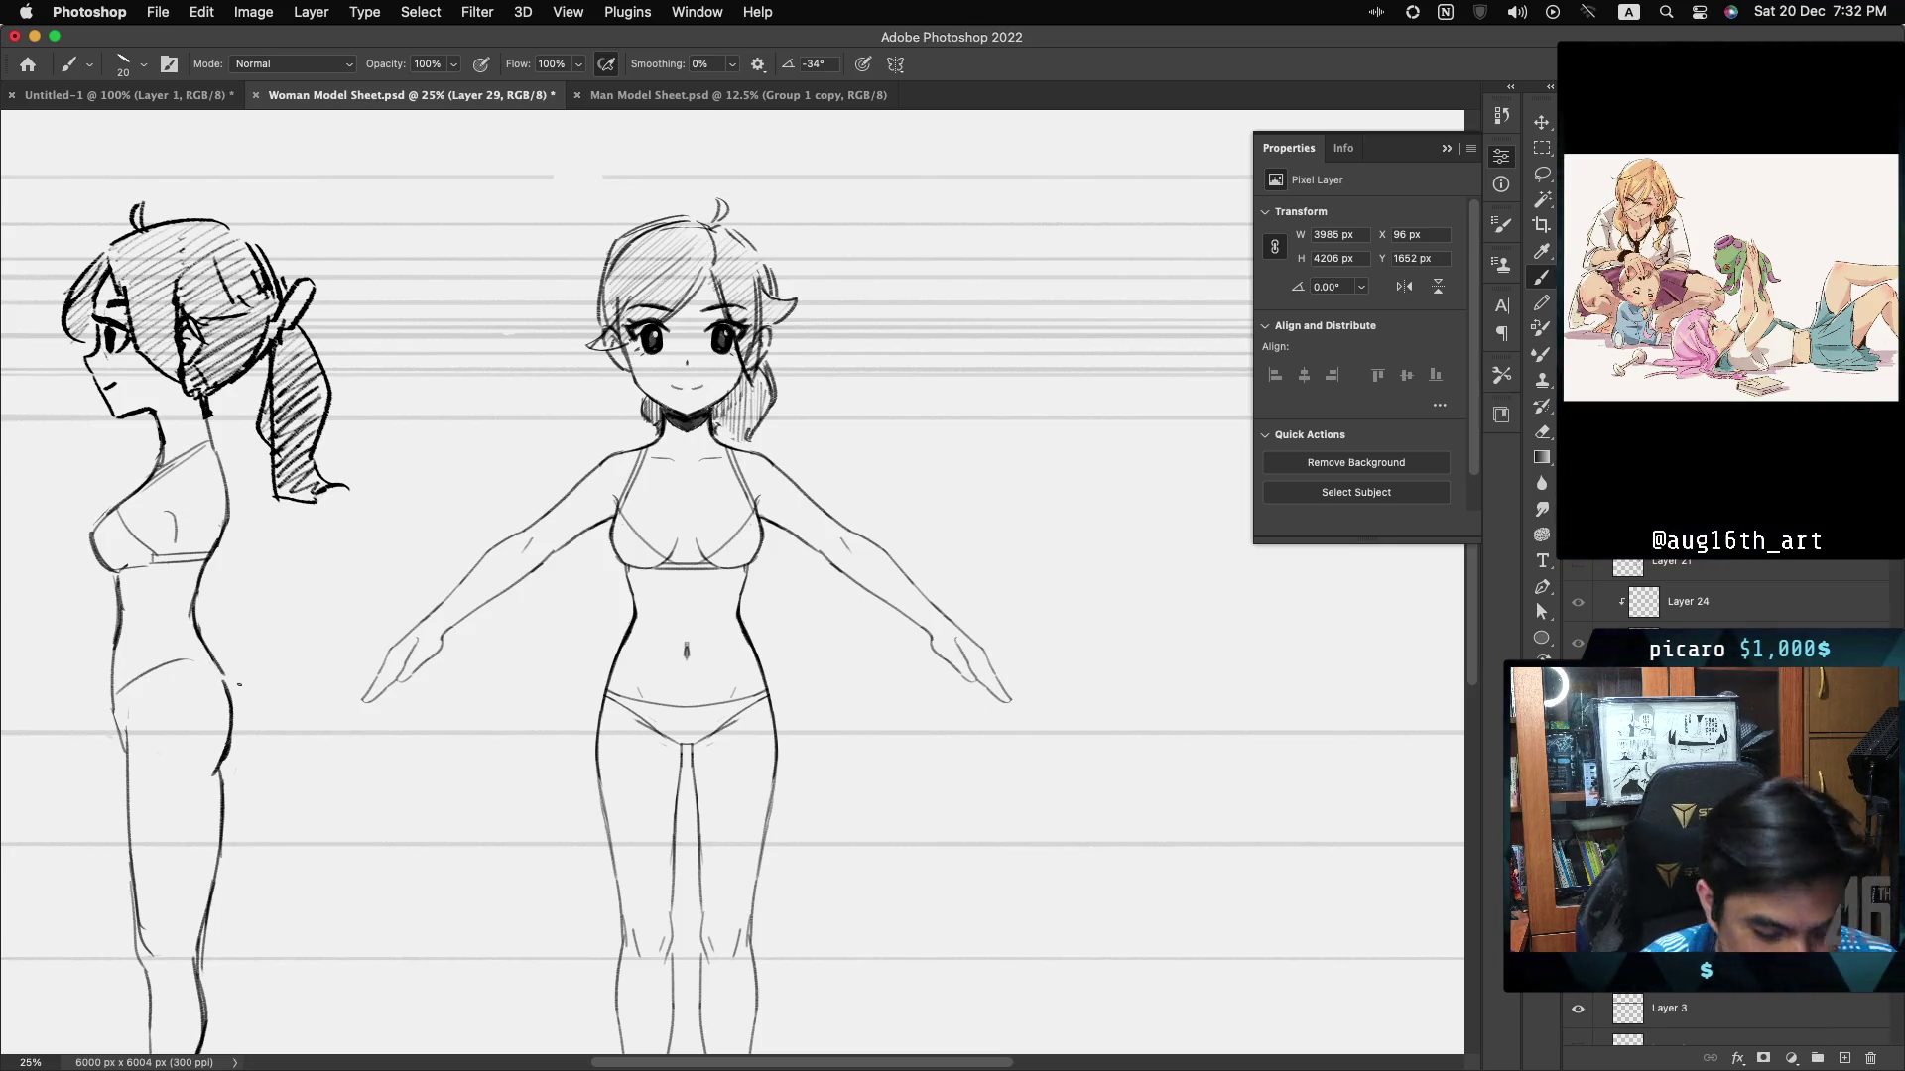
- Draw the side-view figure's hip line, redoing the first attempt
{"action": "left_click_drag", "start_coordinate": [121, 684], "coordinate": [204, 657]}
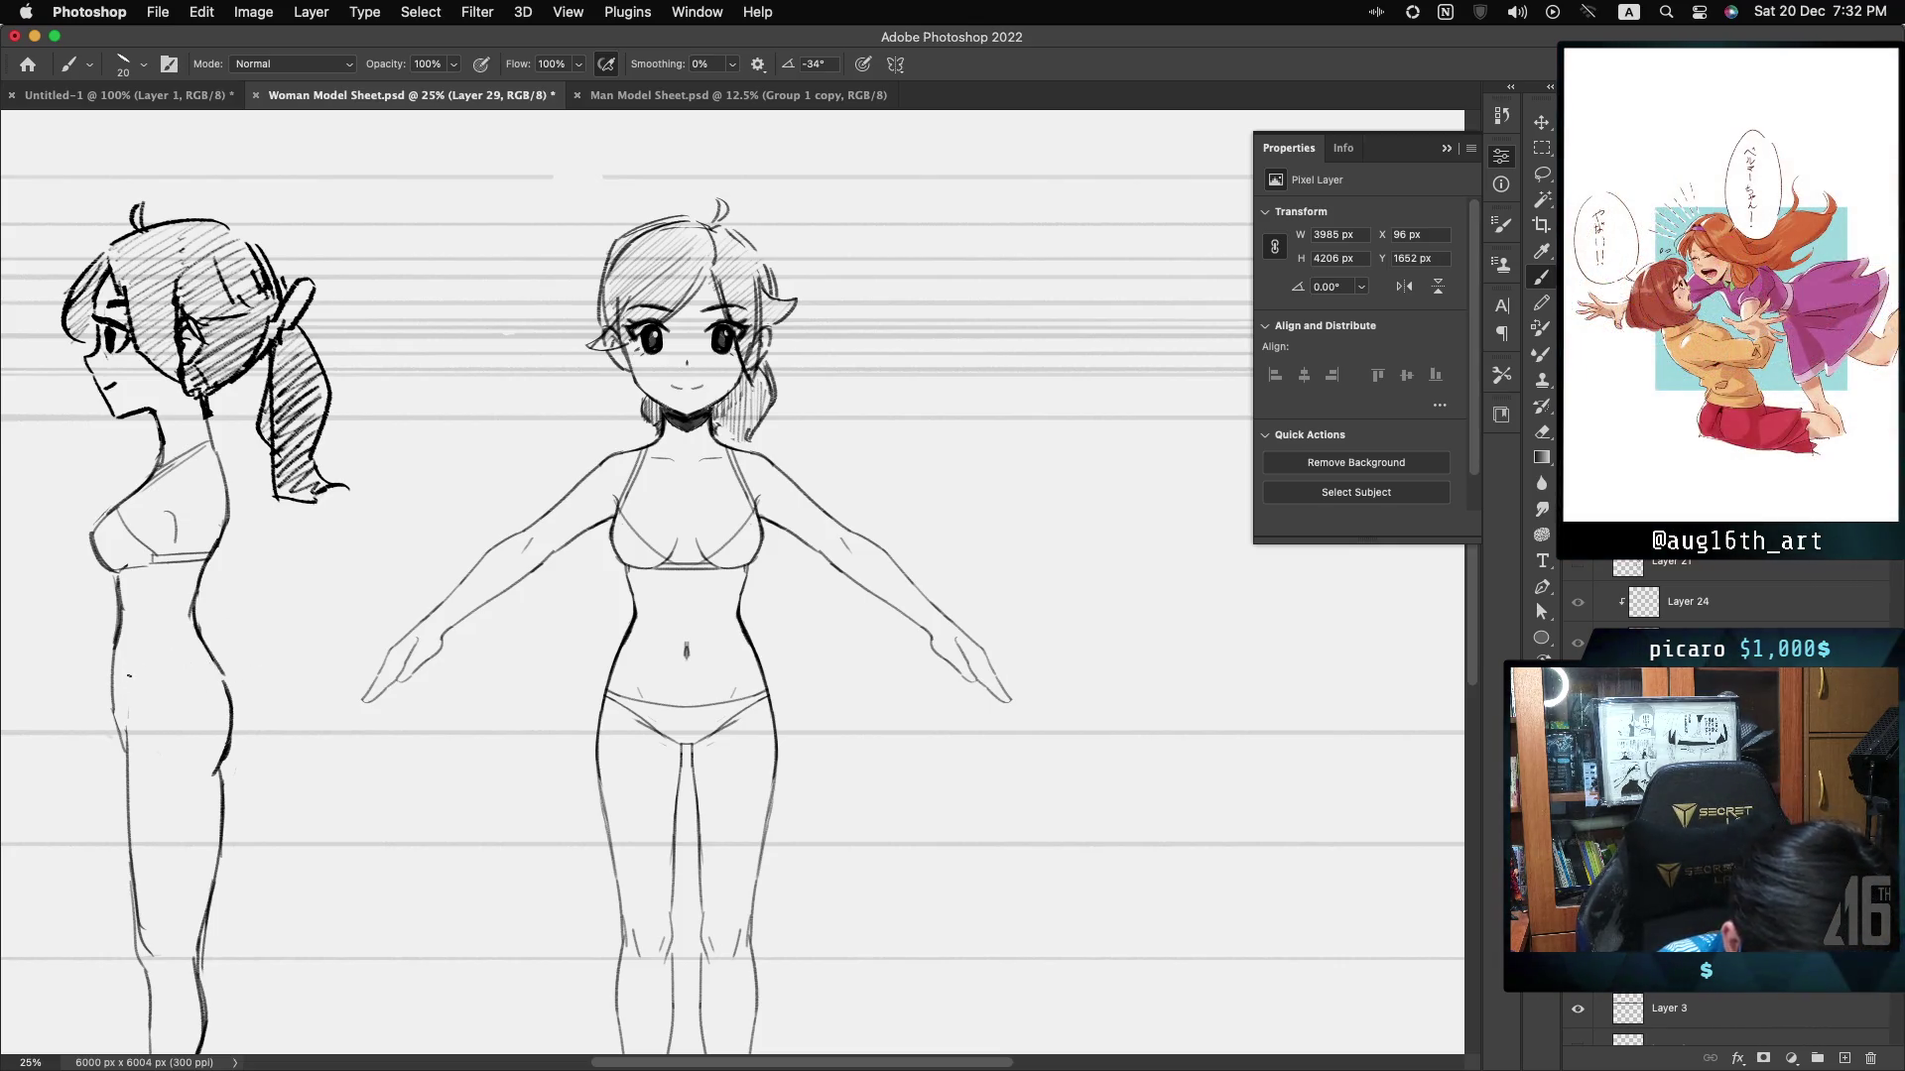
{"action": "key", "text": "ctrl+z"}
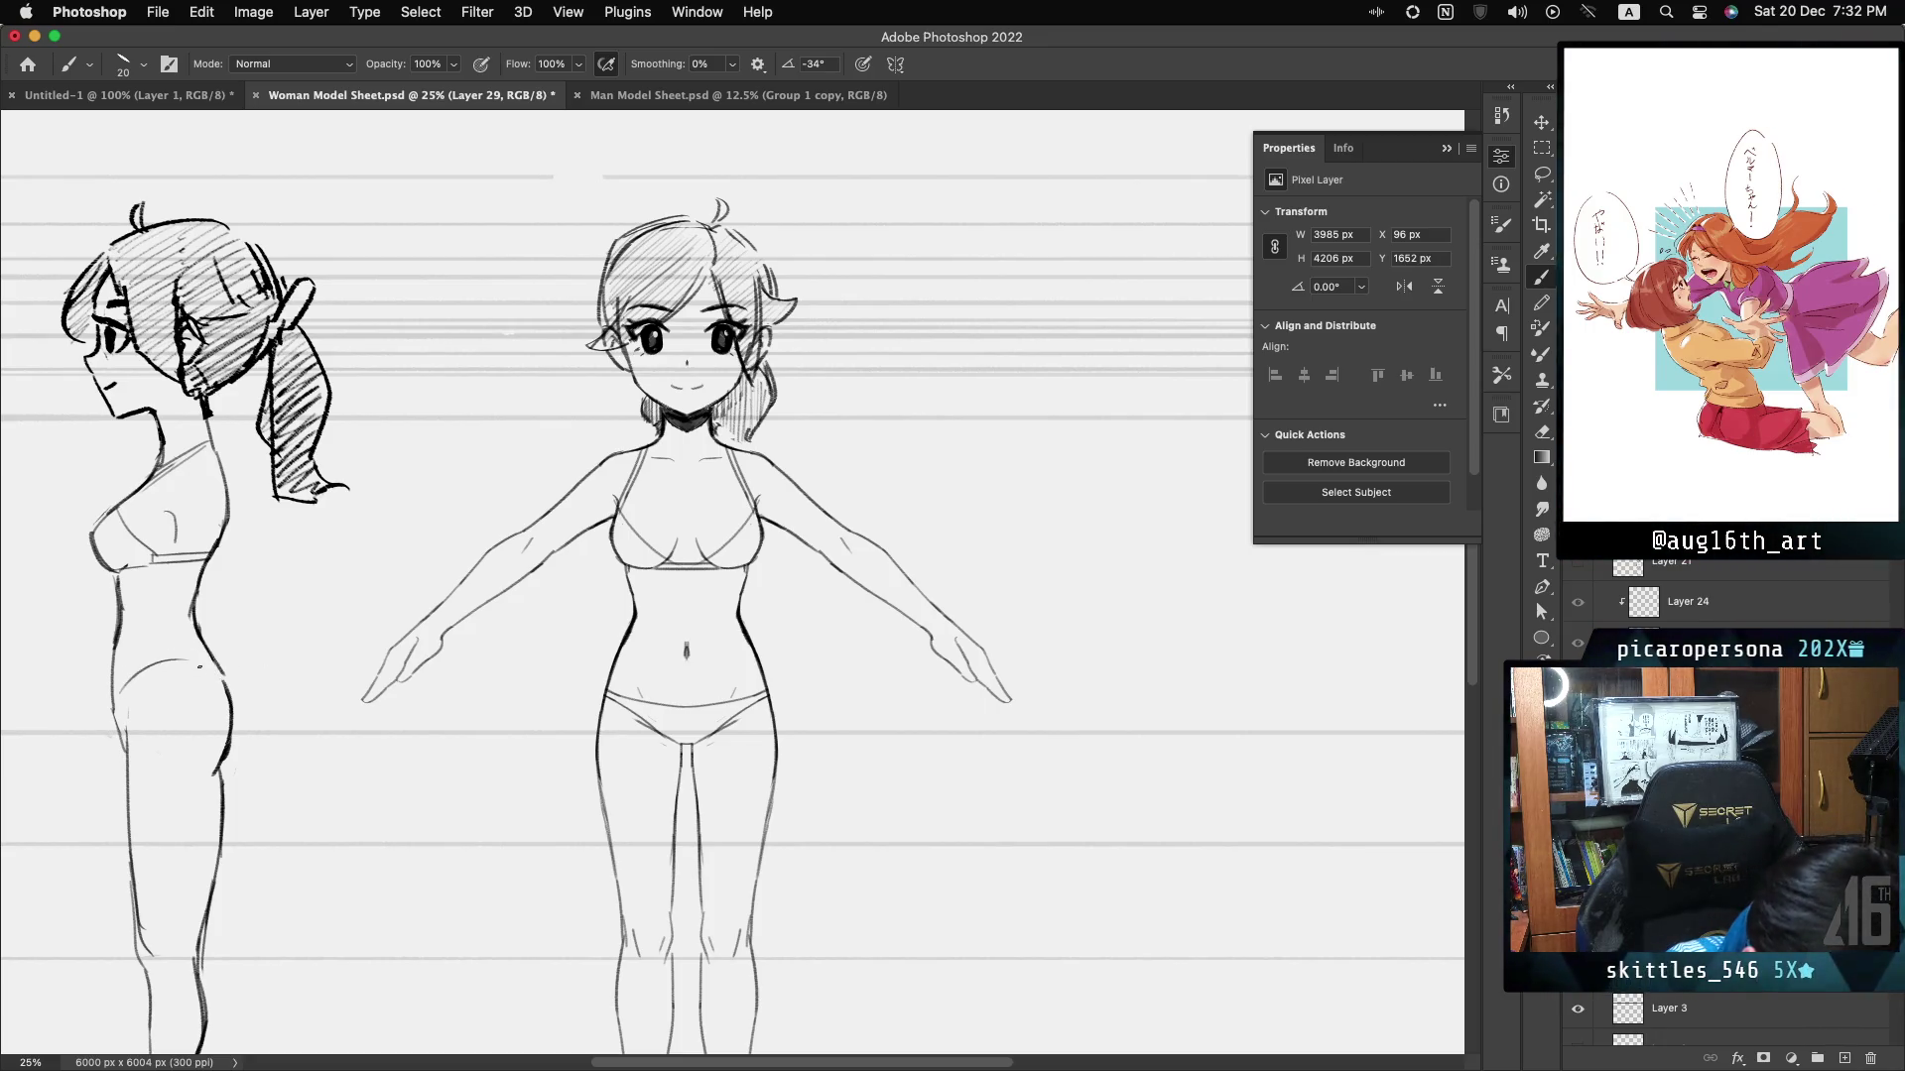
{"action": "left_click_drag", "start_coordinate": [121, 685], "coordinate": [226, 679]}
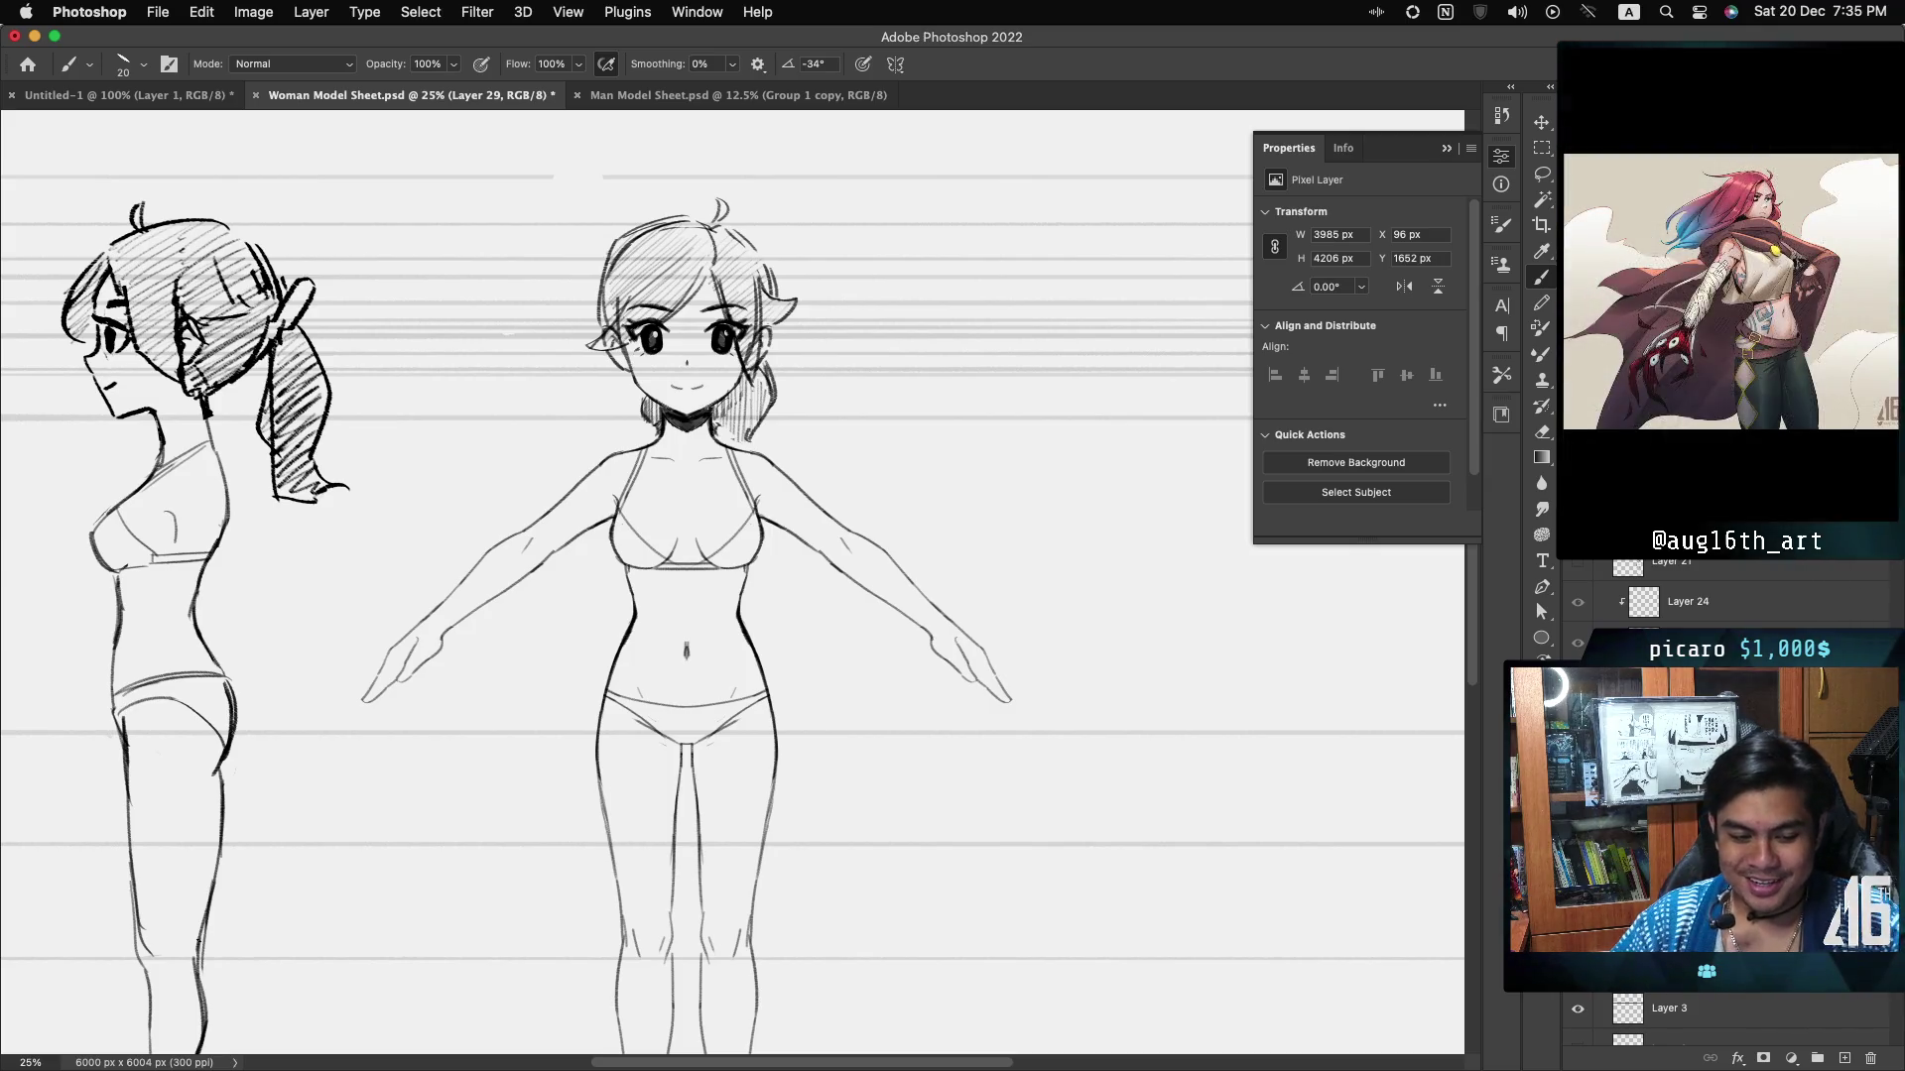
- Save the Woman Model Sheet and zoom out to 16.67% to show both figures head to feet
{"action": "key", "text": "ctrl+s"}
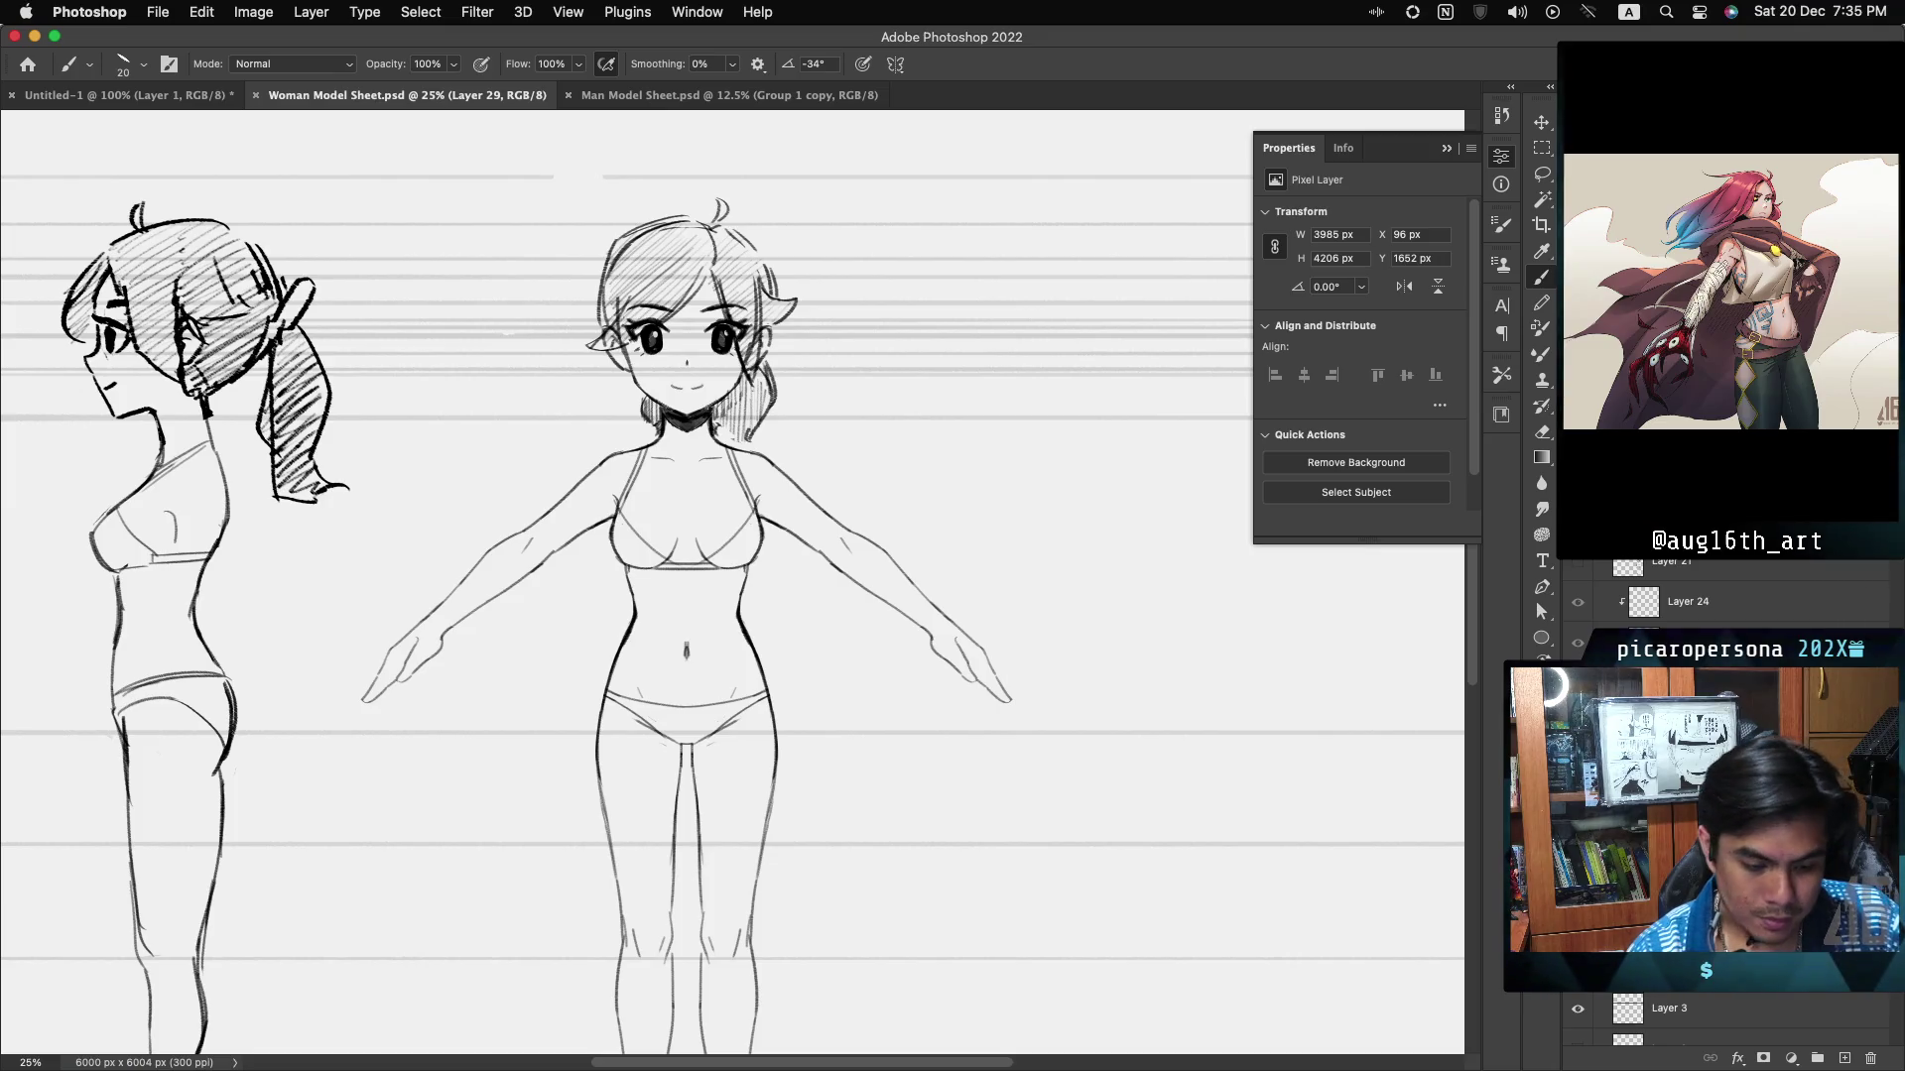
{"action": "scroll", "coordinate": [732, 607], "scroll_direction": "down", "scroll_amount": 1}
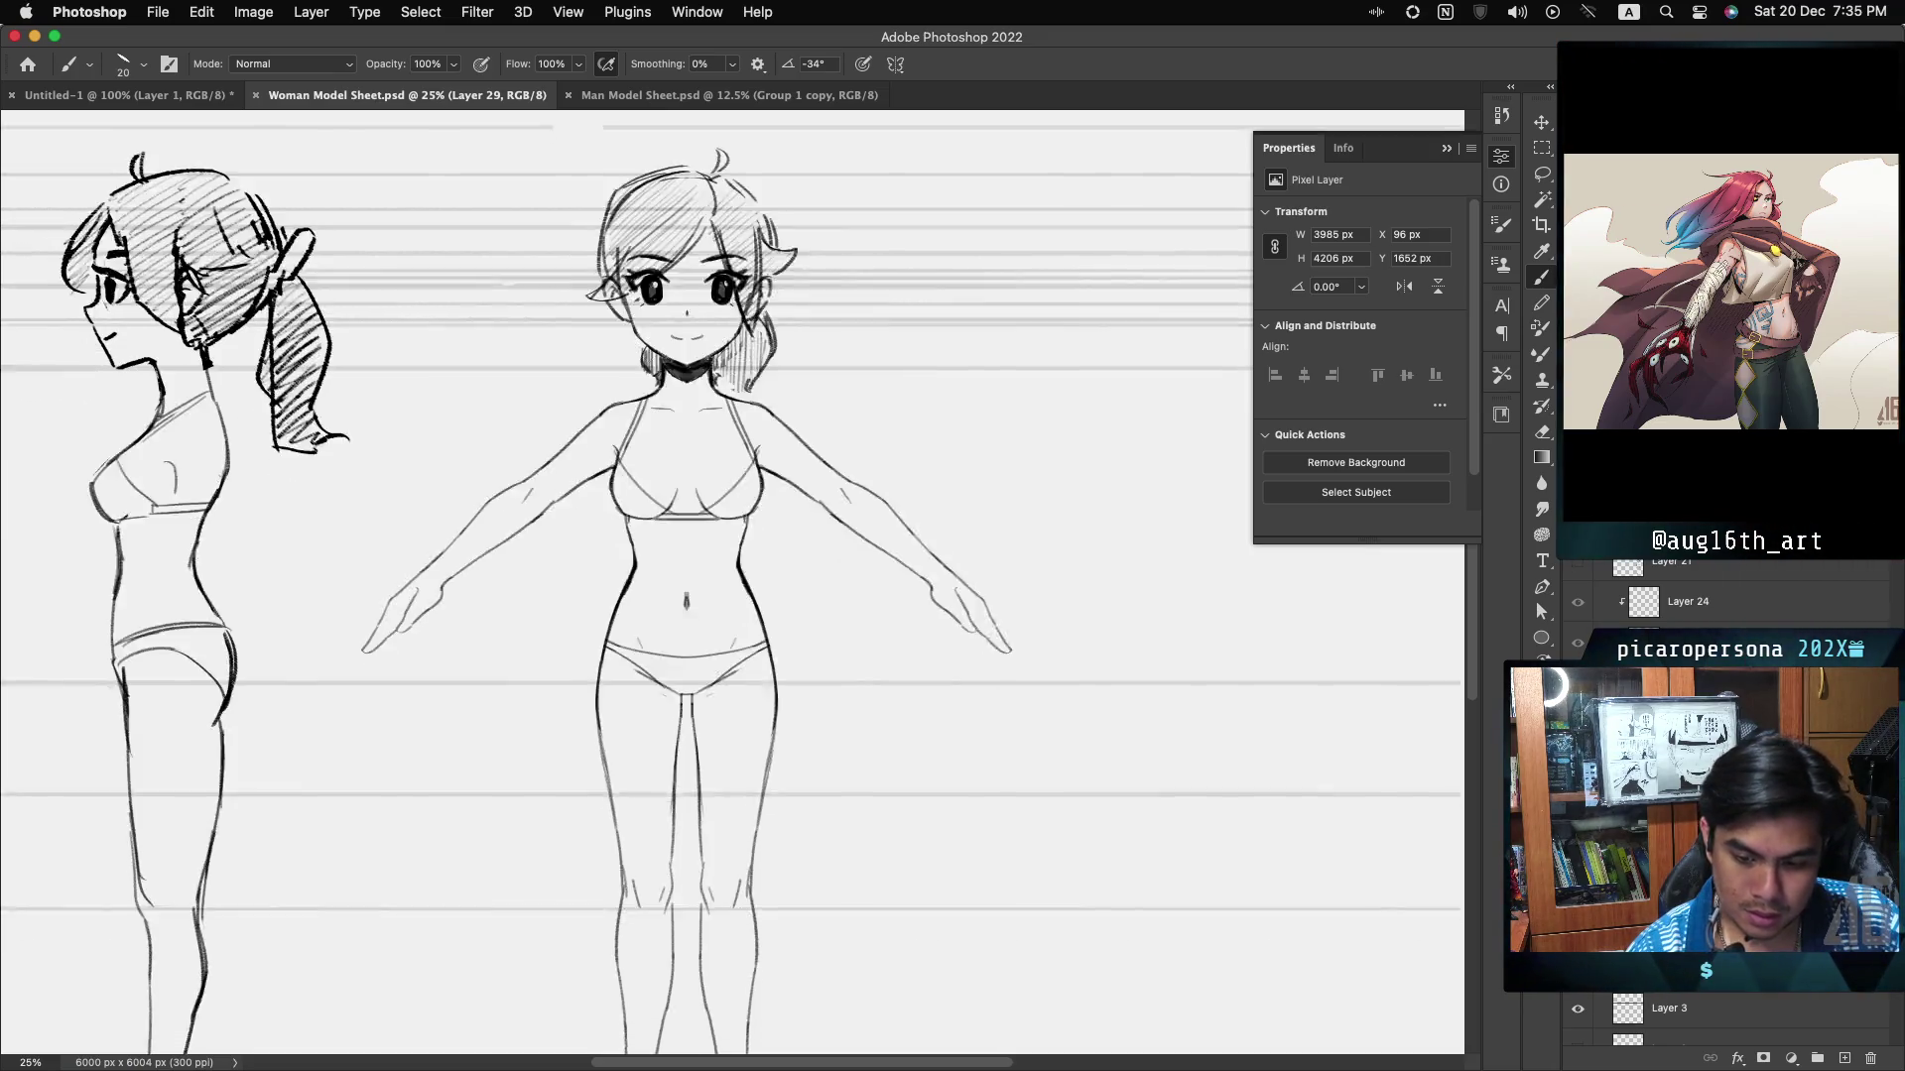
{"action": "scroll", "coordinate": [732, 583], "scroll_direction": "down", "scroll_amount": 5}
{"action": "scroll", "coordinate": [732, 584], "scroll_direction": "up", "scroll_amount": 2}
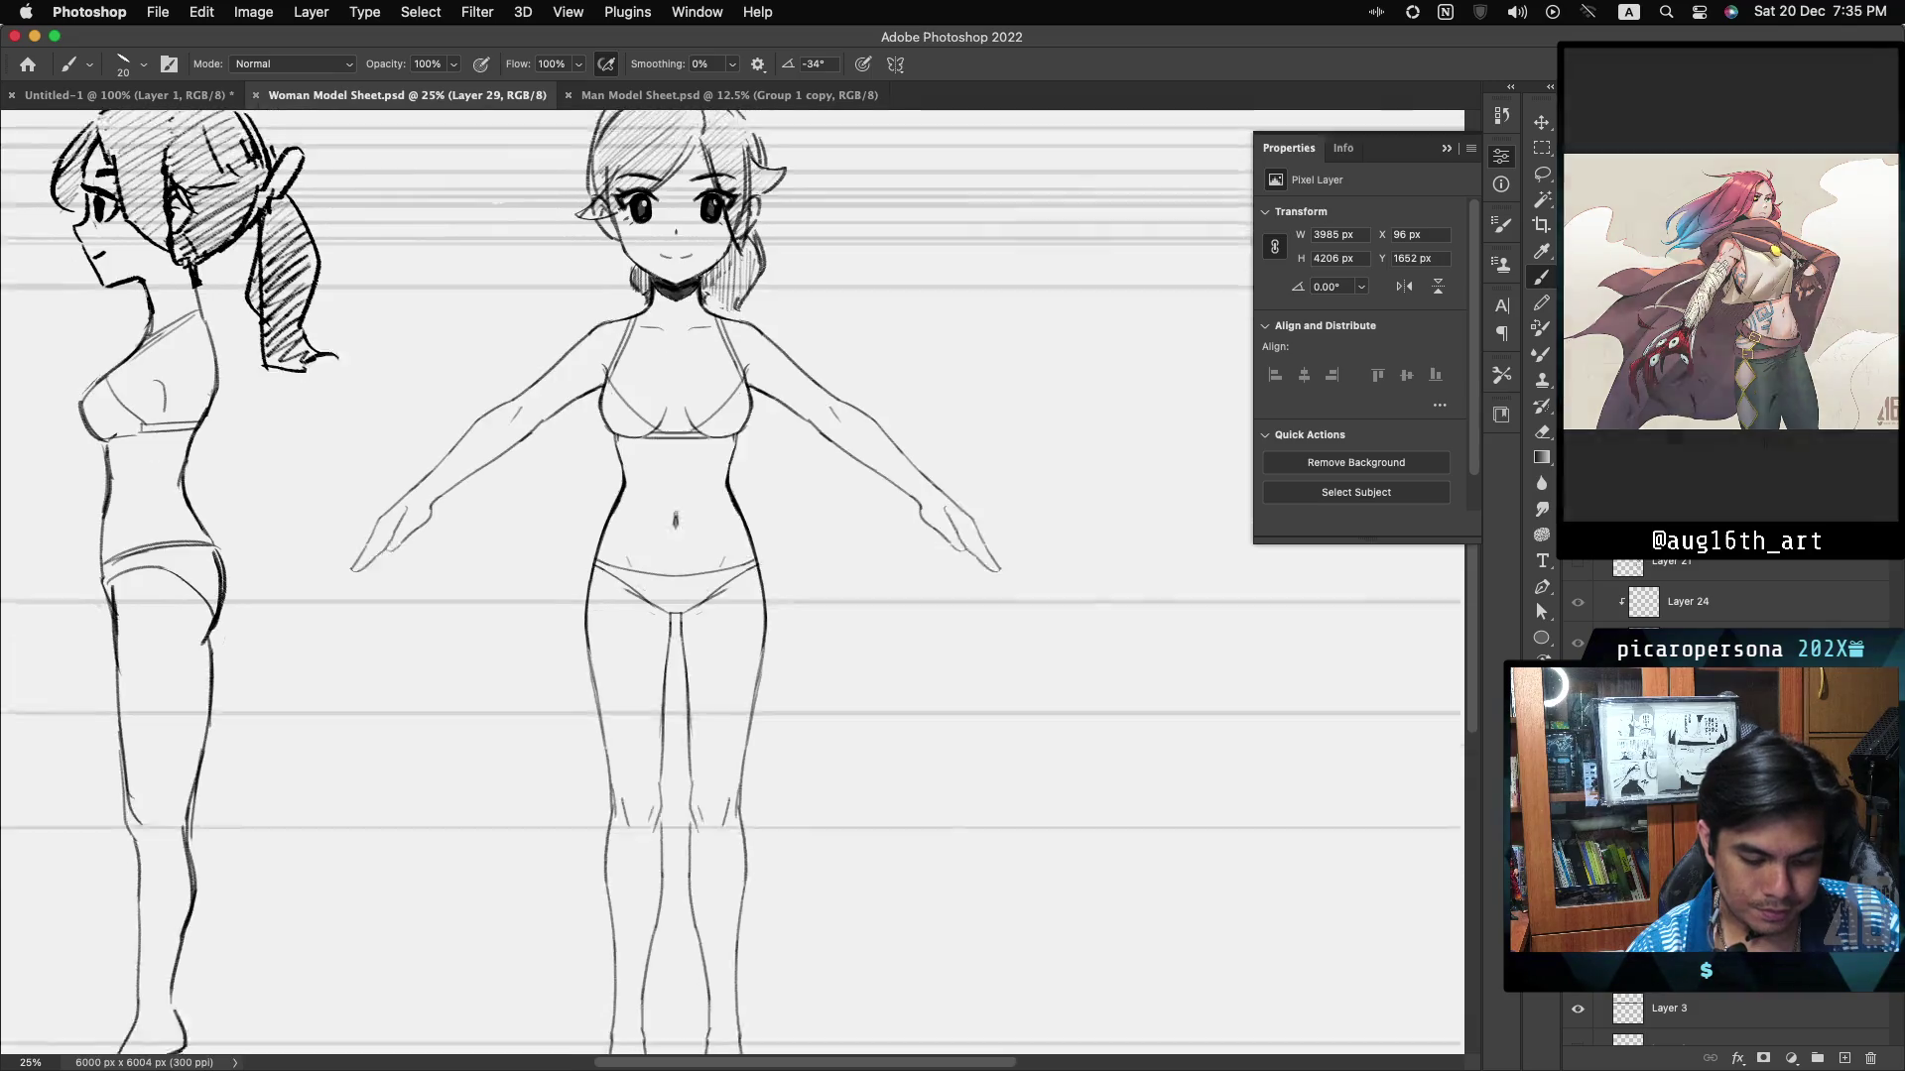
{"action": "scroll", "coordinate": [732, 583], "scroll_direction": "down", "scroll_amount": 1}
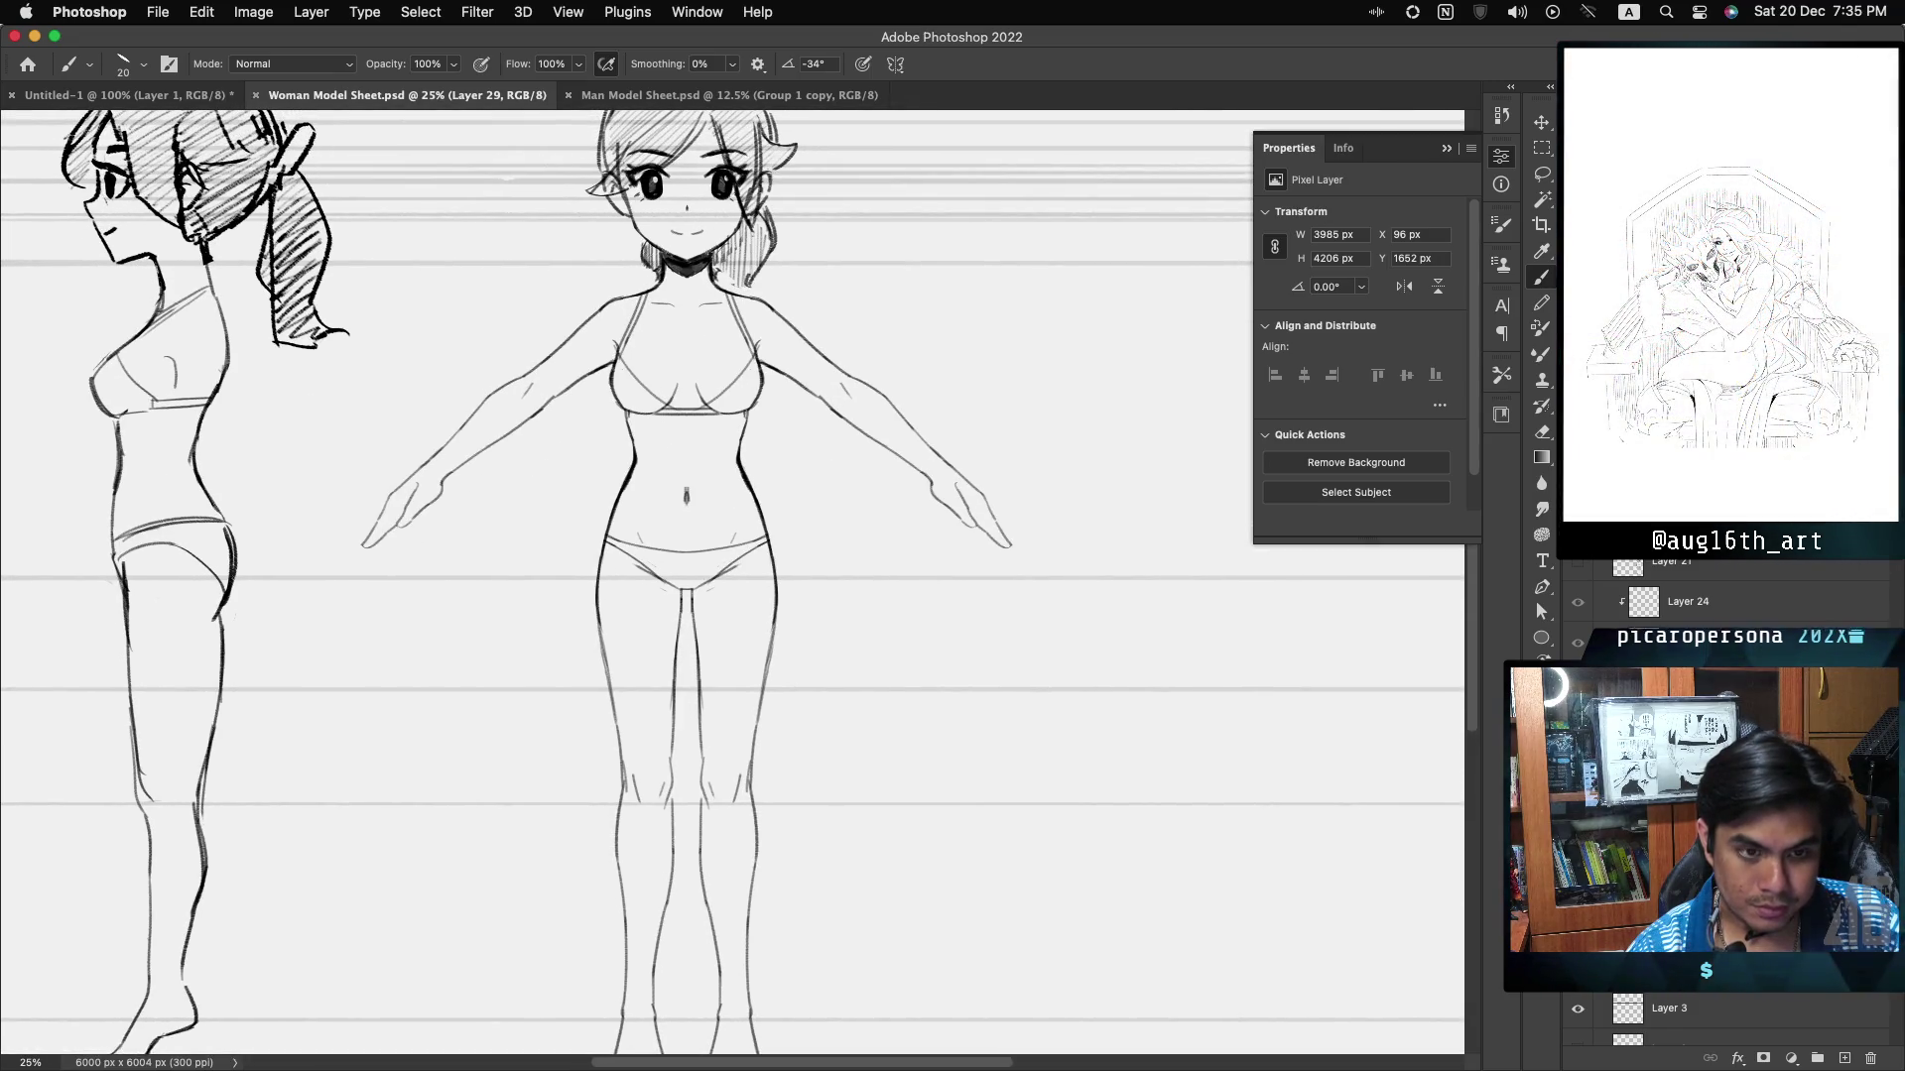
{"action": "scroll", "coordinate": [732, 583], "scroll_direction": "up", "scroll_amount": 1}
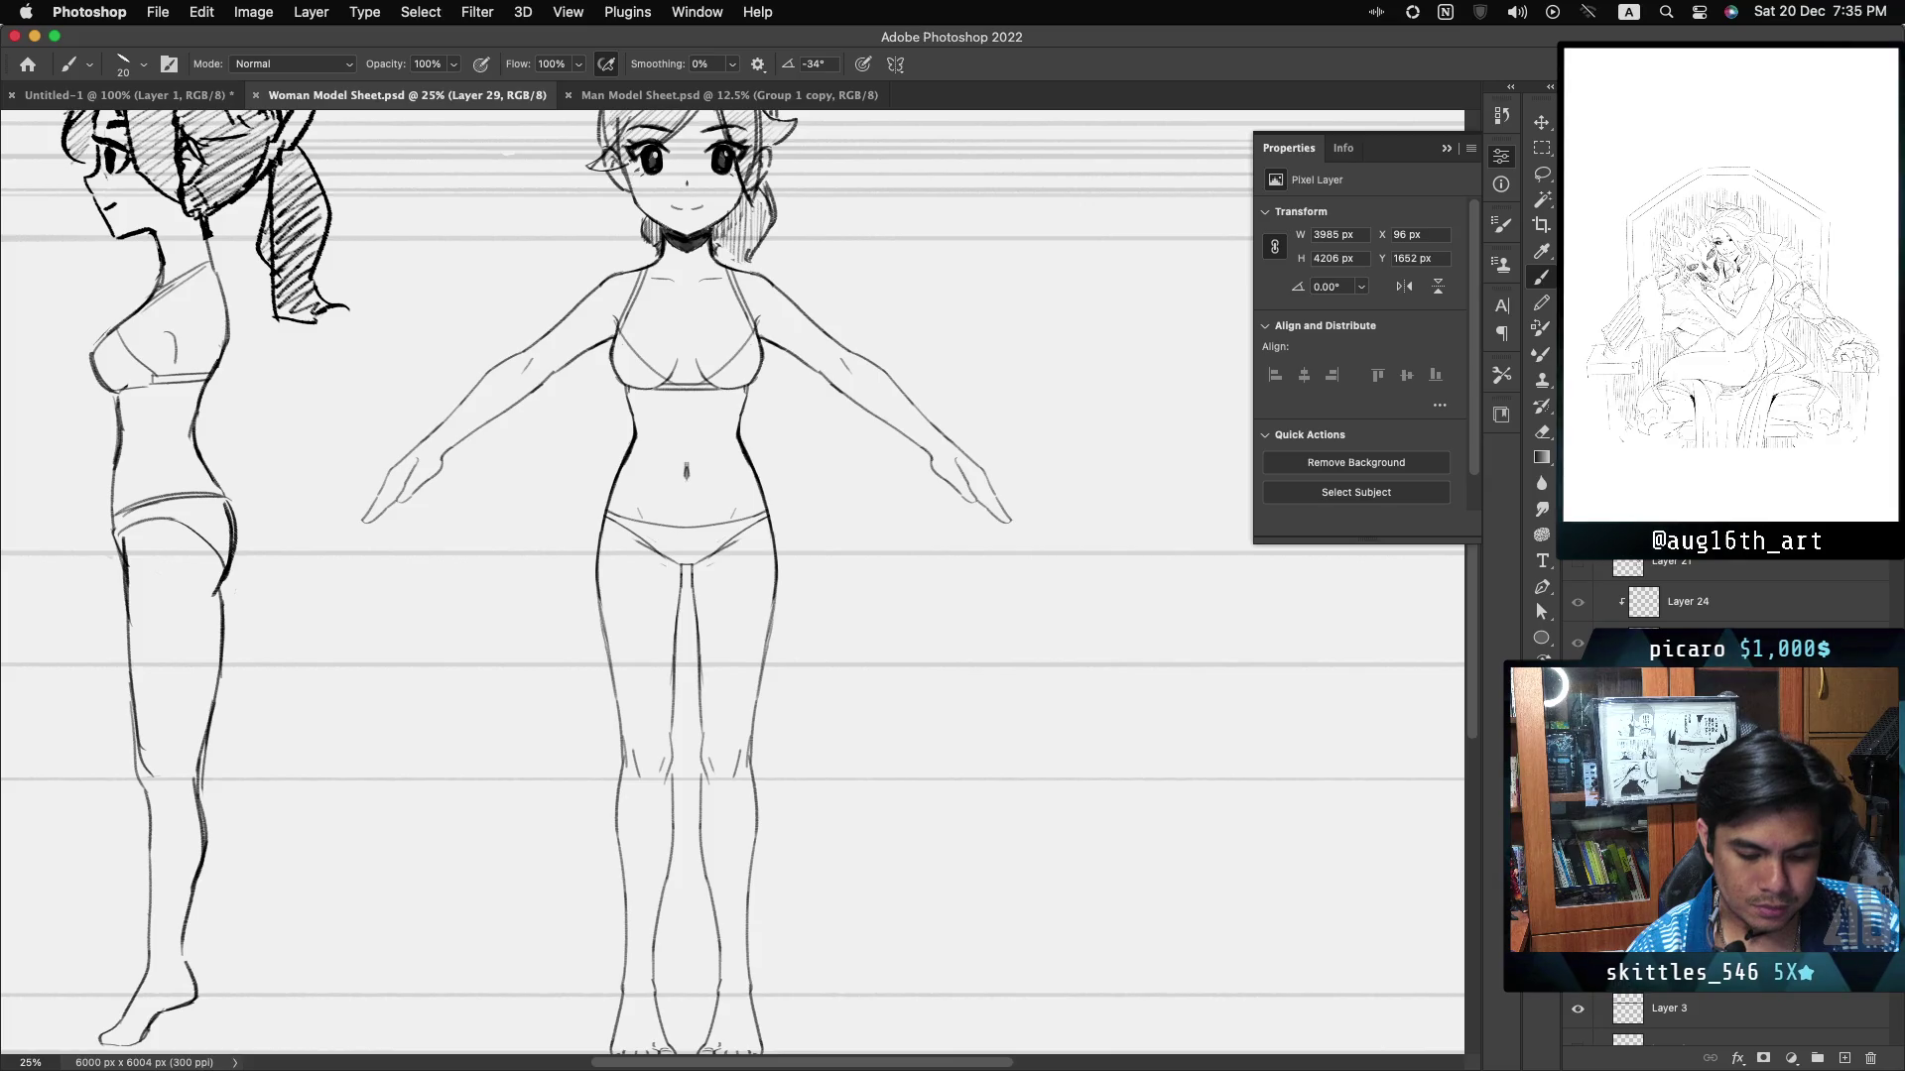
{"action": "scroll", "coordinate": [732, 583], "scroll_direction": "down", "scroll_amount": 1}
{"action": "scroll", "coordinate": [732, 584], "scroll_direction": "up", "scroll_amount": 1}
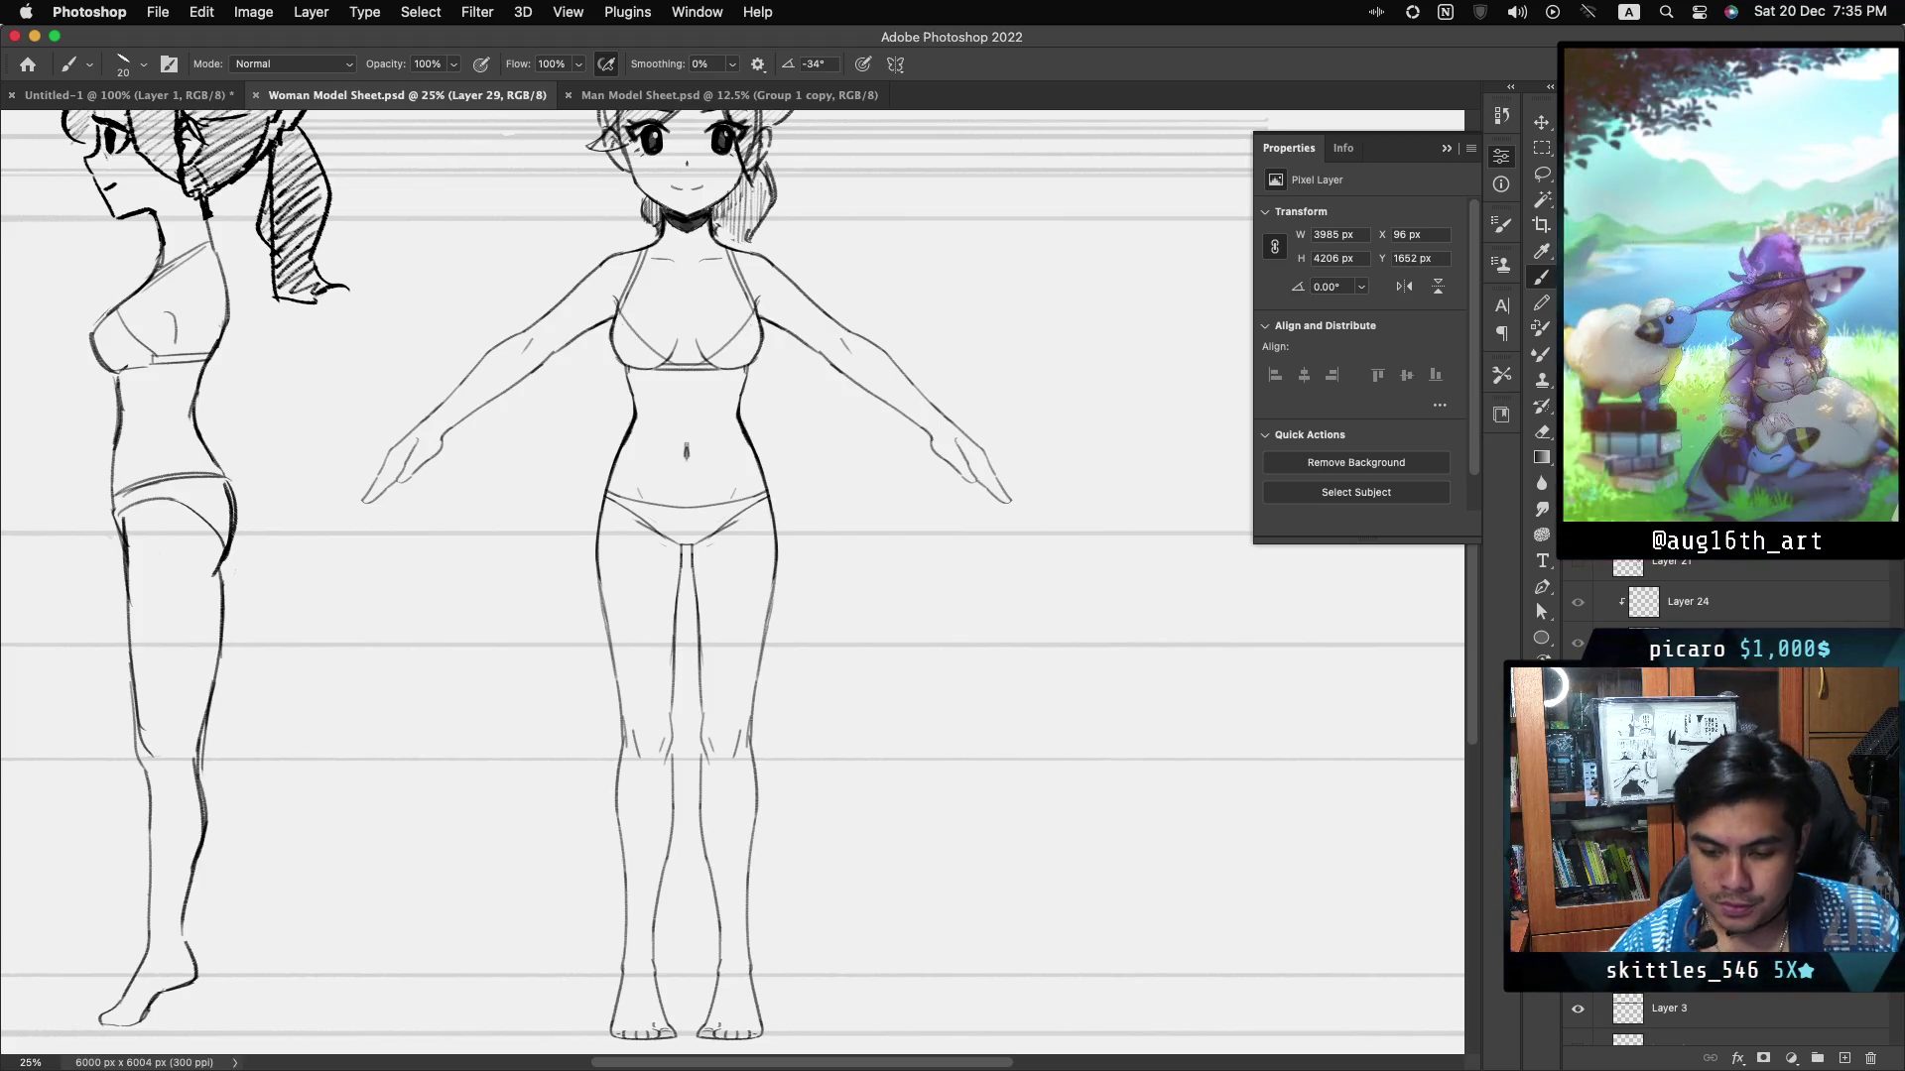
{"action": "scroll", "coordinate": [732, 583], "scroll_direction": "up", "scroll_amount": 4}
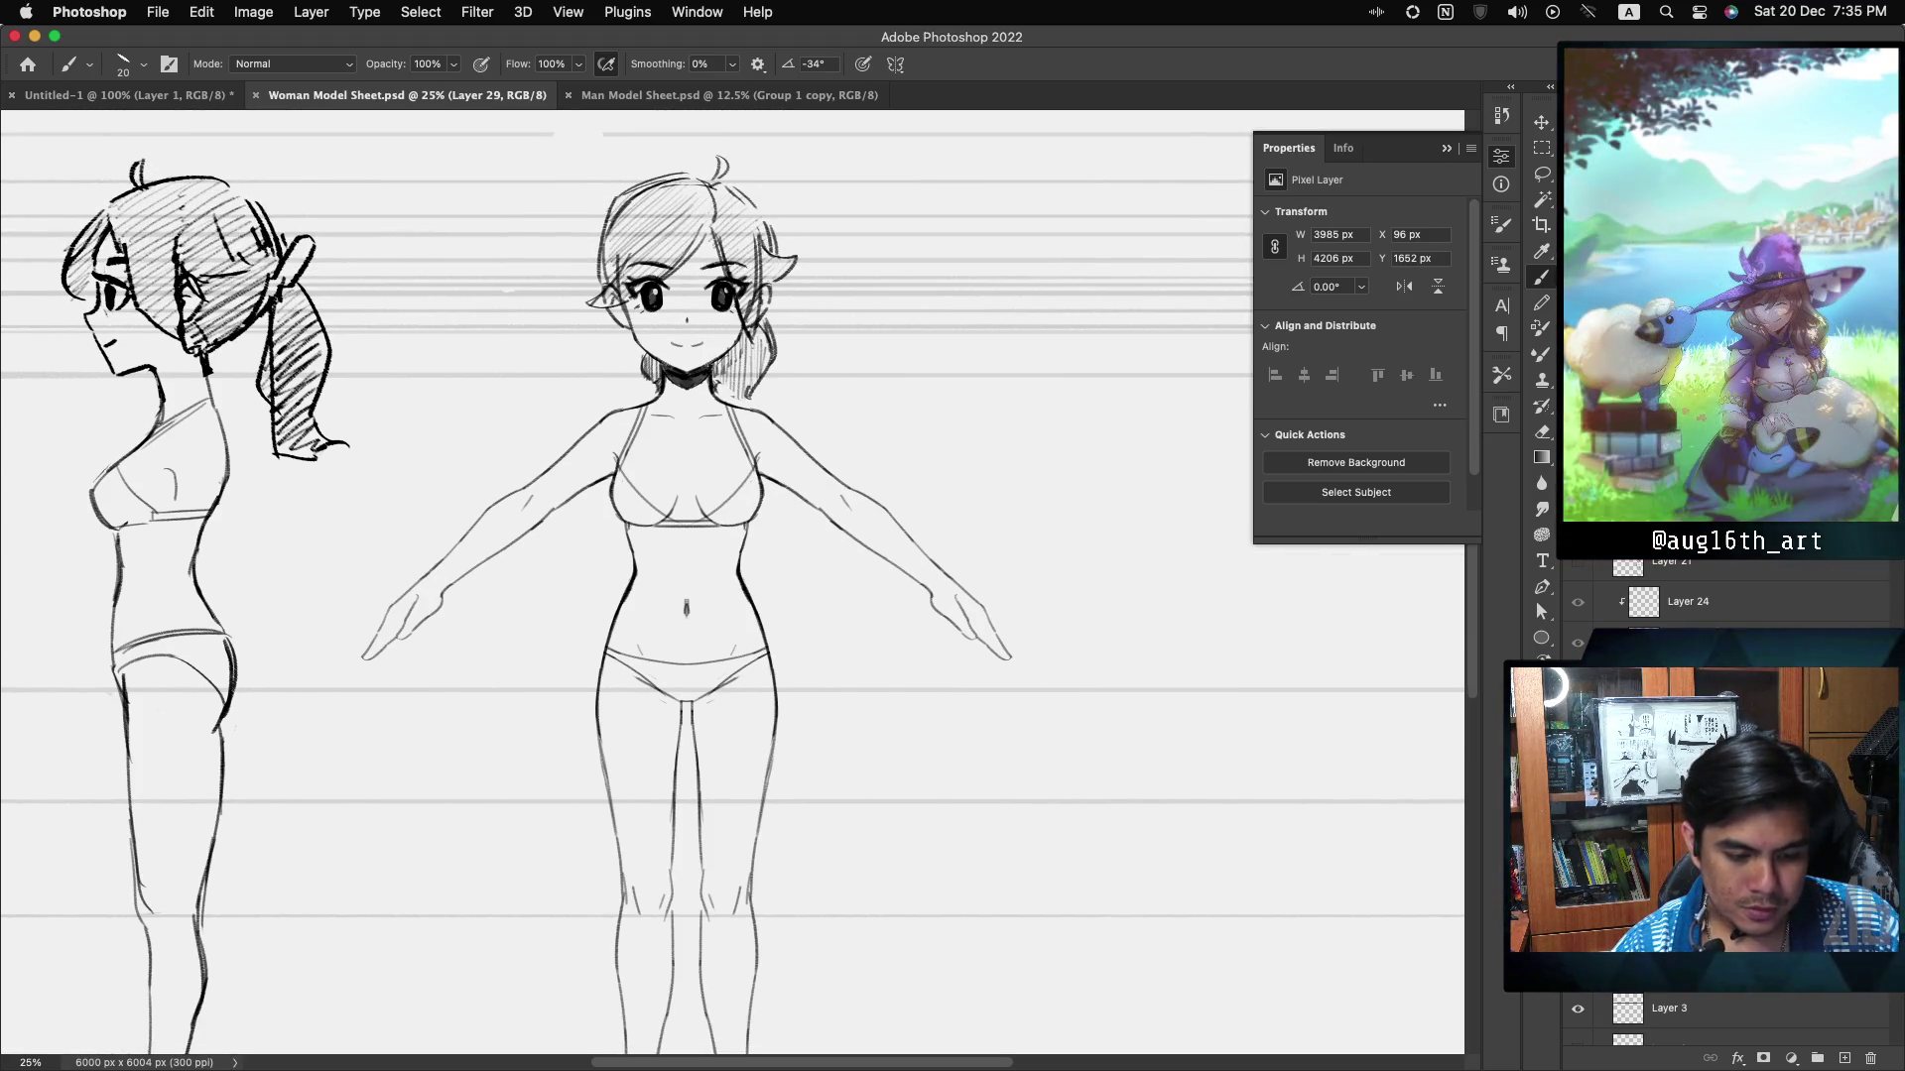
{"action": "scroll", "coordinate": [732, 583], "scroll_direction": "down", "scroll_amount": 2}
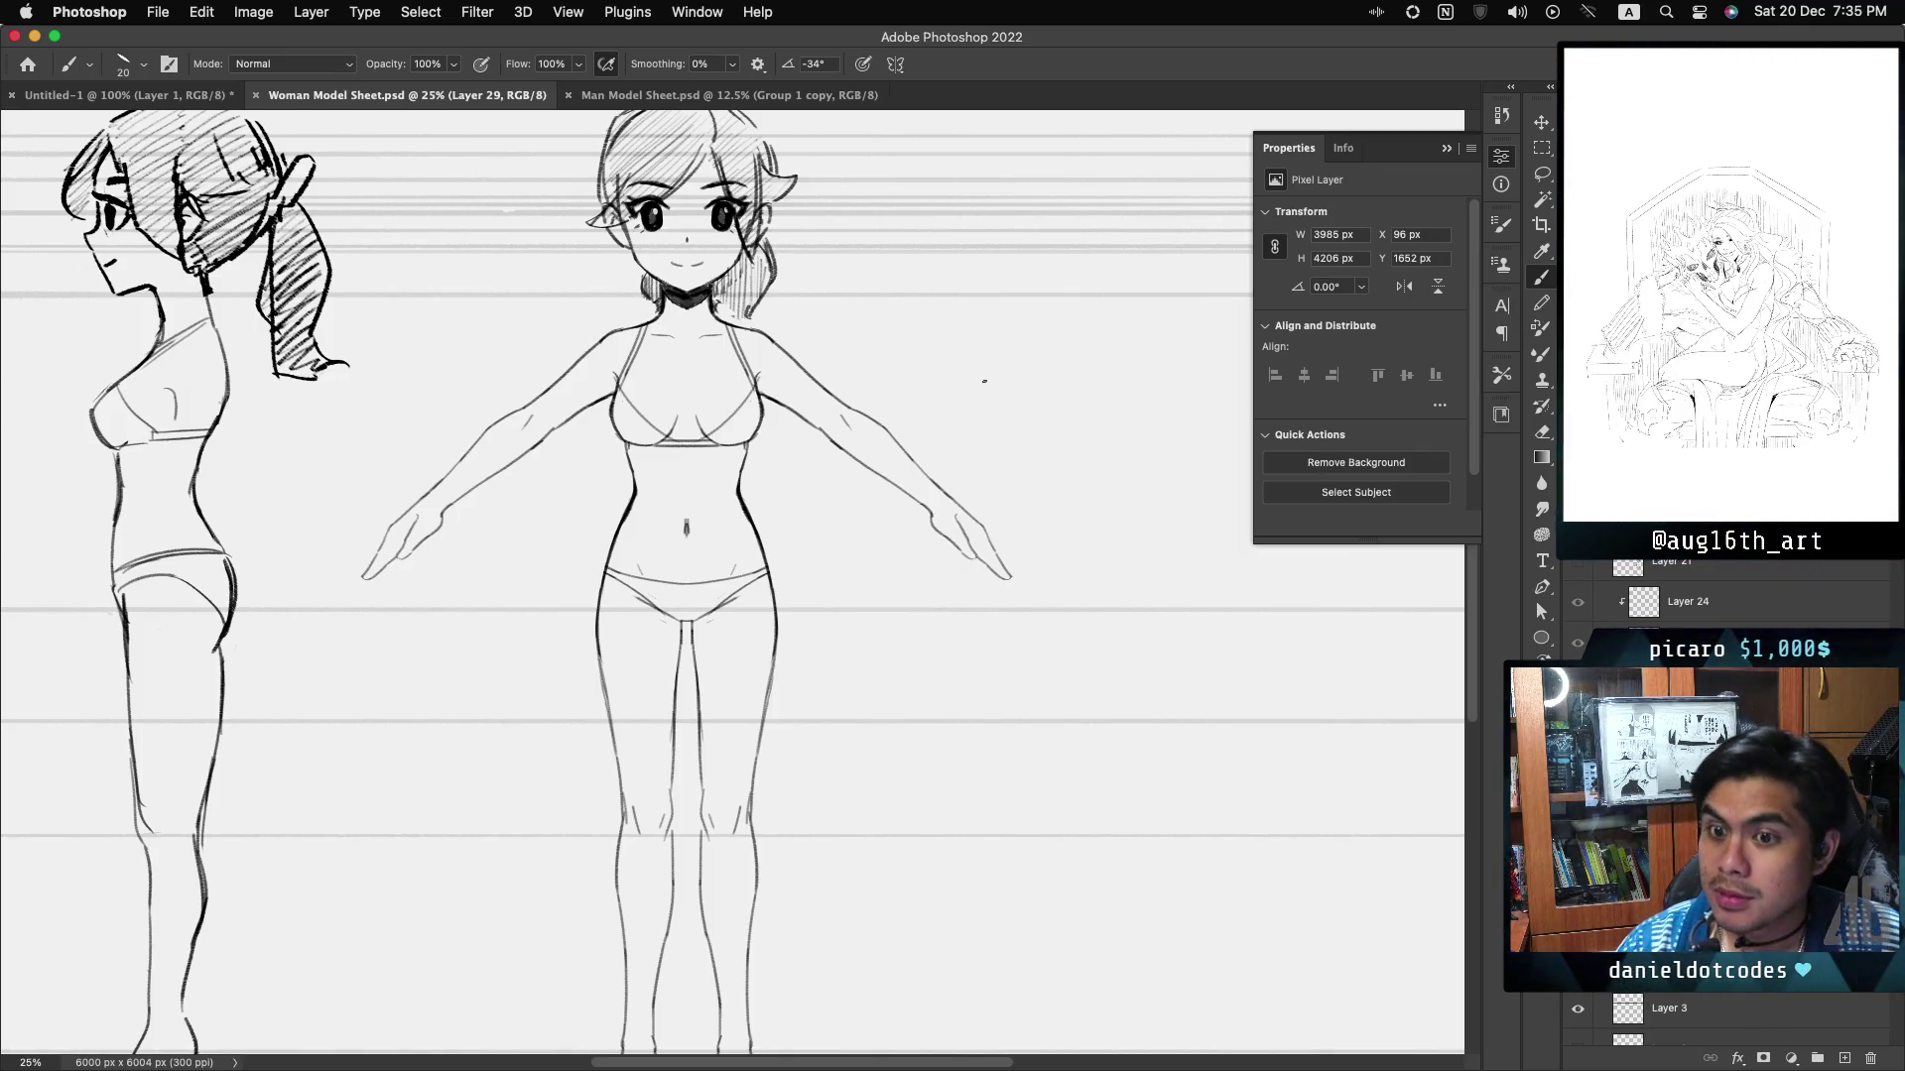
{"action": "scroll", "coordinate": [732, 583], "scroll_direction": "up", "scroll_amount": 5}
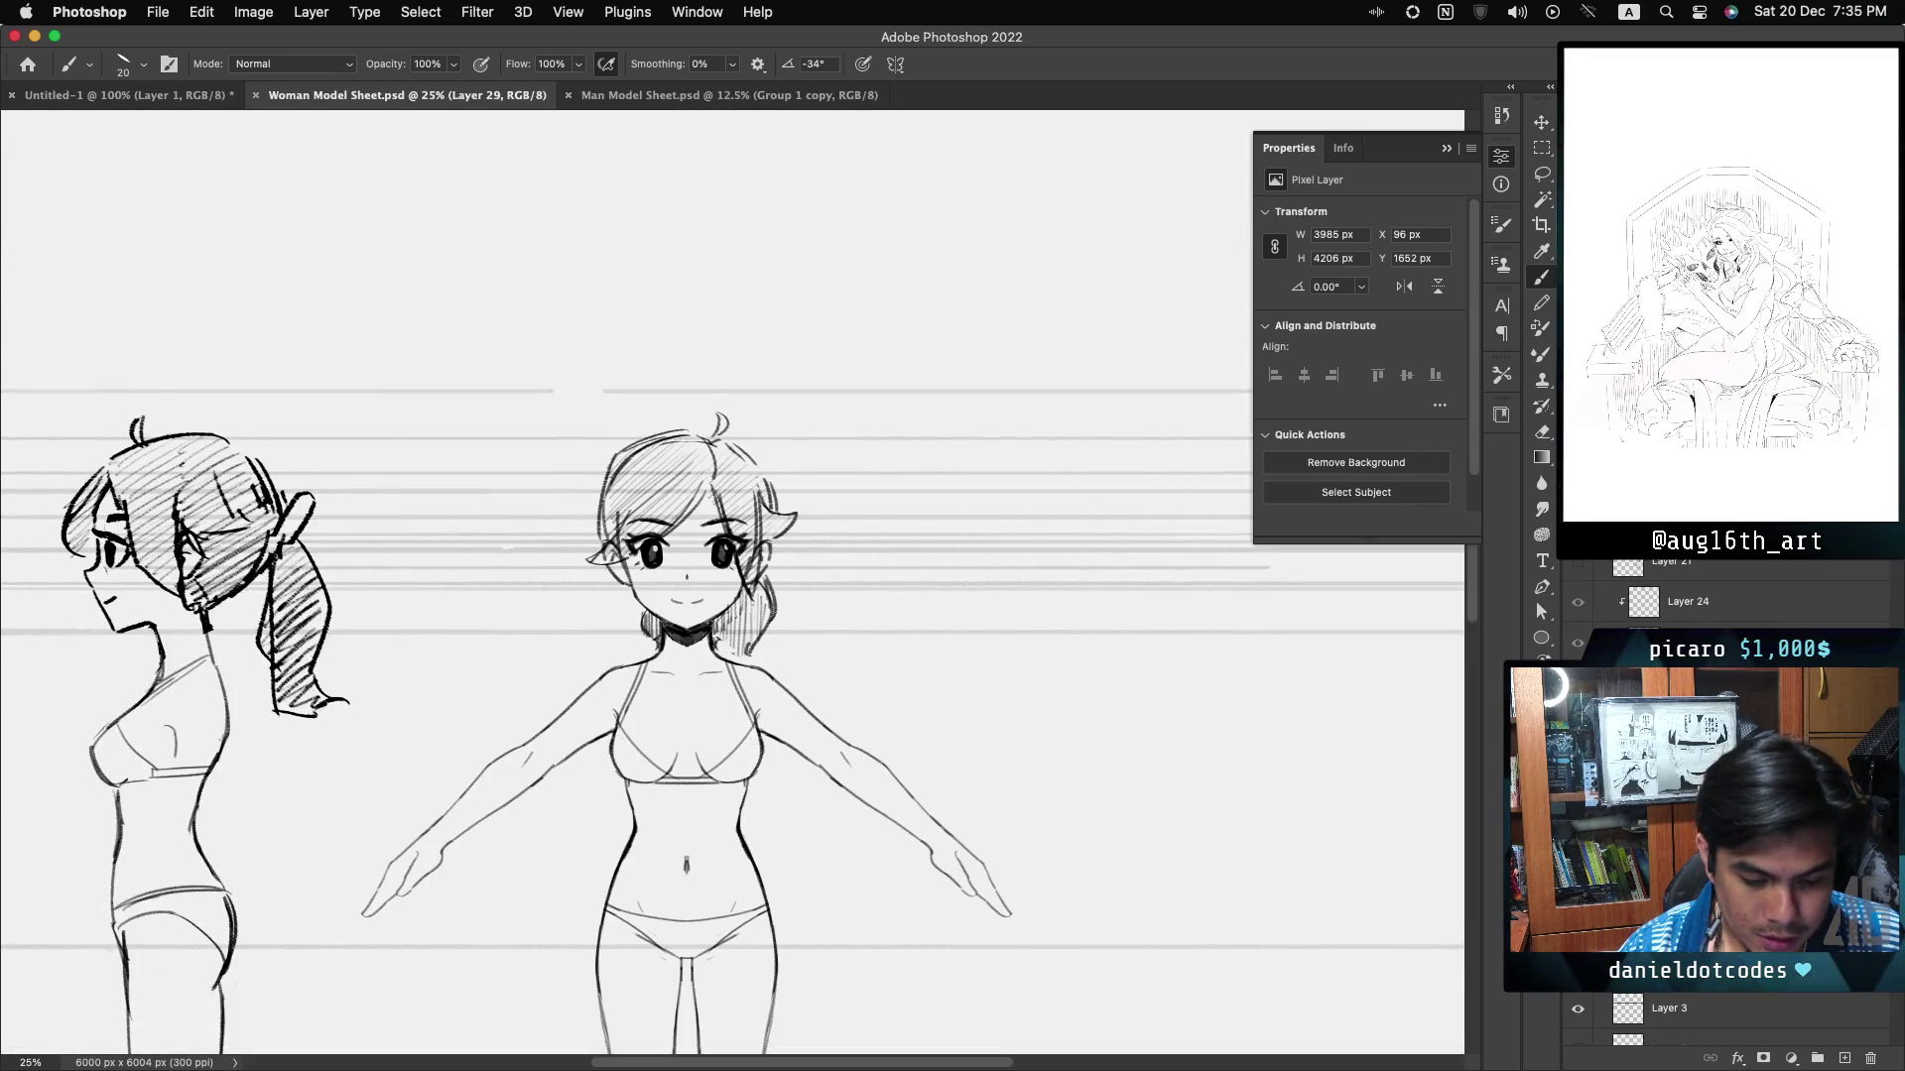
{"action": "scroll", "coordinate": [732, 583], "scroll_direction": "down", "scroll_amount": 5}
{"action": "scroll", "coordinate": [732, 583], "scroll_direction": "down", "scroll_amount": 2}
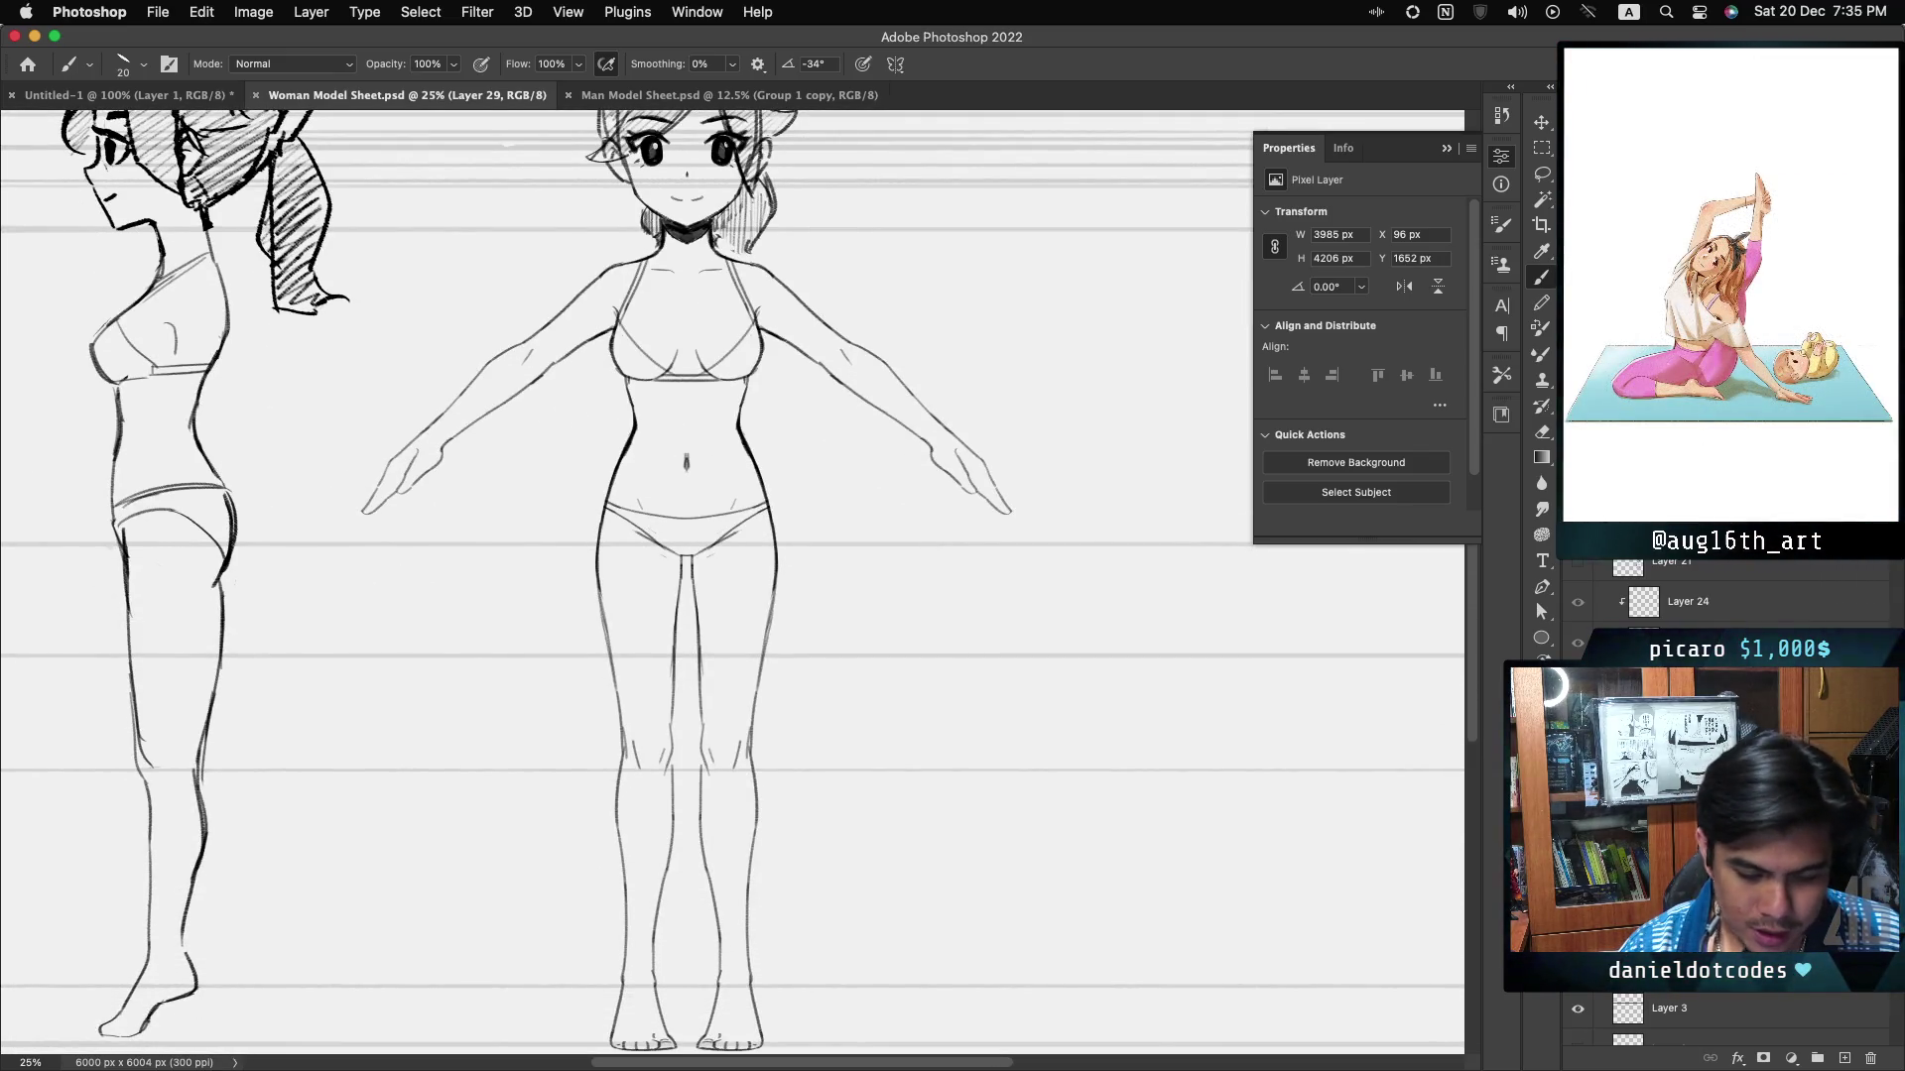
{"action": "key", "text": "super+minus"}
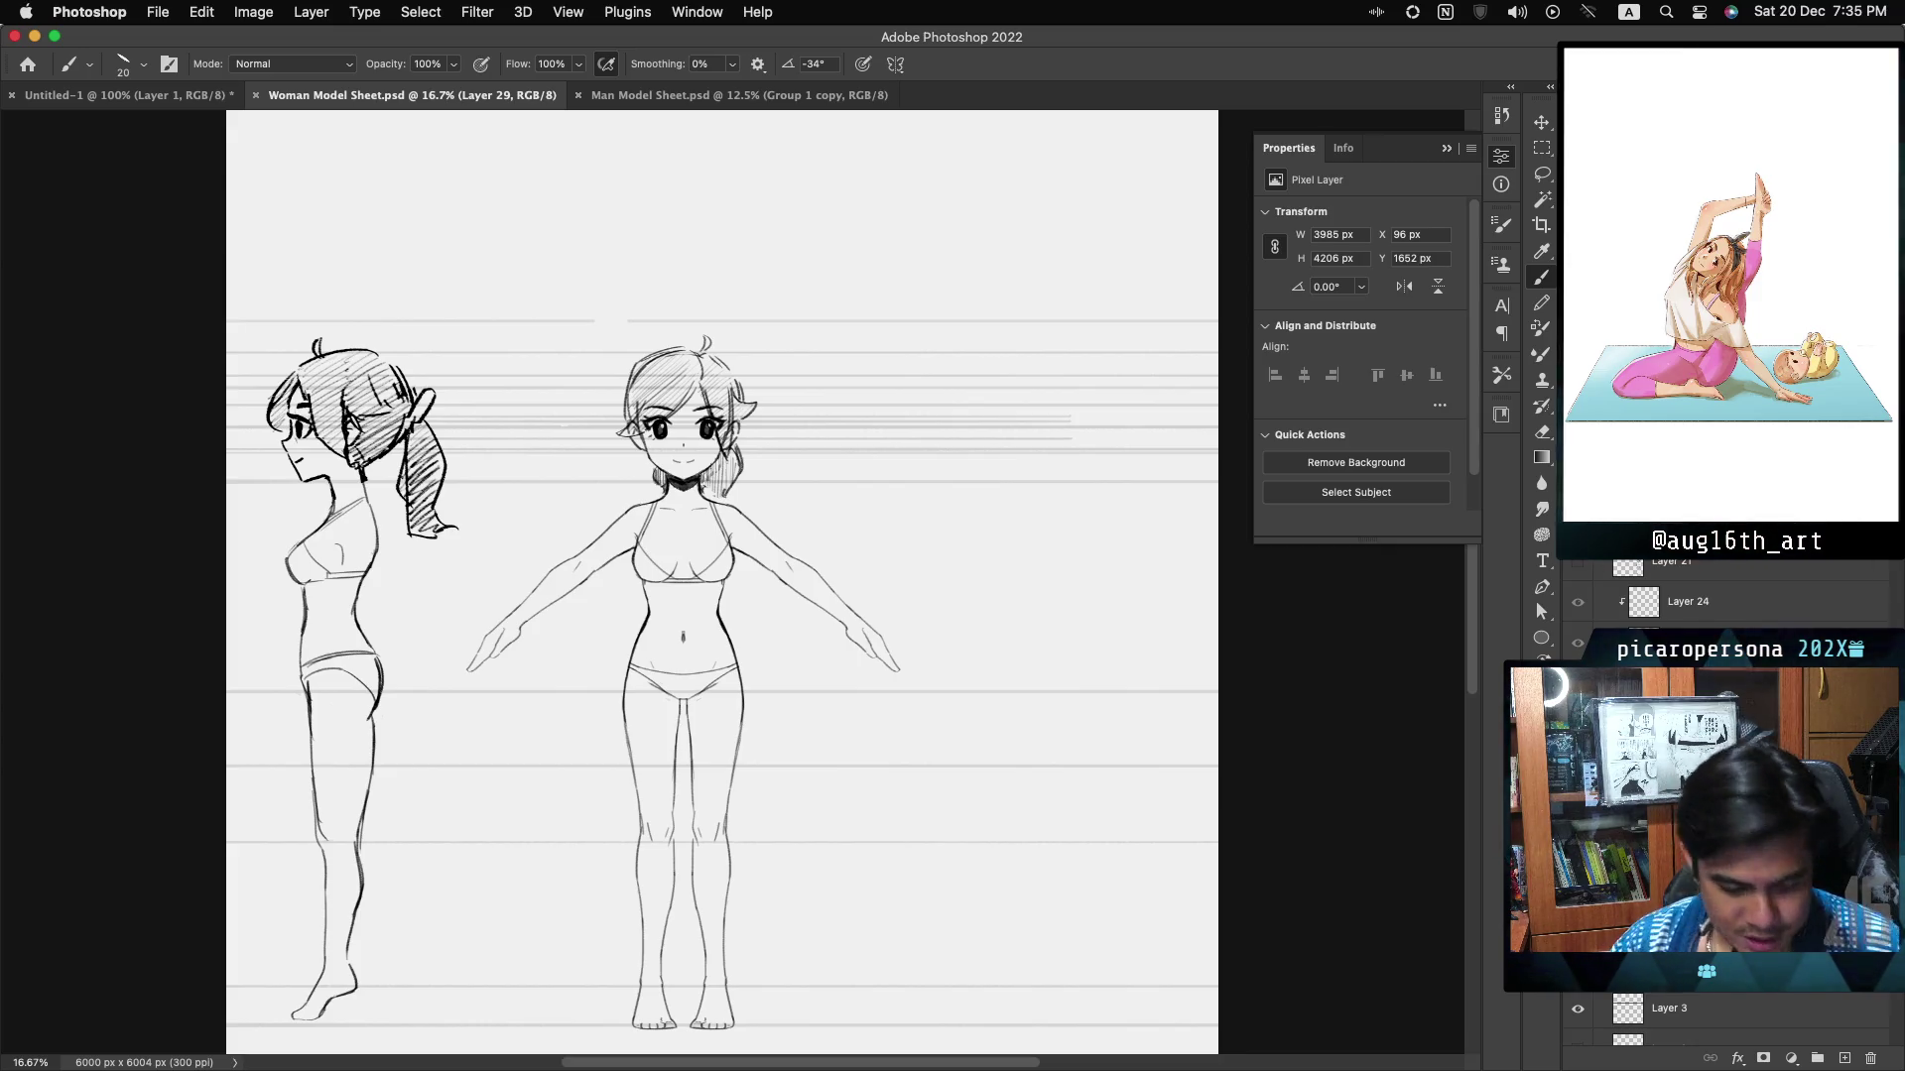
- Save the Woman Model Sheet with Cmd+S, then bring the Man Model Sheet to the front
{"action": "left_click", "coordinate": [311, 609]}
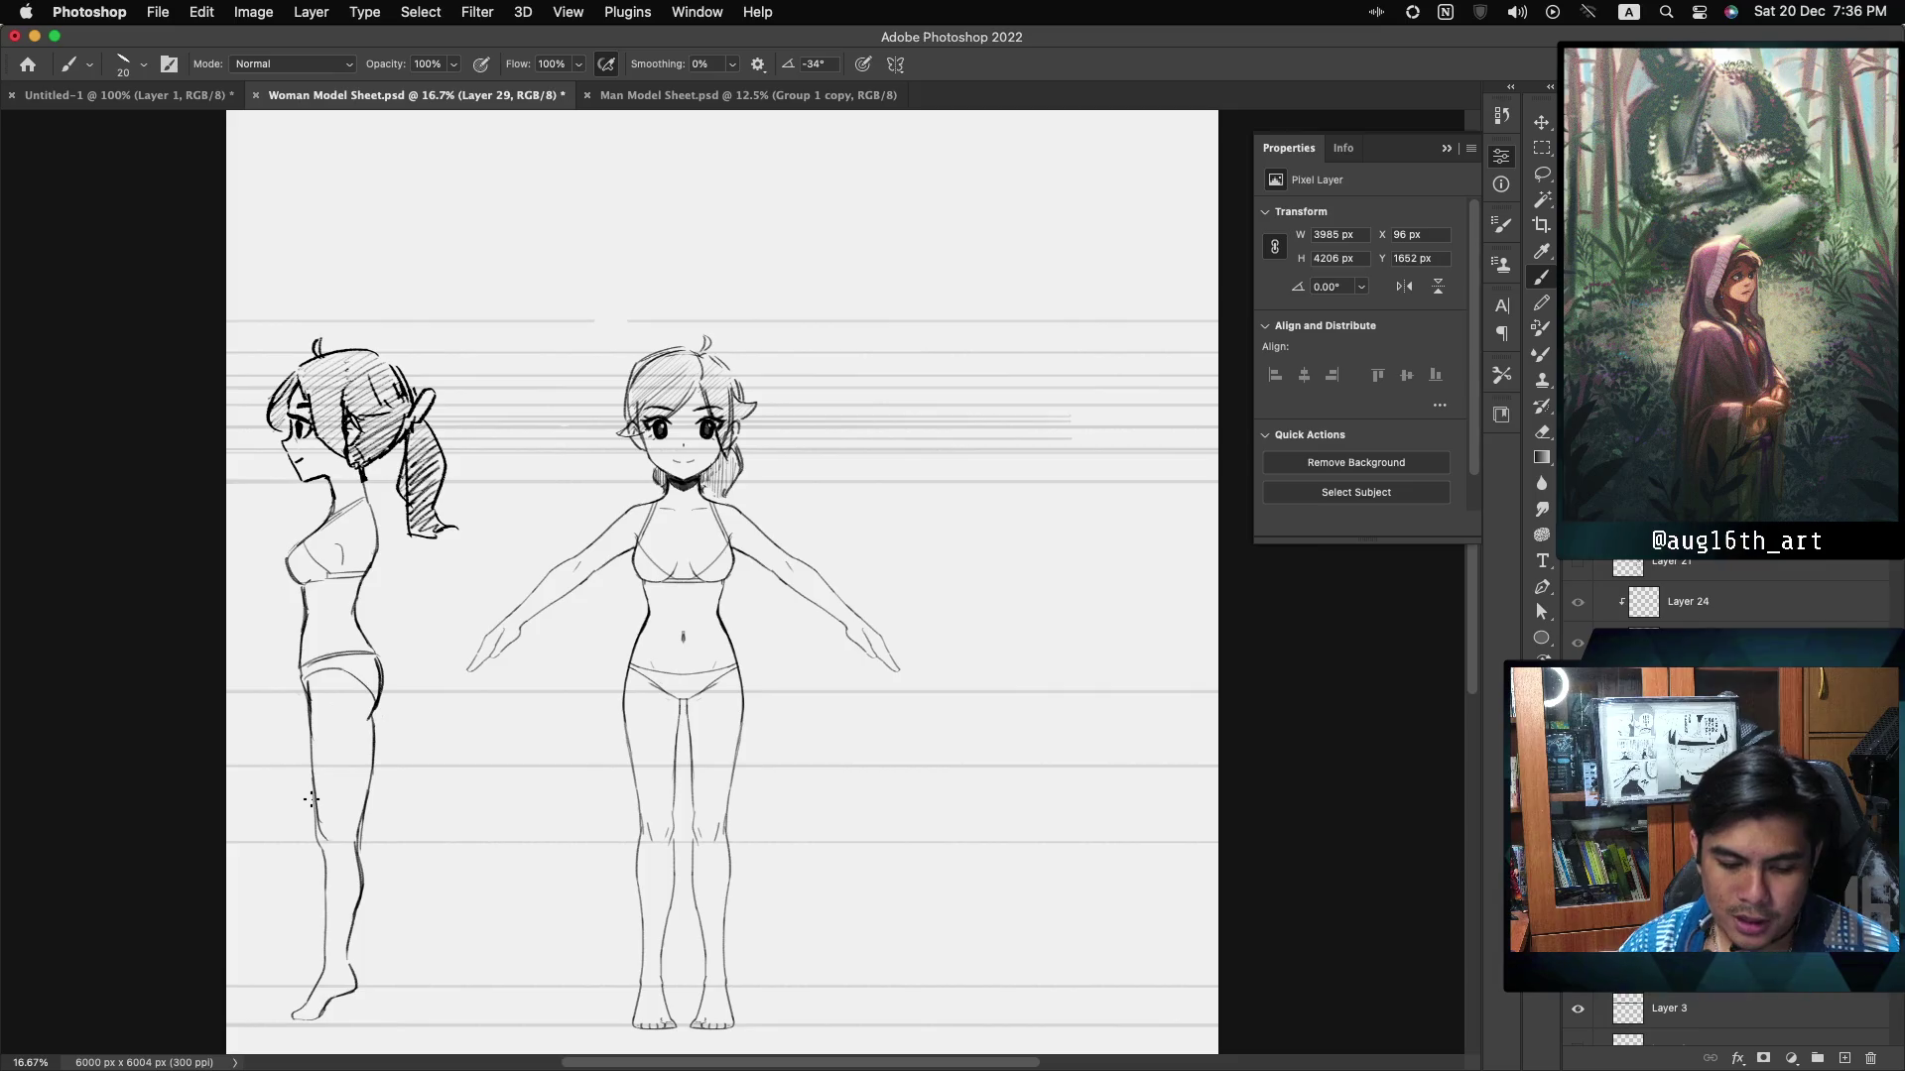
{"action": "scroll", "coordinate": [780, 837], "scroll_direction": "left", "scroll_amount": 1}
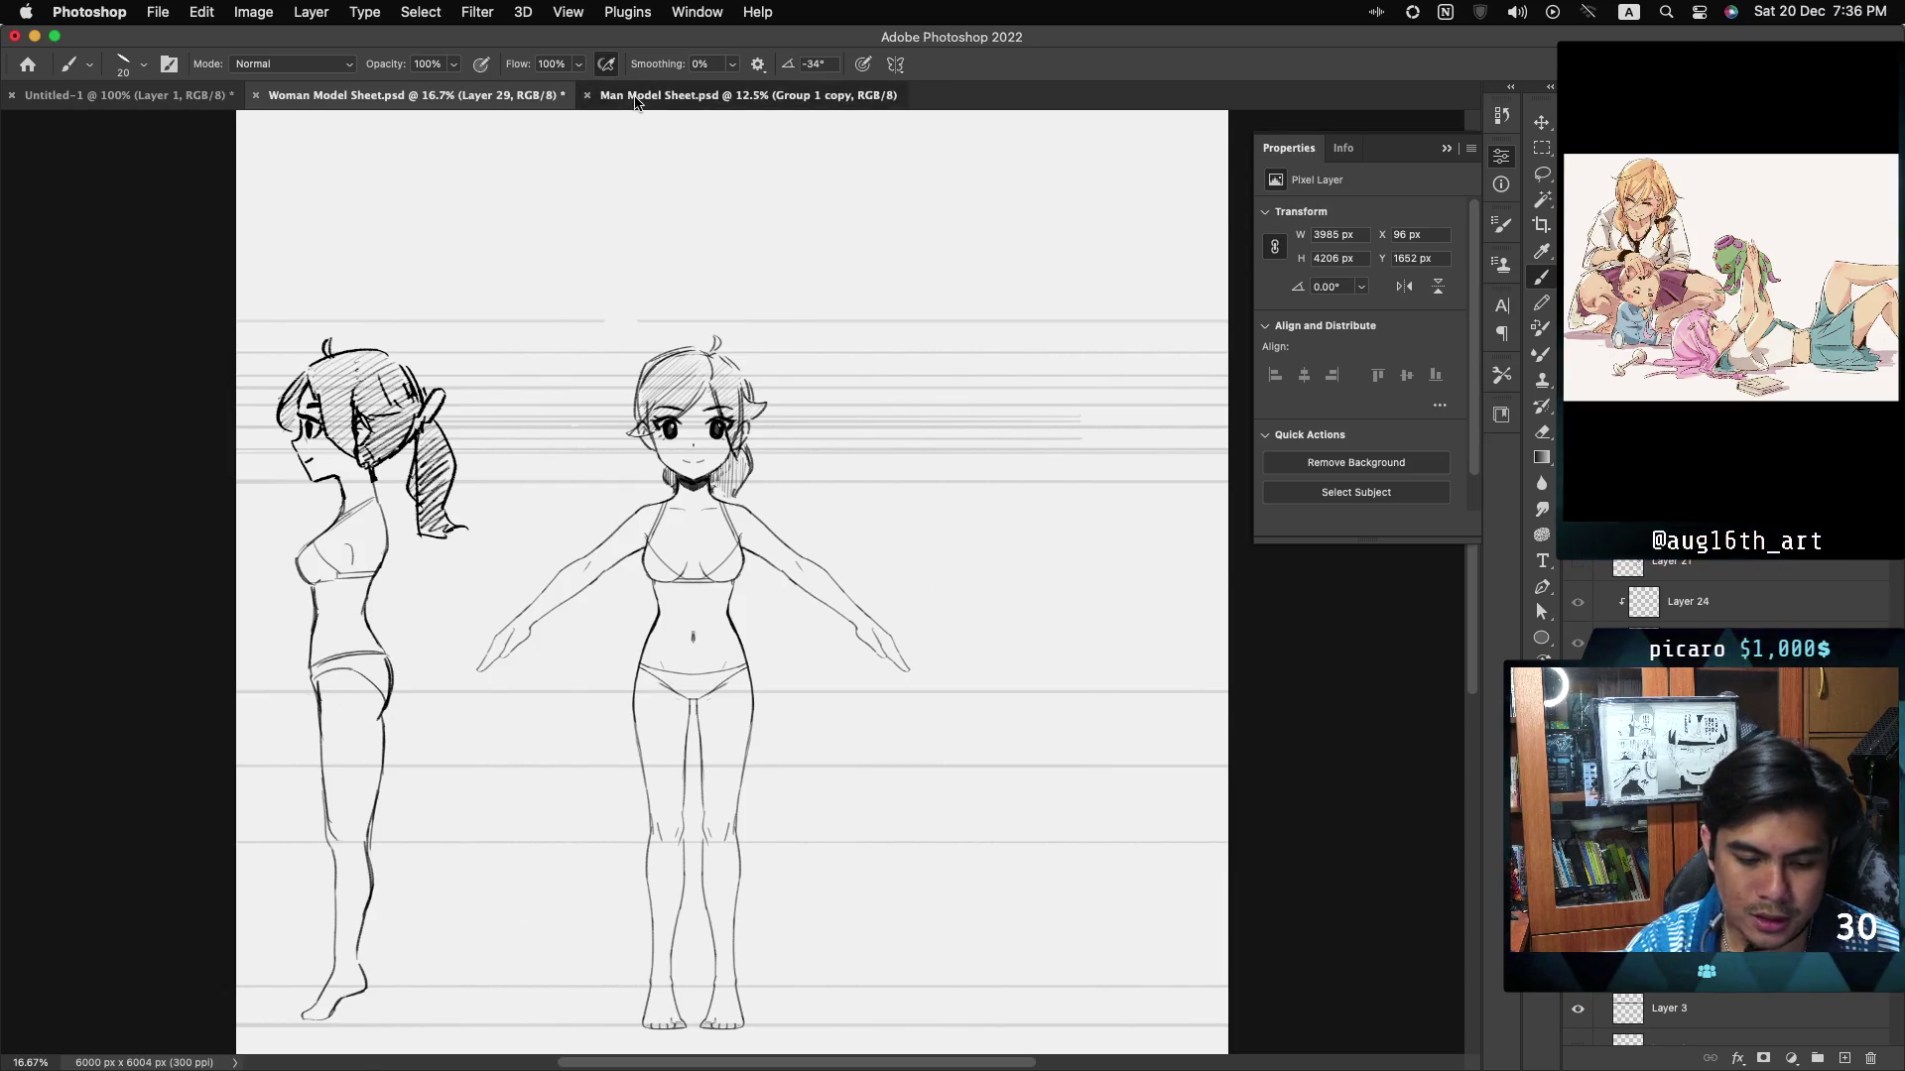
{"action": "left_click", "coordinate": [685, 95]}
{"action": "left_click", "coordinate": [530, 96]}
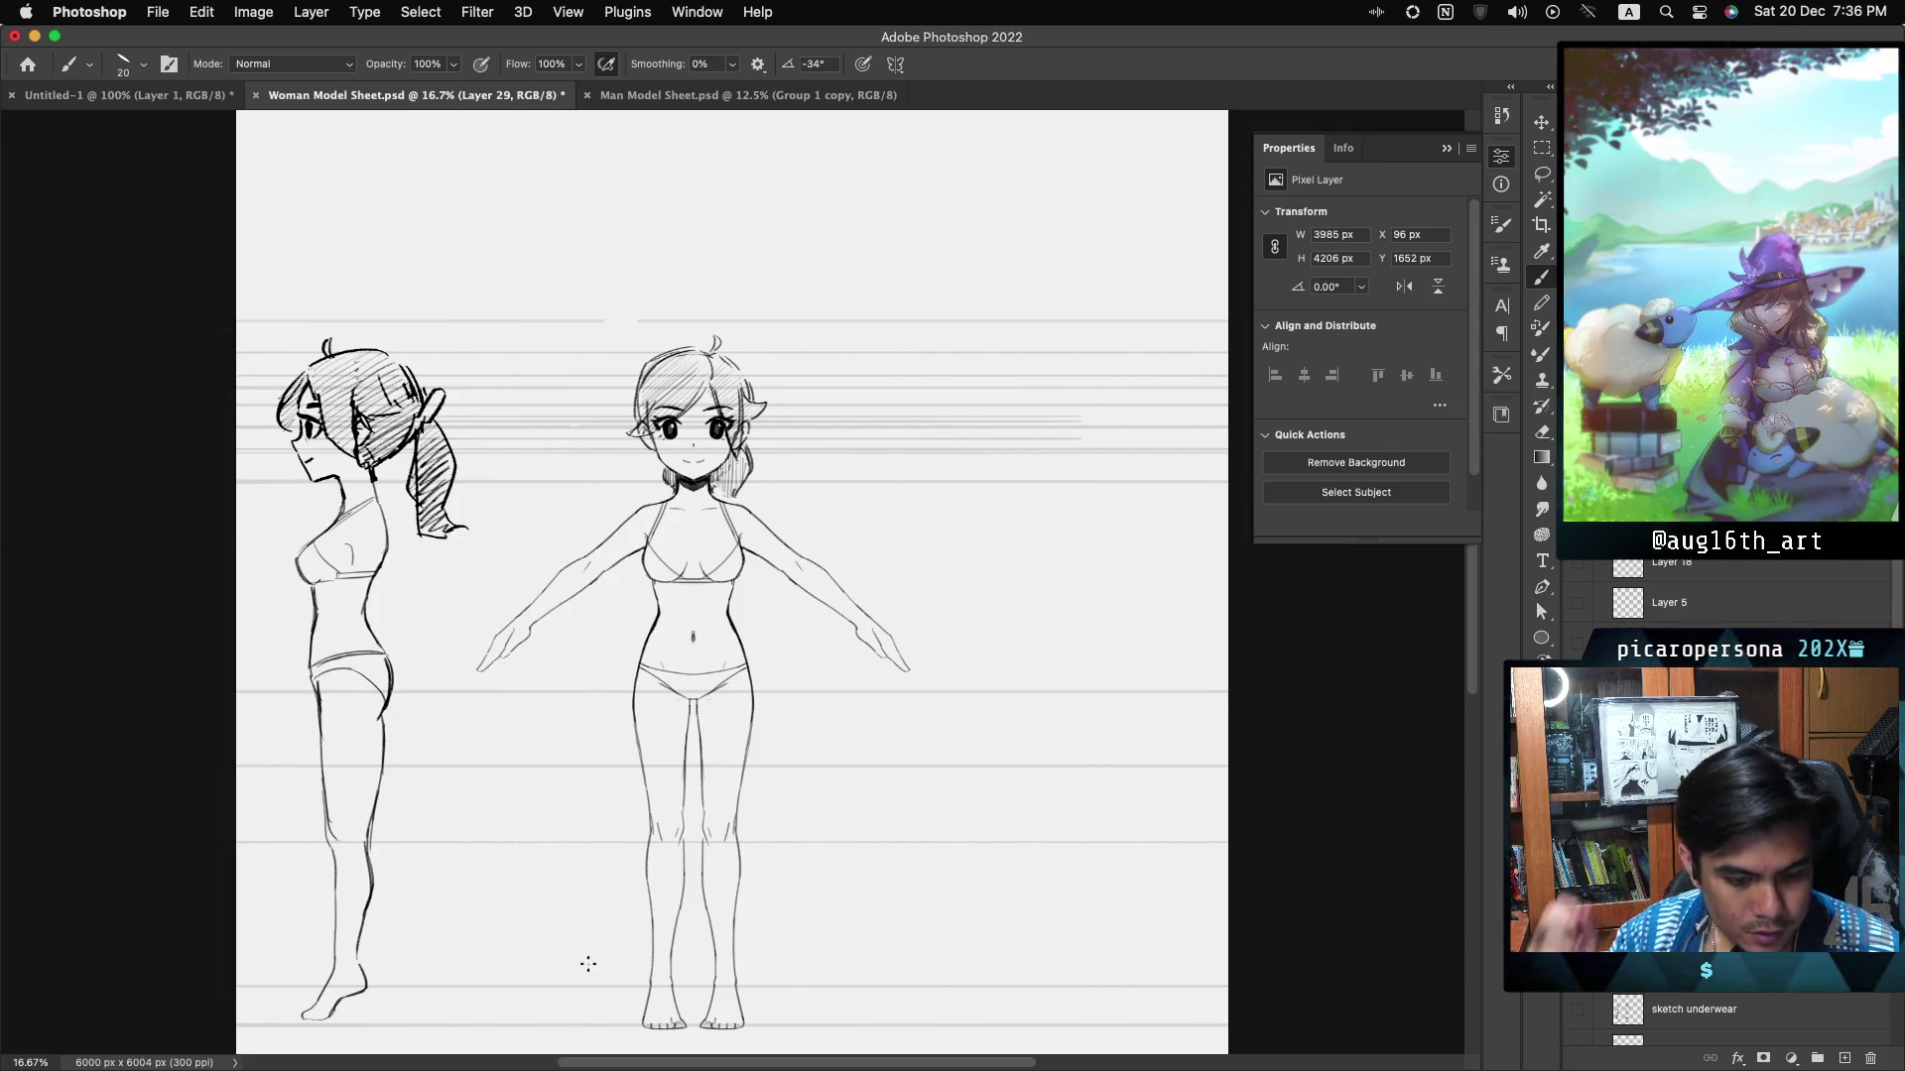
{"action": "key", "text": "ctrl+s"}
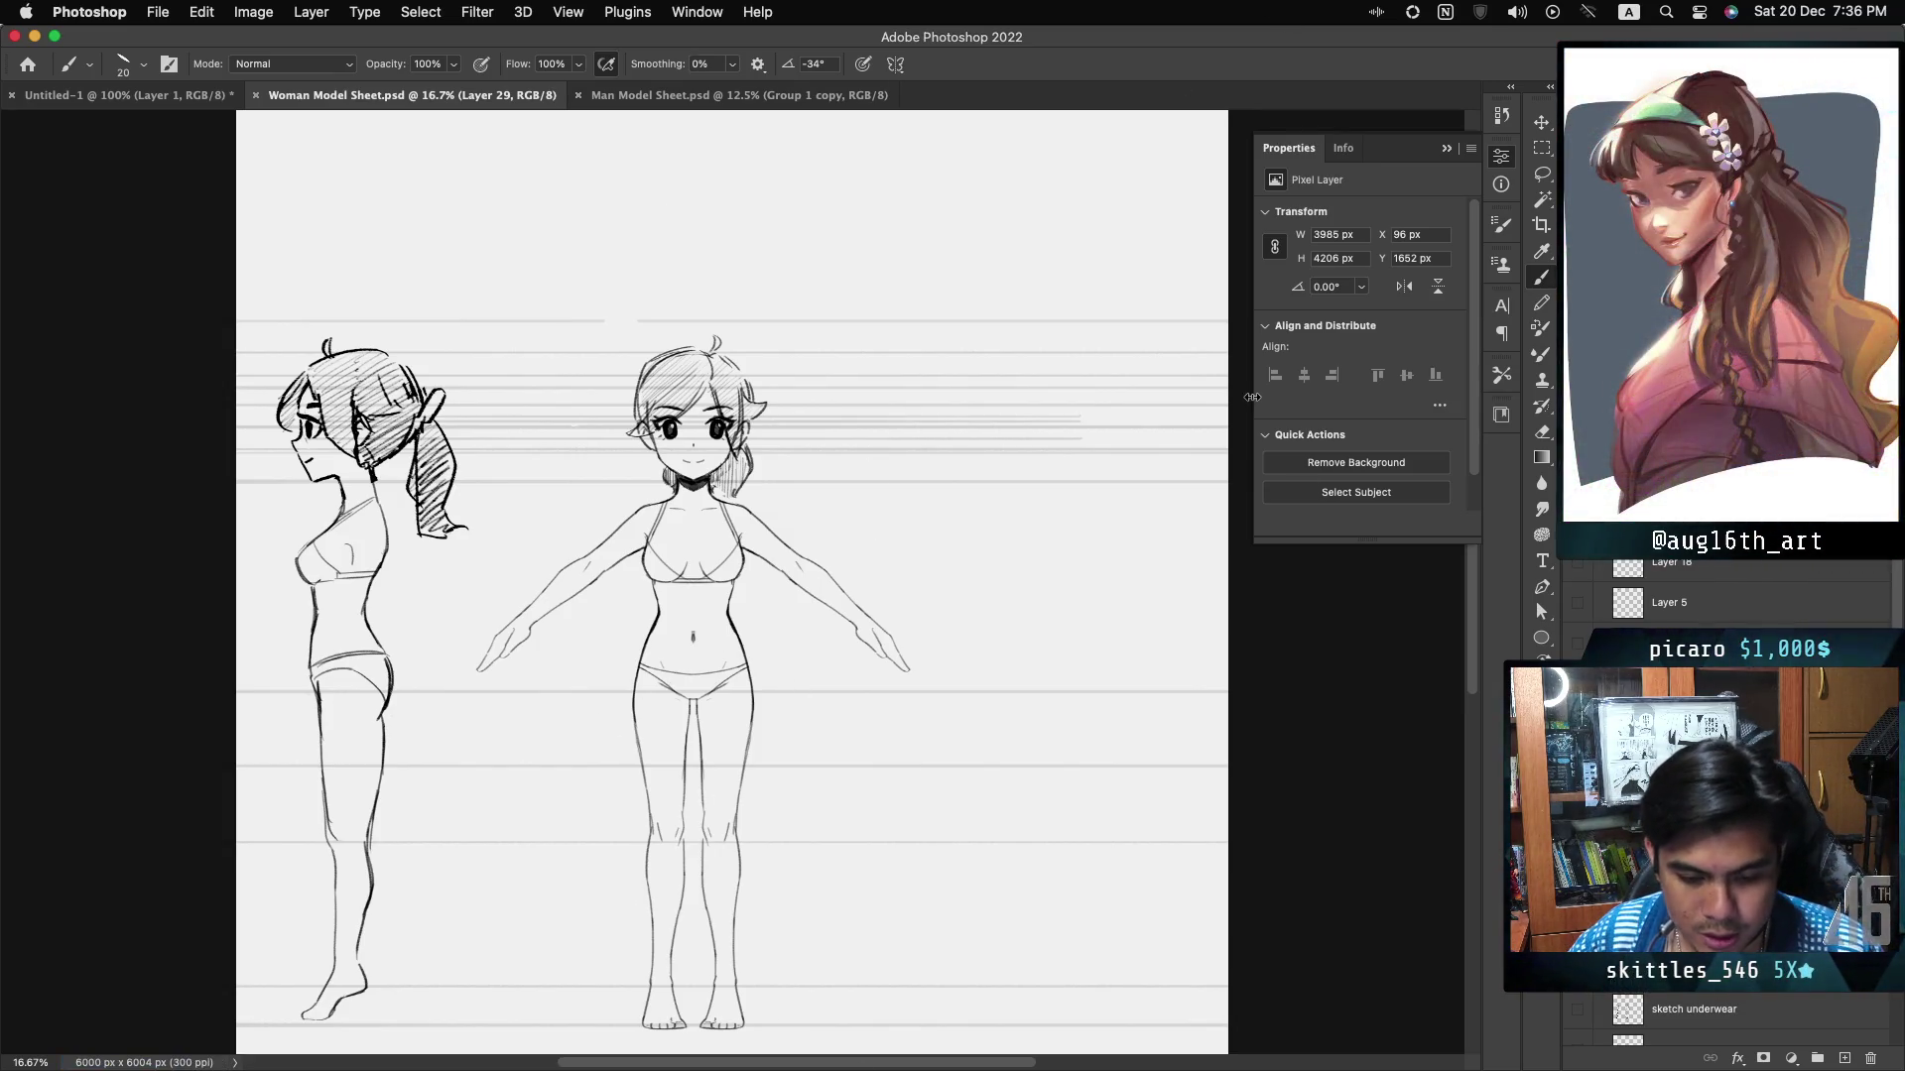
{"action": "left_click", "coordinate": [684, 94]}
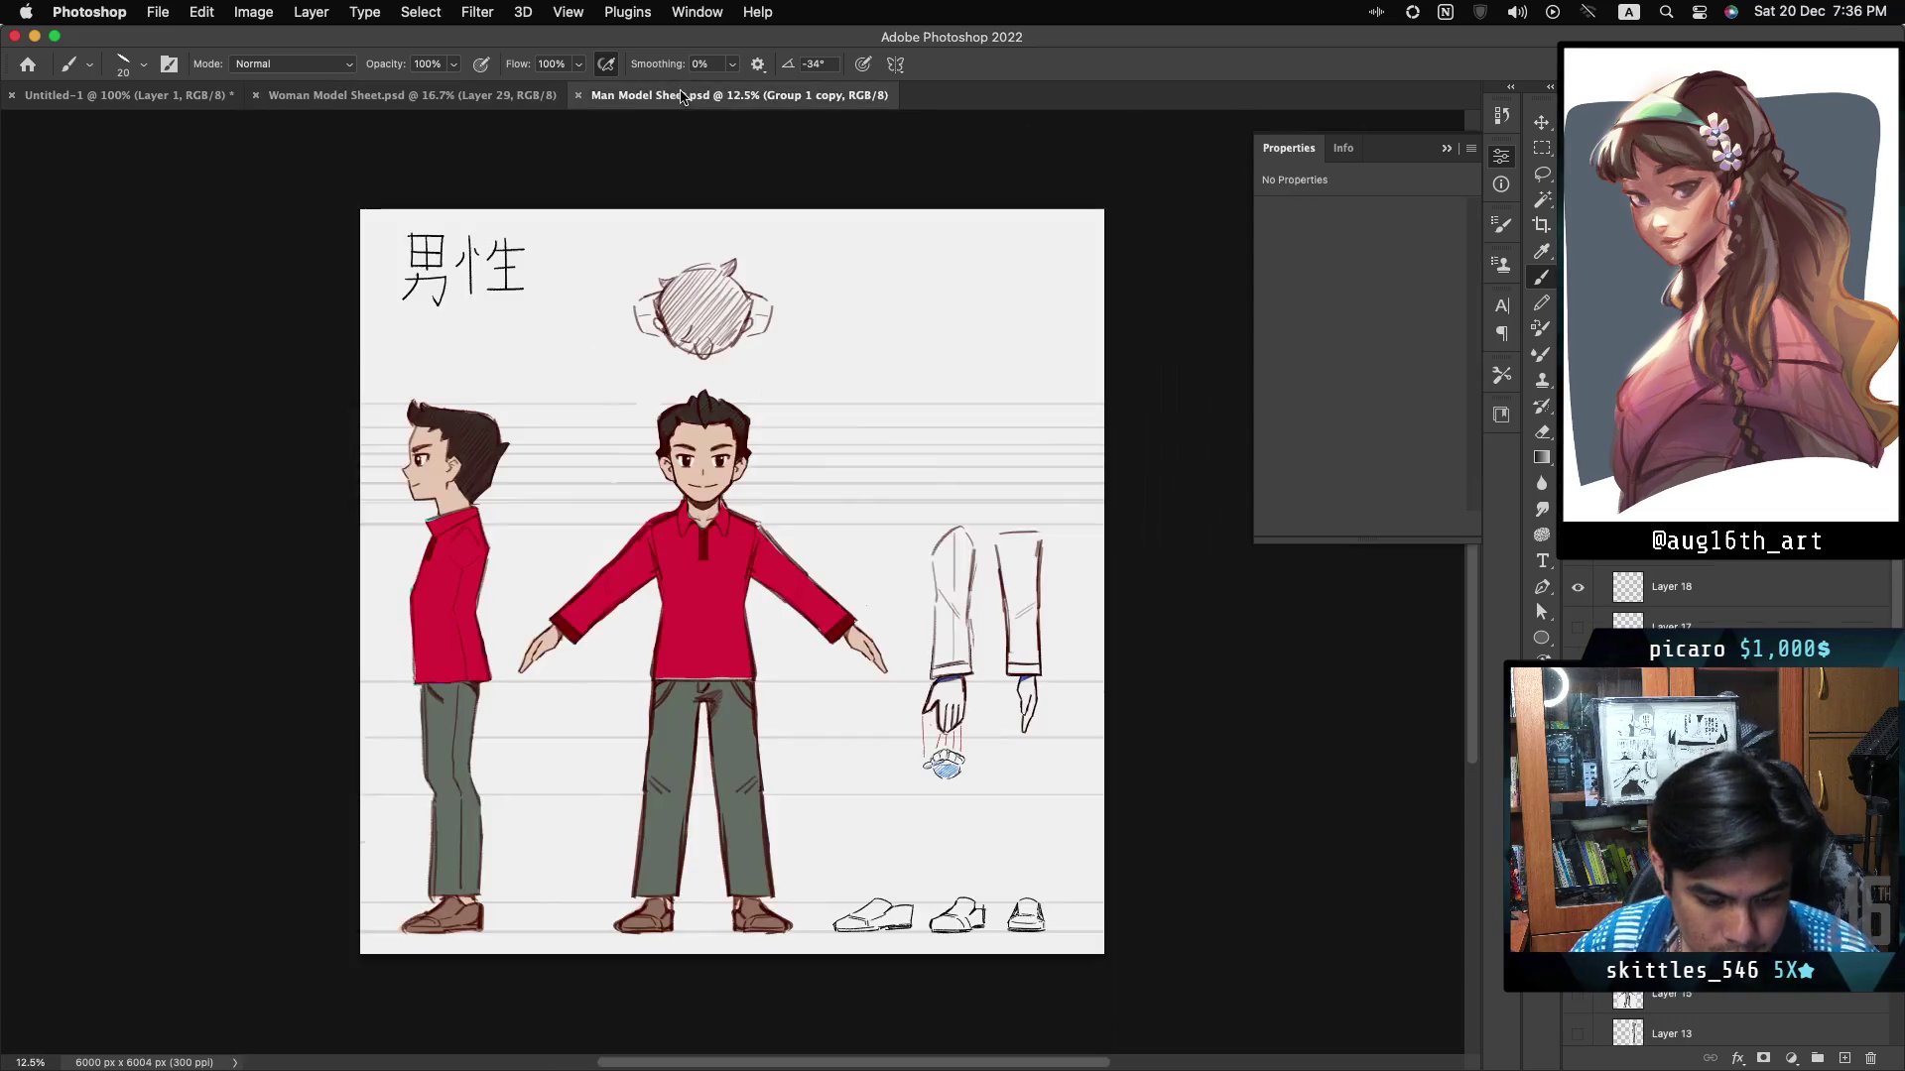
- Export the woman sheet as Woman-Model-Sheet-Underwear.png into the Ghost Game Concepts folder
{"action": "left_click", "coordinate": [536, 94]}
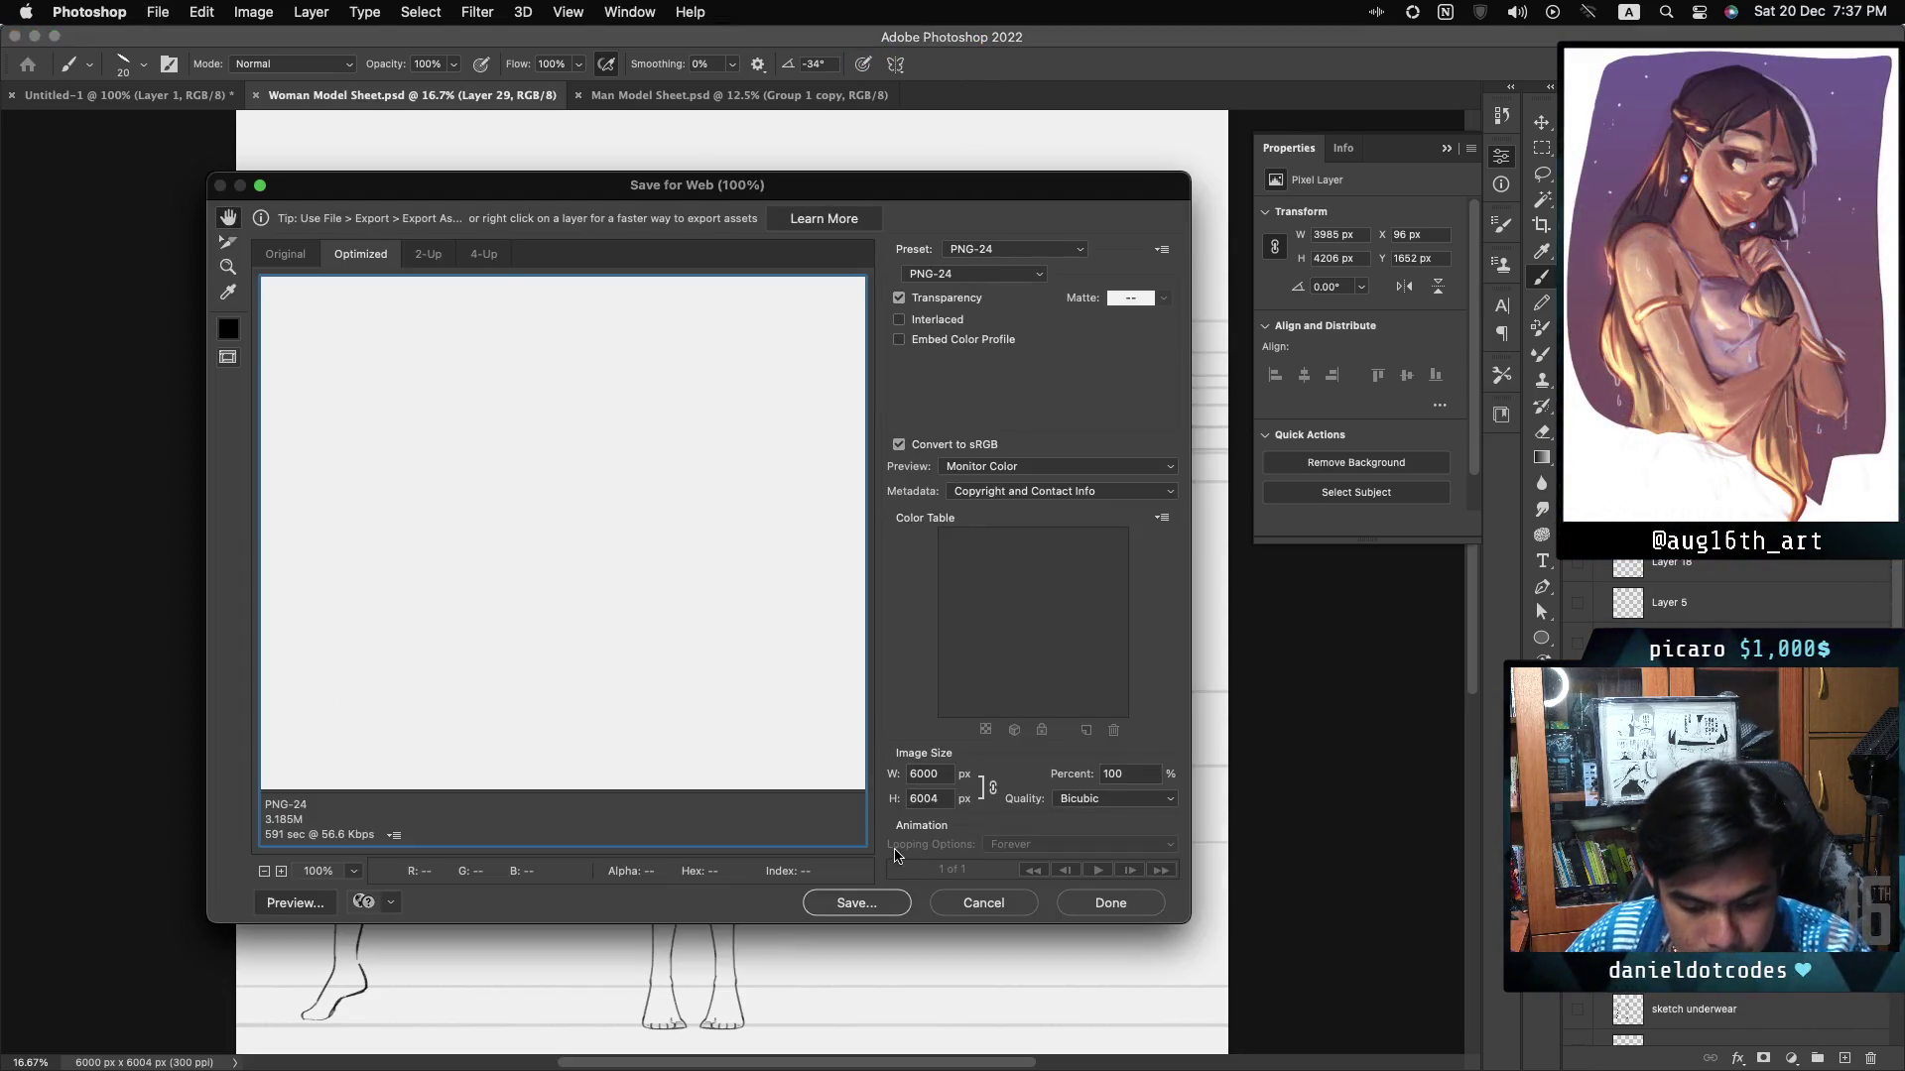
{"action": "left_click", "coordinate": [866, 906]}
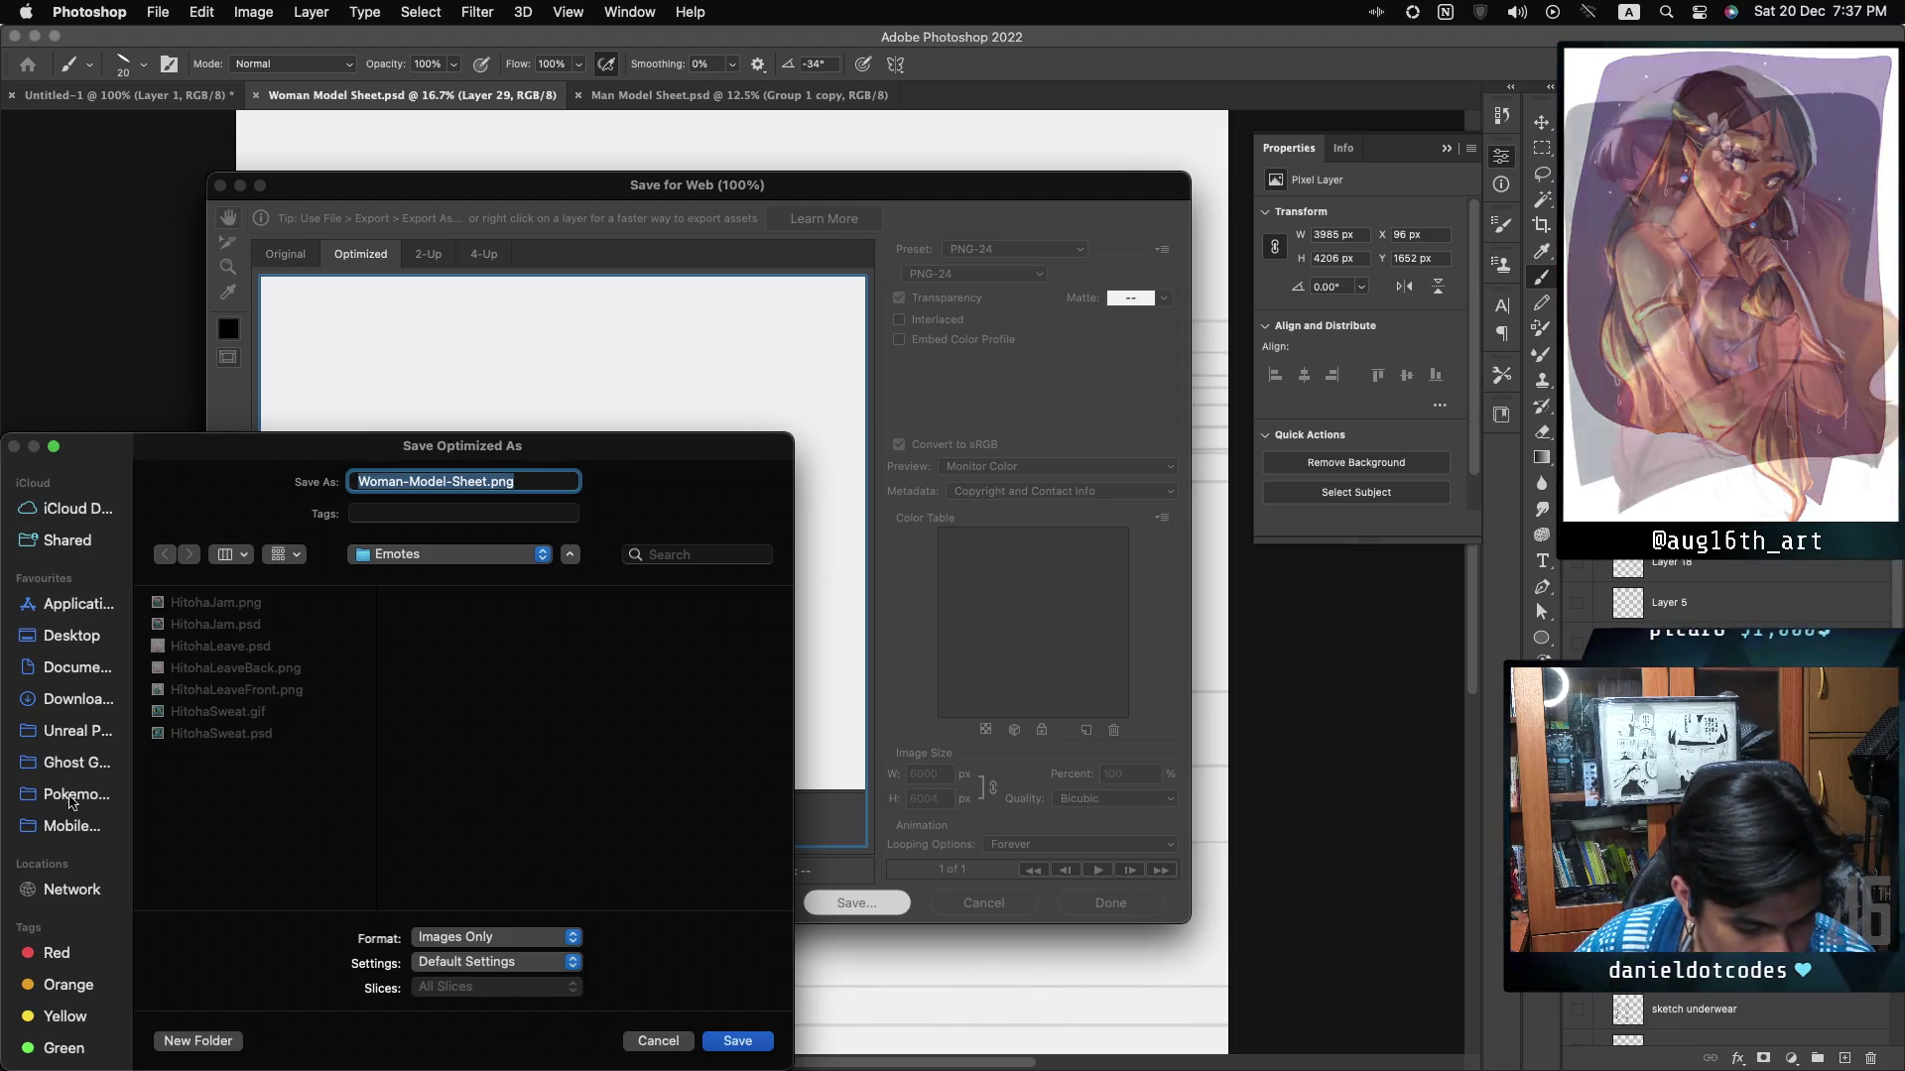
{"action": "left_click", "coordinate": [57, 761]}
{"action": "scroll", "coordinate": [216, 751], "scroll_direction": "down", "scroll_amount": 10}
{"action": "scroll", "coordinate": [215, 741], "scroll_direction": "down", "scroll_amount": 15}
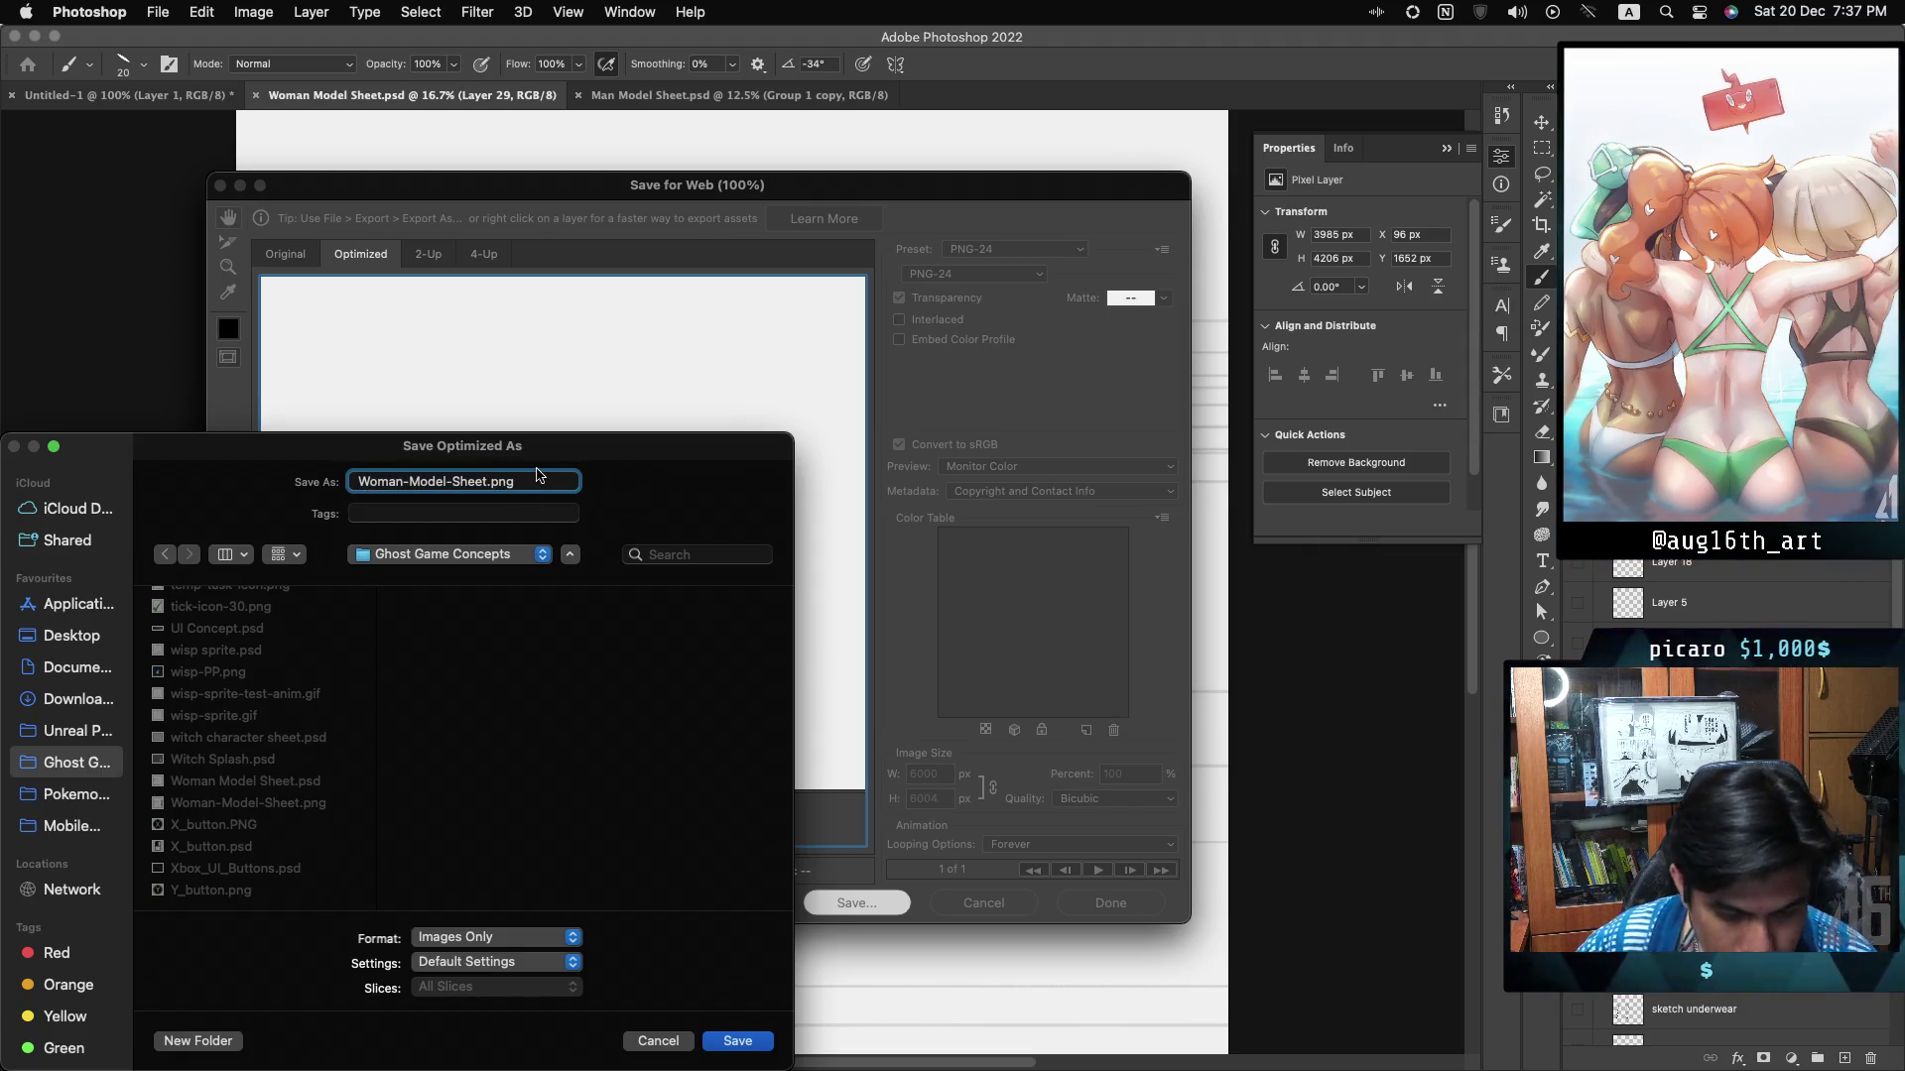
{"action": "type", "text": "-"}
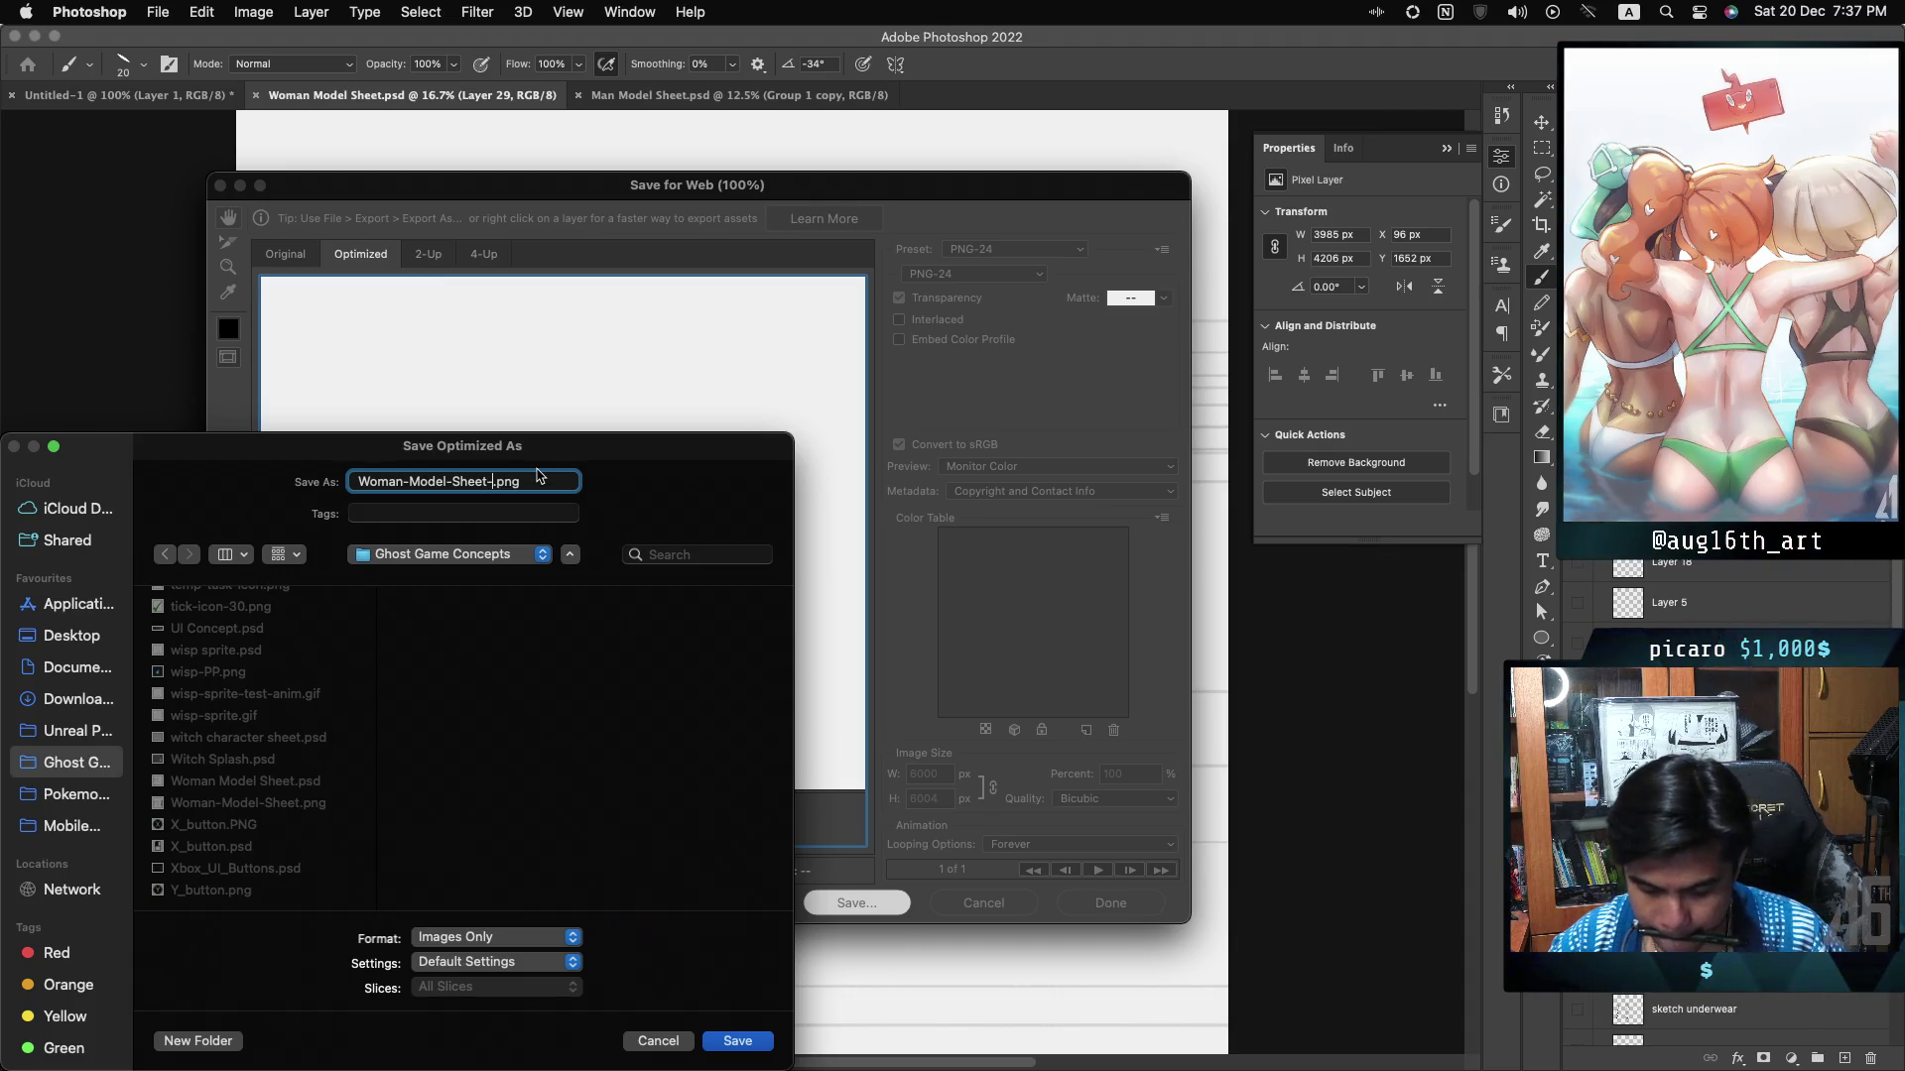
{"action": "type", "text": "Underwear"}
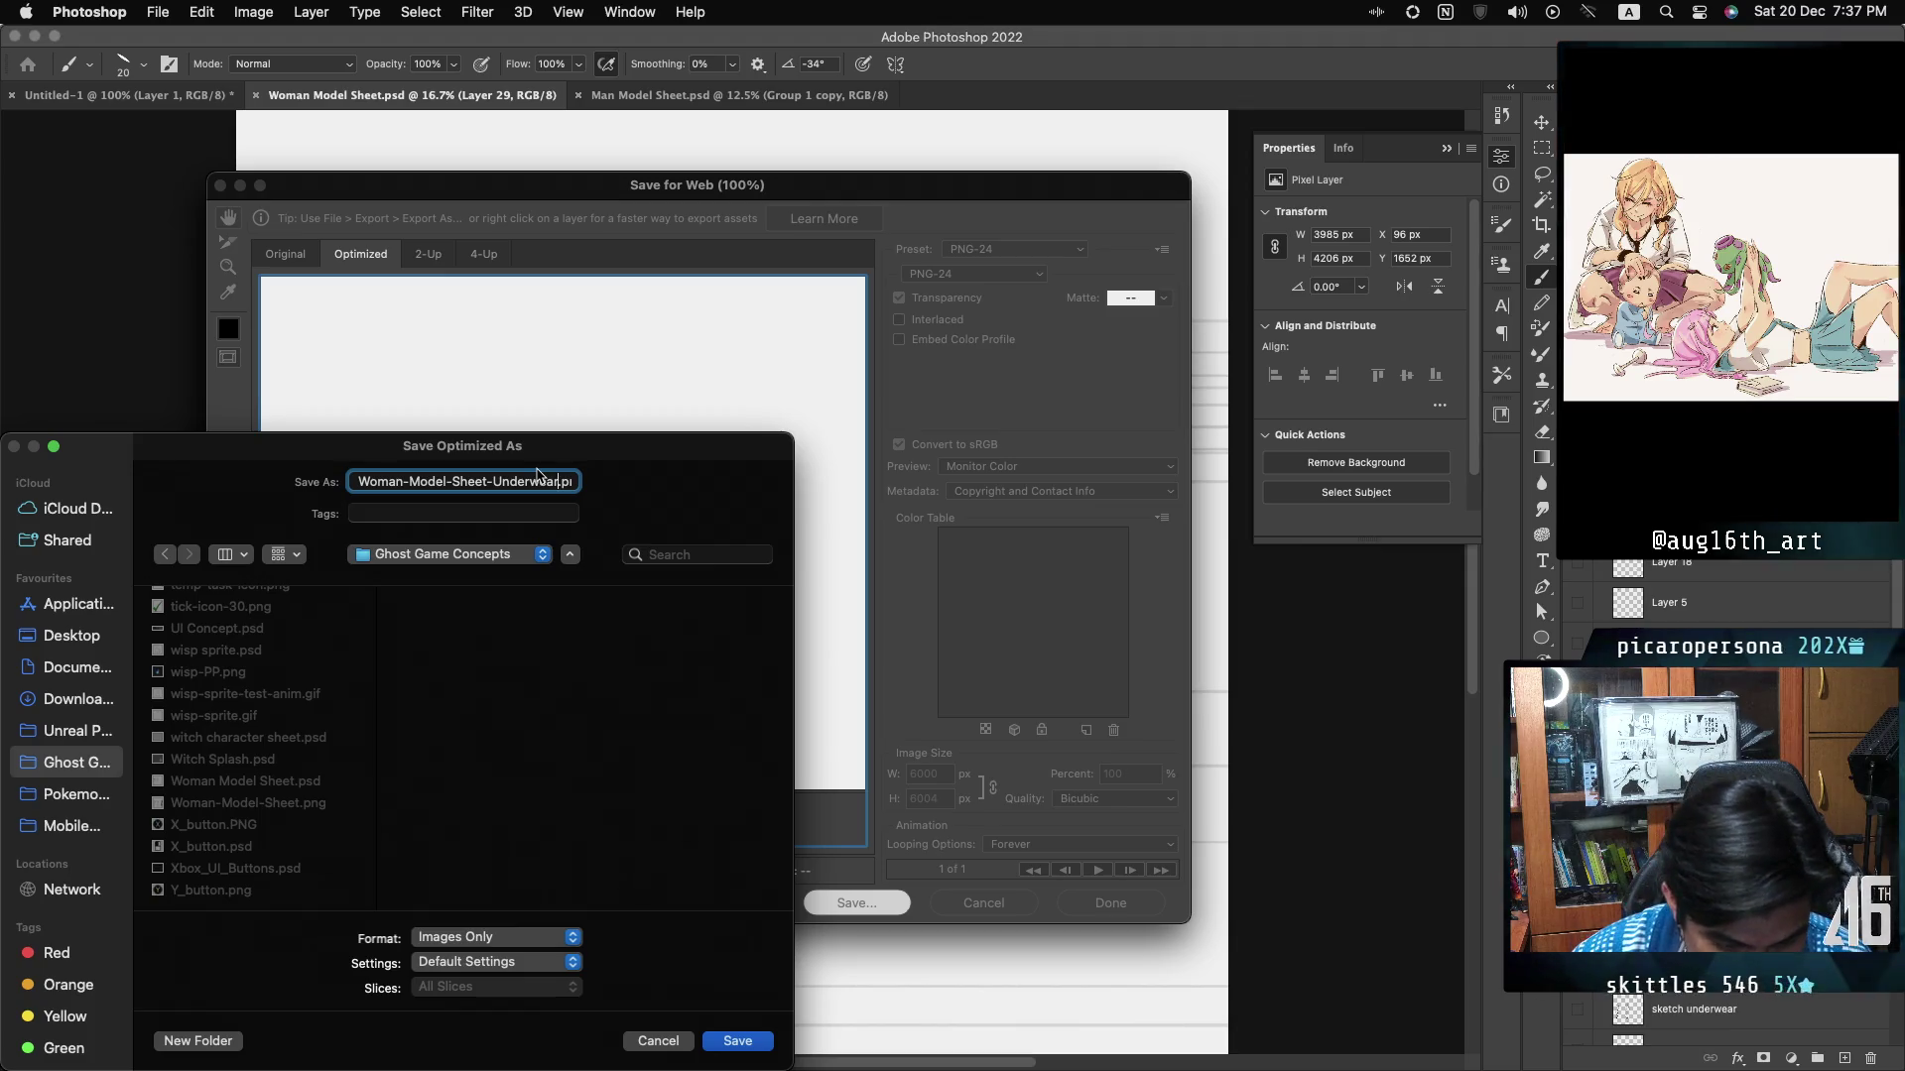
{"action": "key", "text": "Return"}
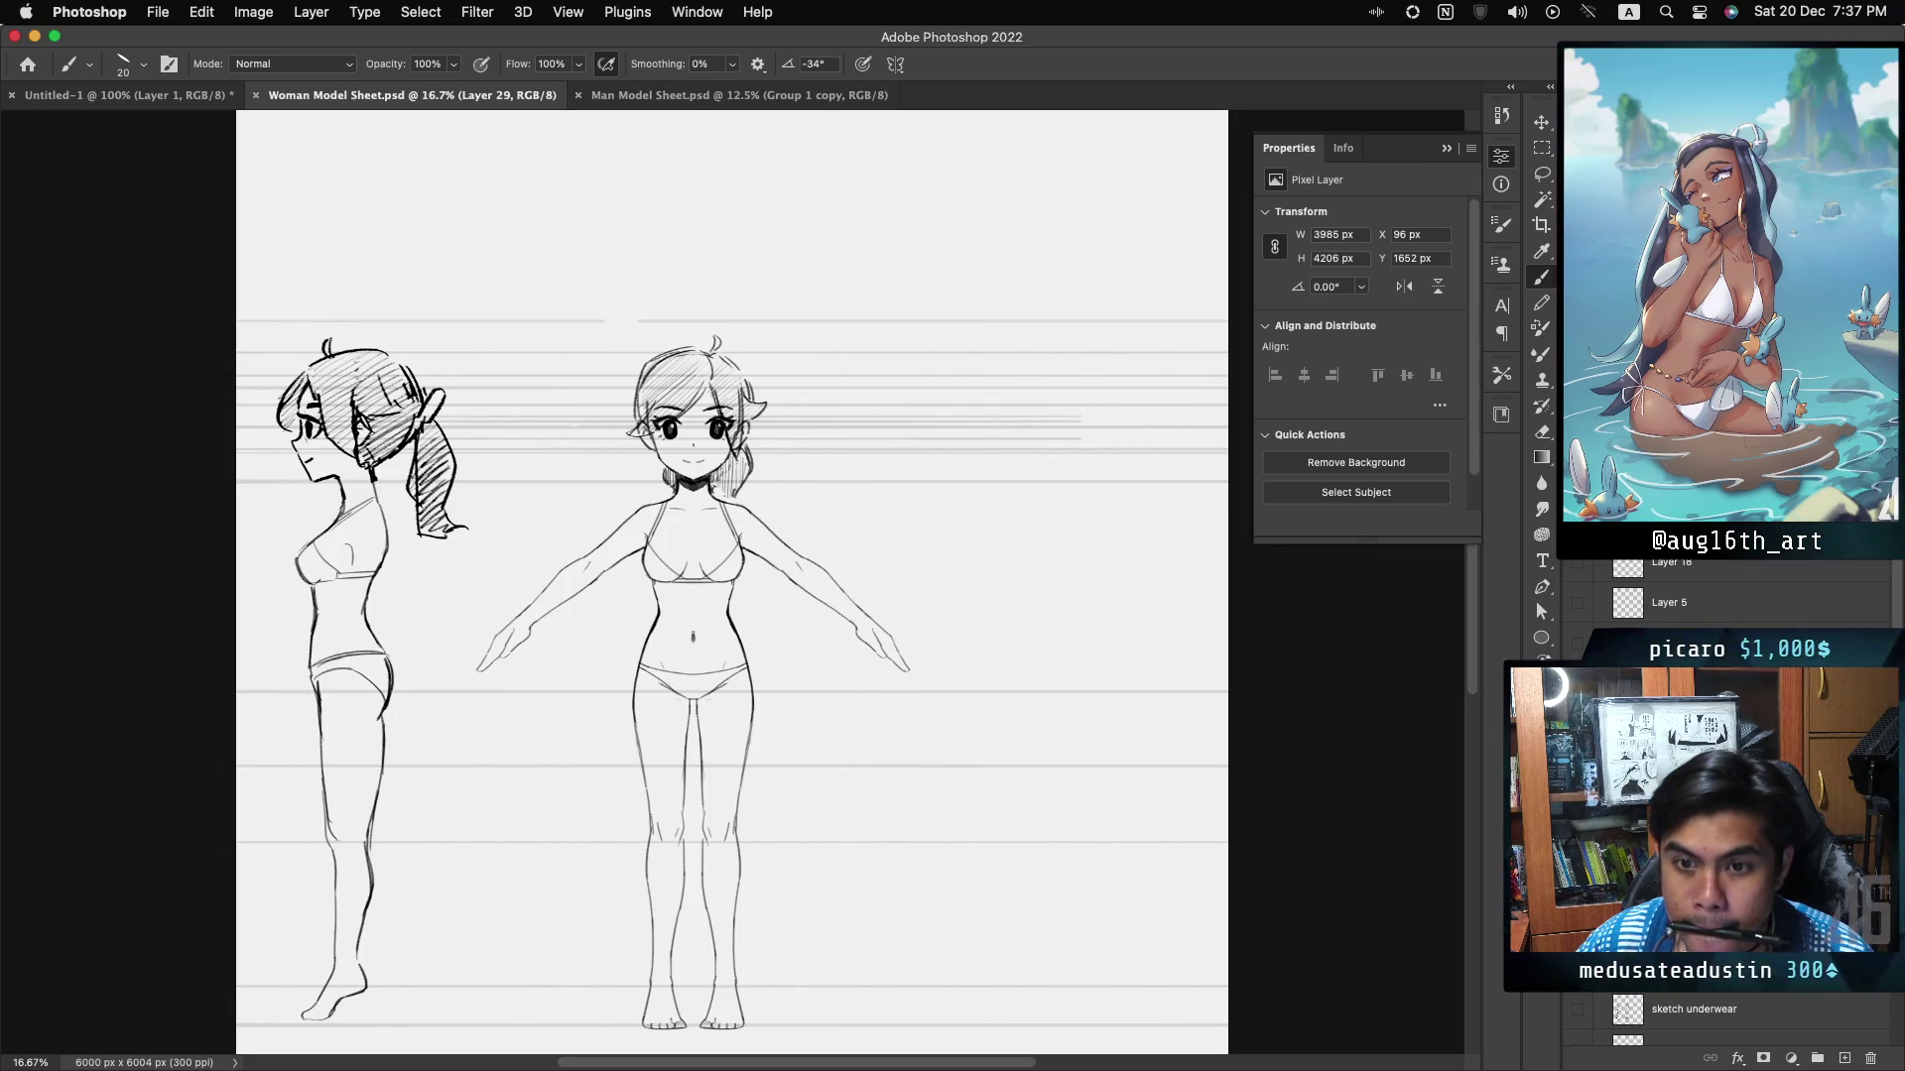
{"action": "key", "text": "super+Tab"}
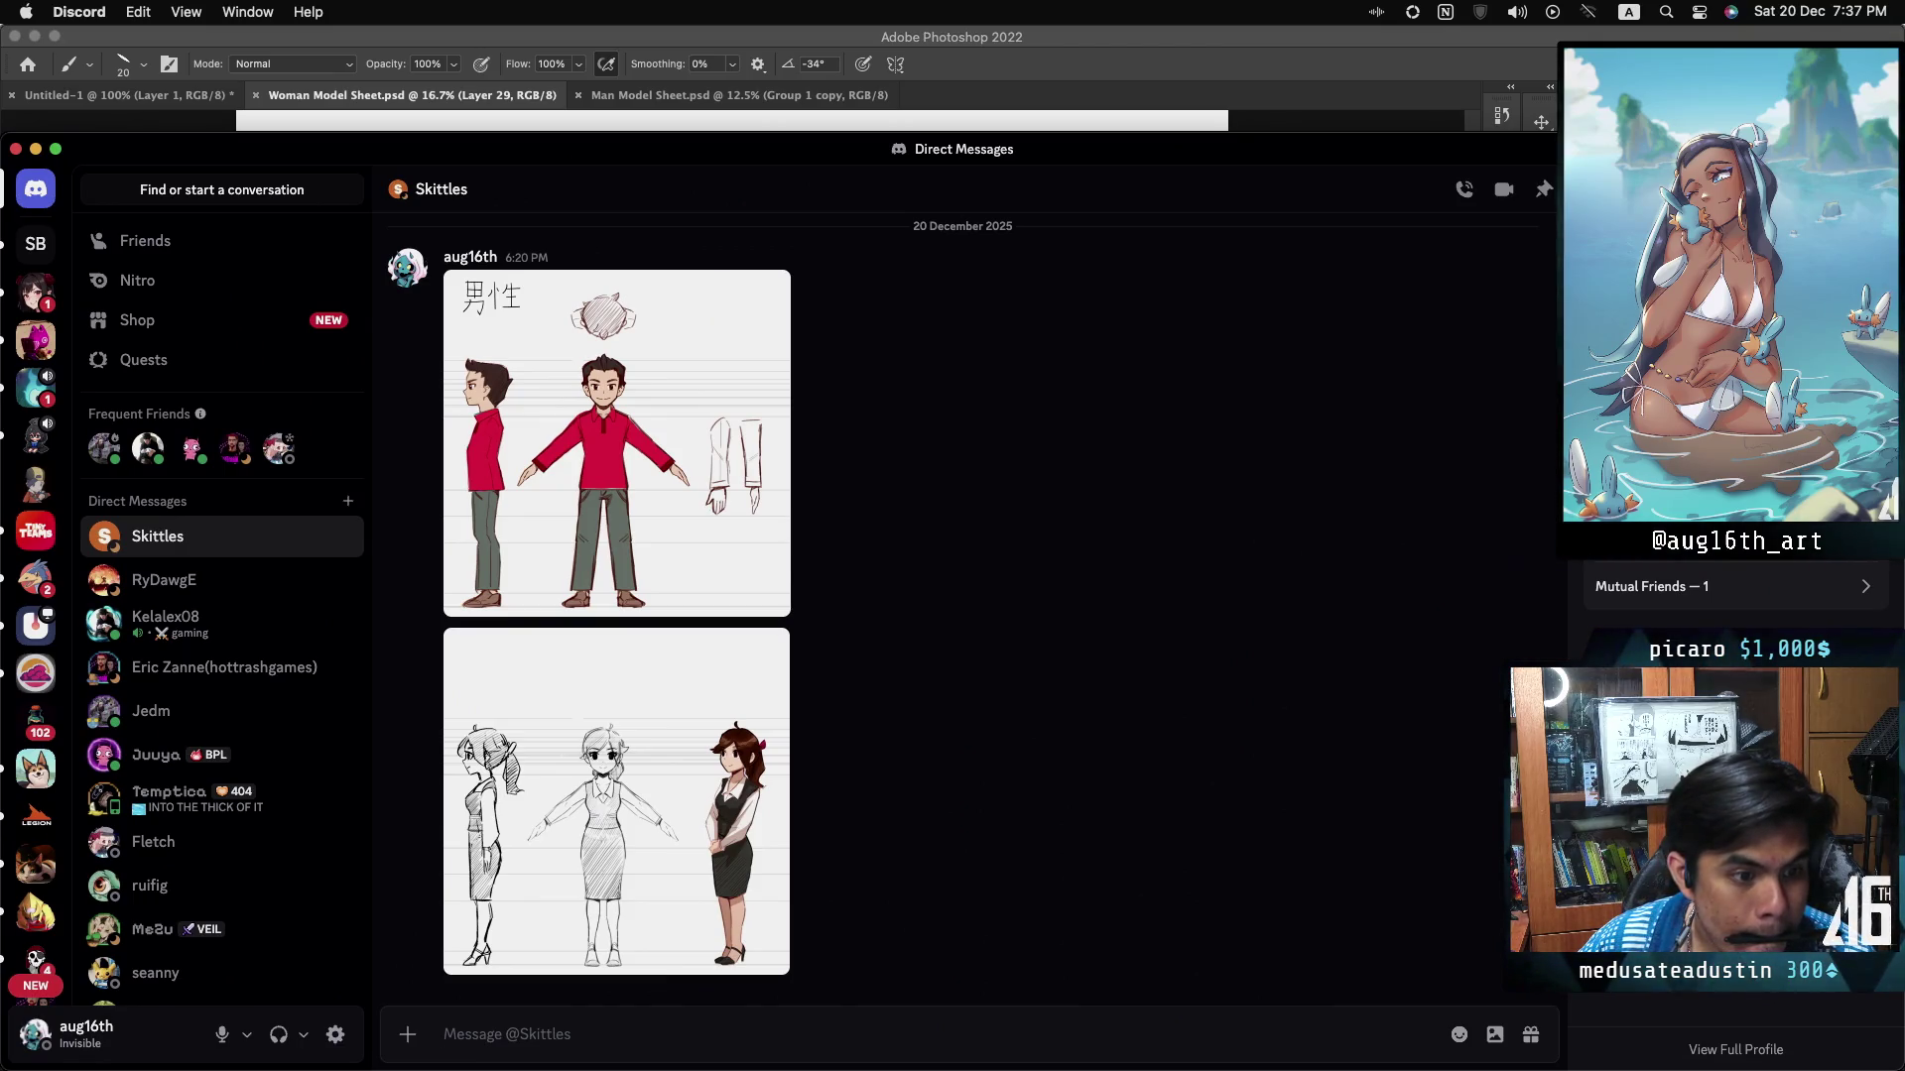
- Post Woman-Model-Sheet-Underwear.png in the Discord DM, then return to Photoshop's Man Model Sheet
{"action": "mouse_move", "coordinate": [952, 1051]}
{"action": "left_mouse_down"}
{"action": "mouse_move", "coordinate": [955, 914]}
{"action": "mouse_move", "coordinate": [910, 939]}
{"action": "mouse_move", "coordinate": [901, 915]}
{"action": "left_mouse_up"}
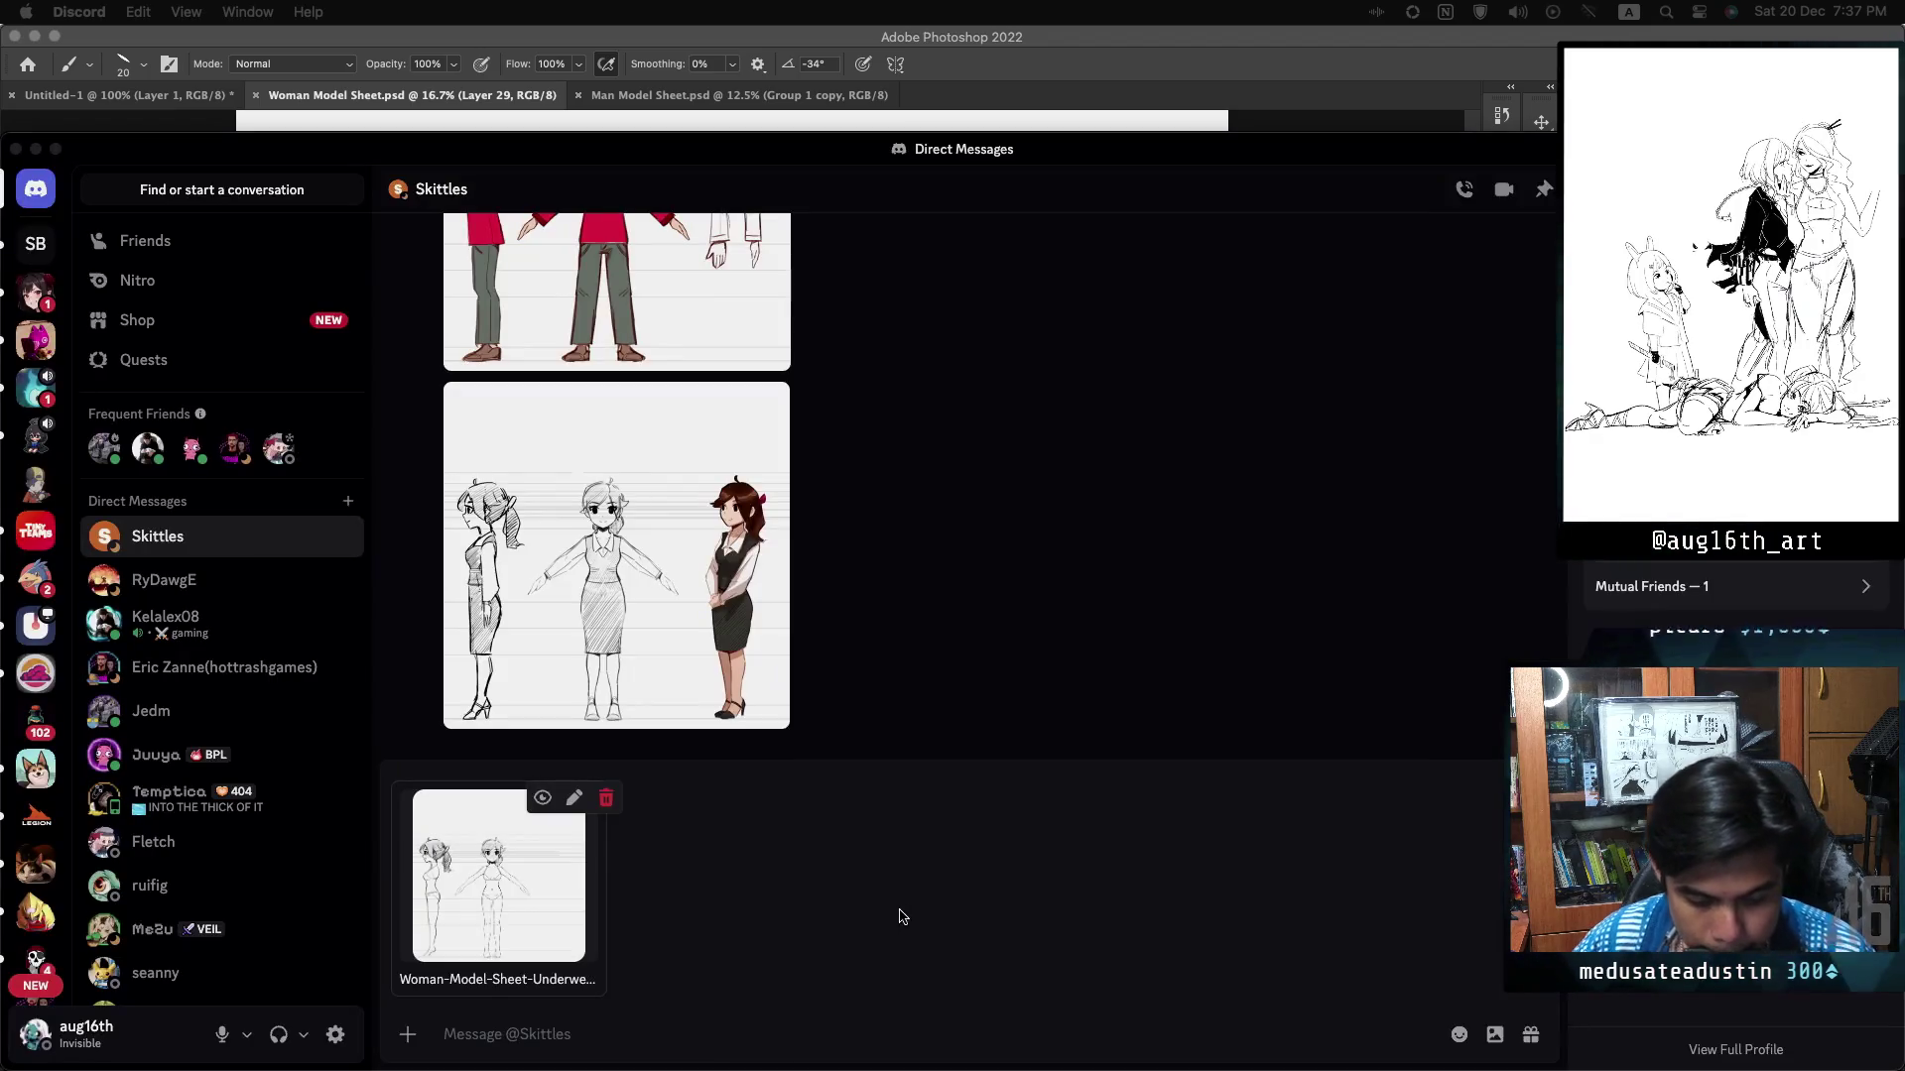
{"action": "left_click", "coordinate": [751, 1046]}
{"action": "key", "text": "Return"}
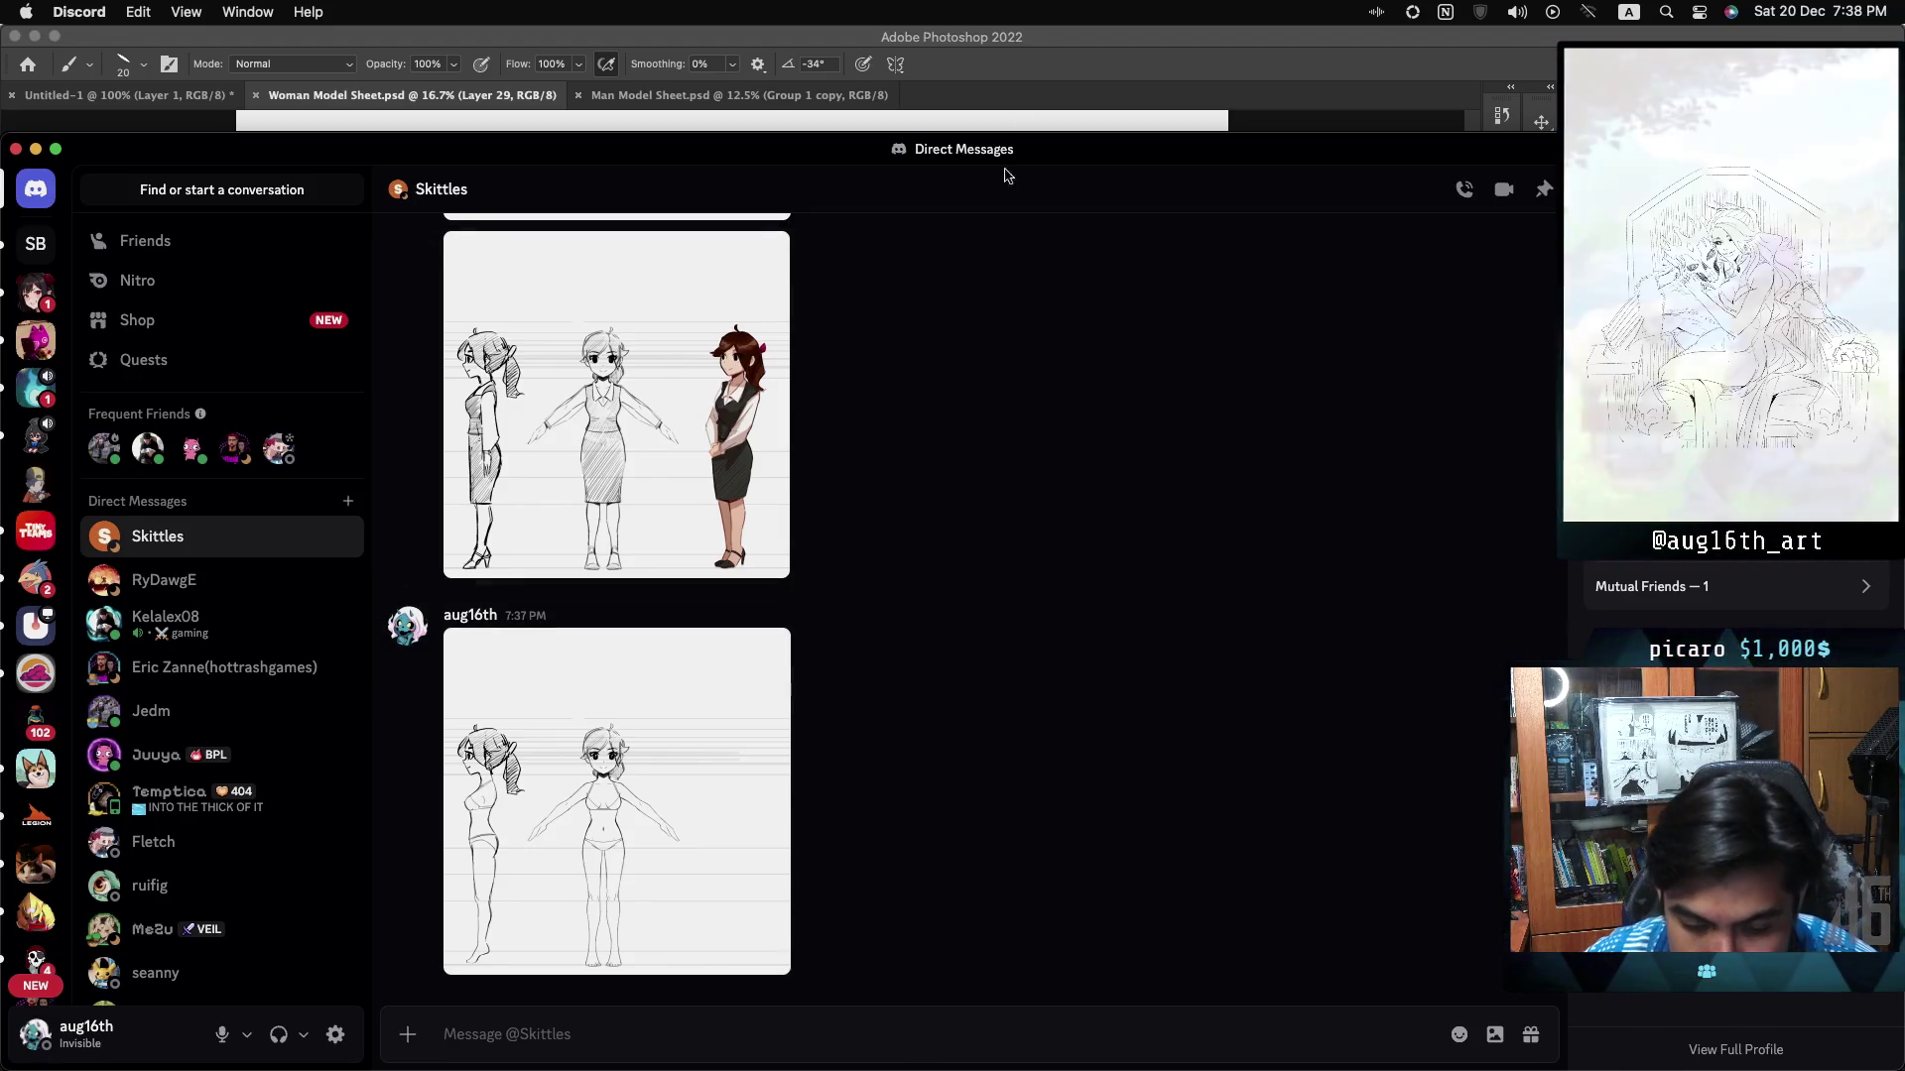
{"action": "left_click", "coordinate": [1011, 65]}
{"action": "left_click", "coordinate": [647, 97]}
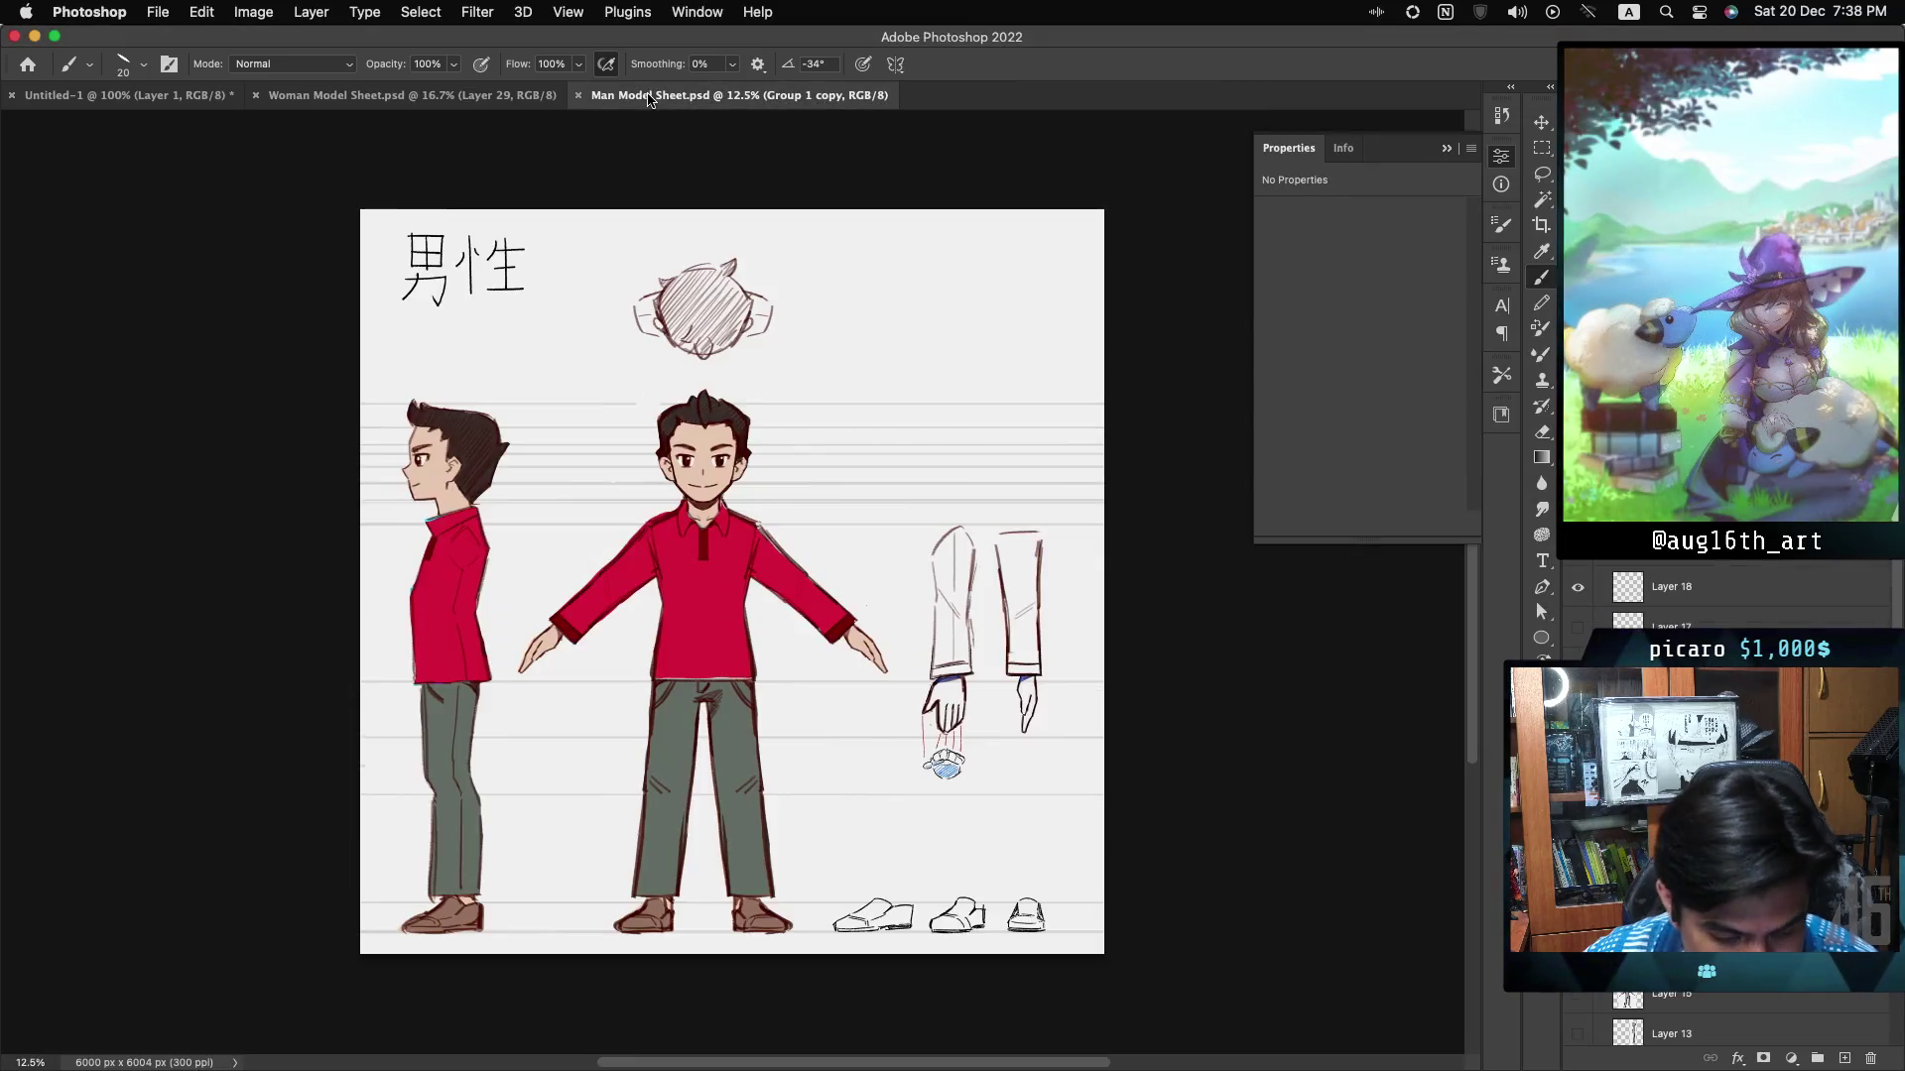
- Toggle the colour fills on and off to compare the figures' line art
{"action": "scroll", "coordinate": [1726, 814], "scroll_direction": "down", "scroll_amount": 5}
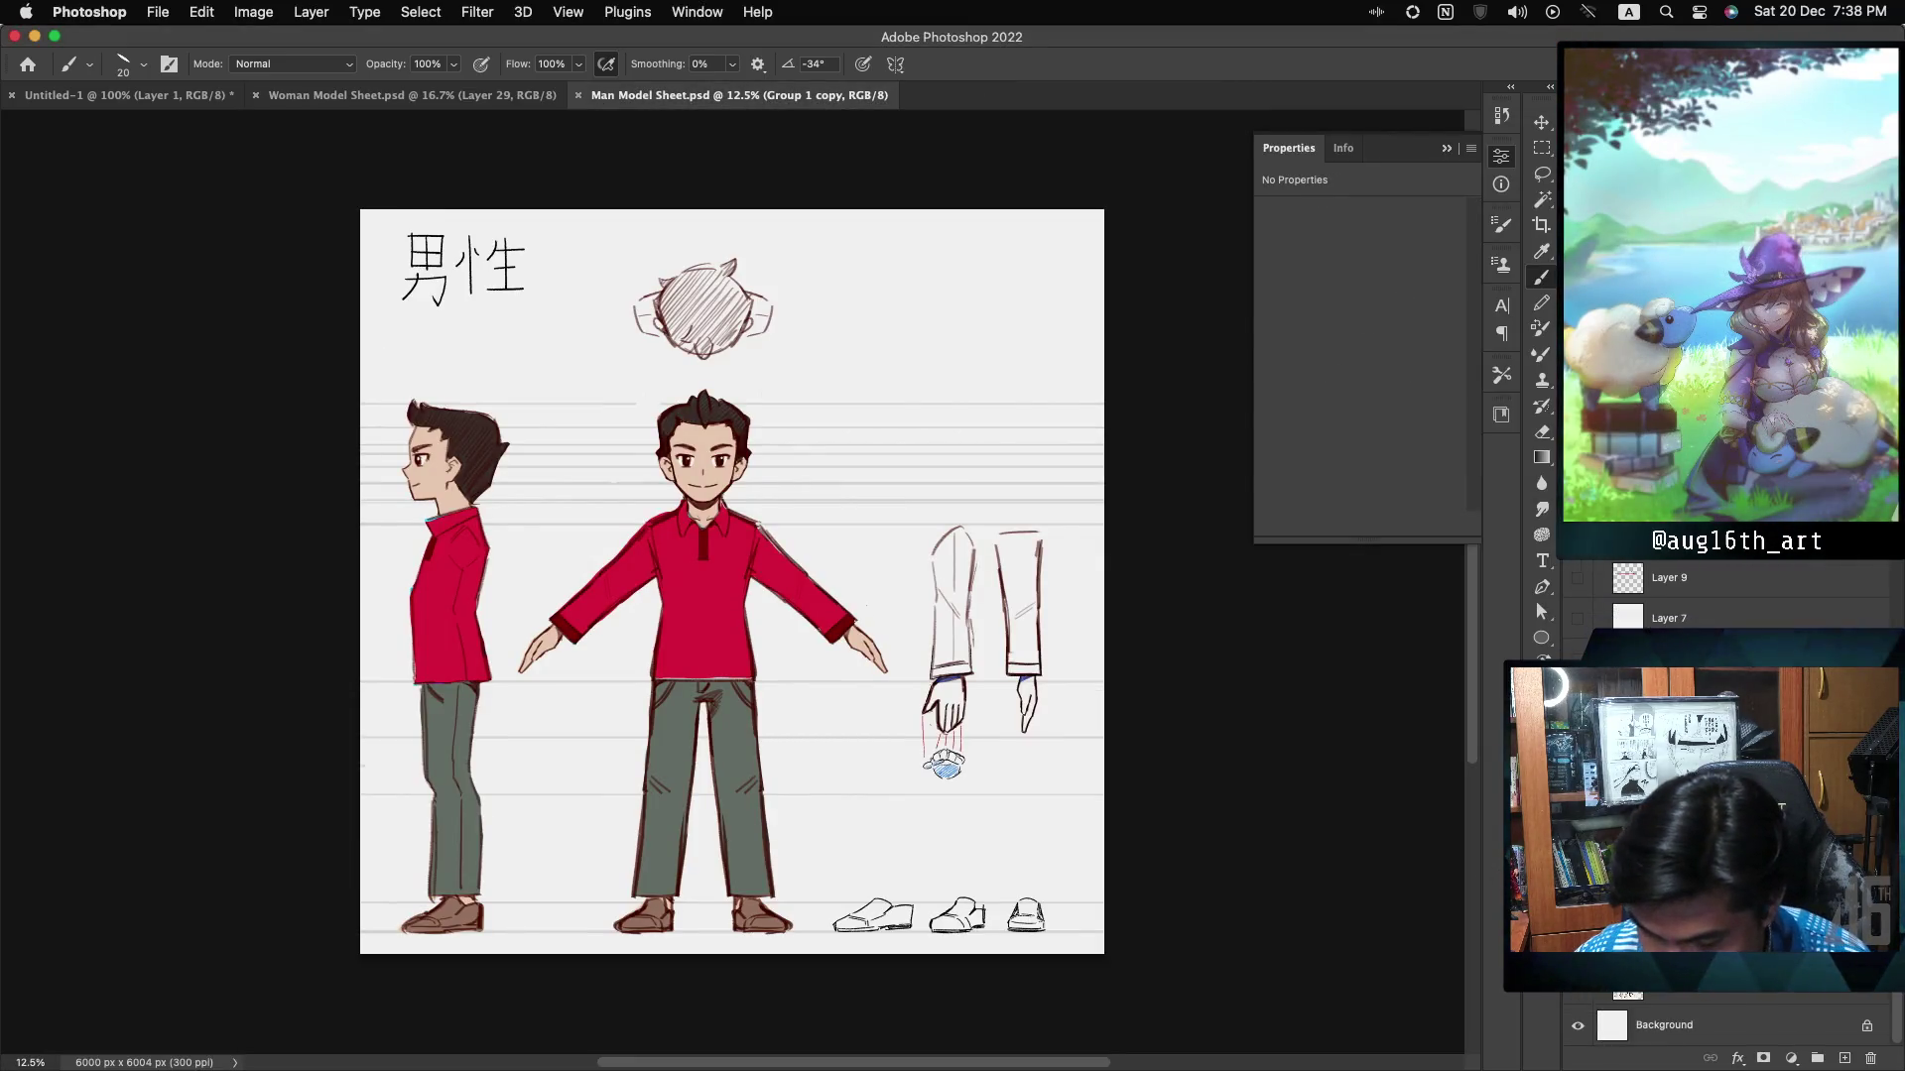
{"action": "key", "text": "ctrl+comma"}
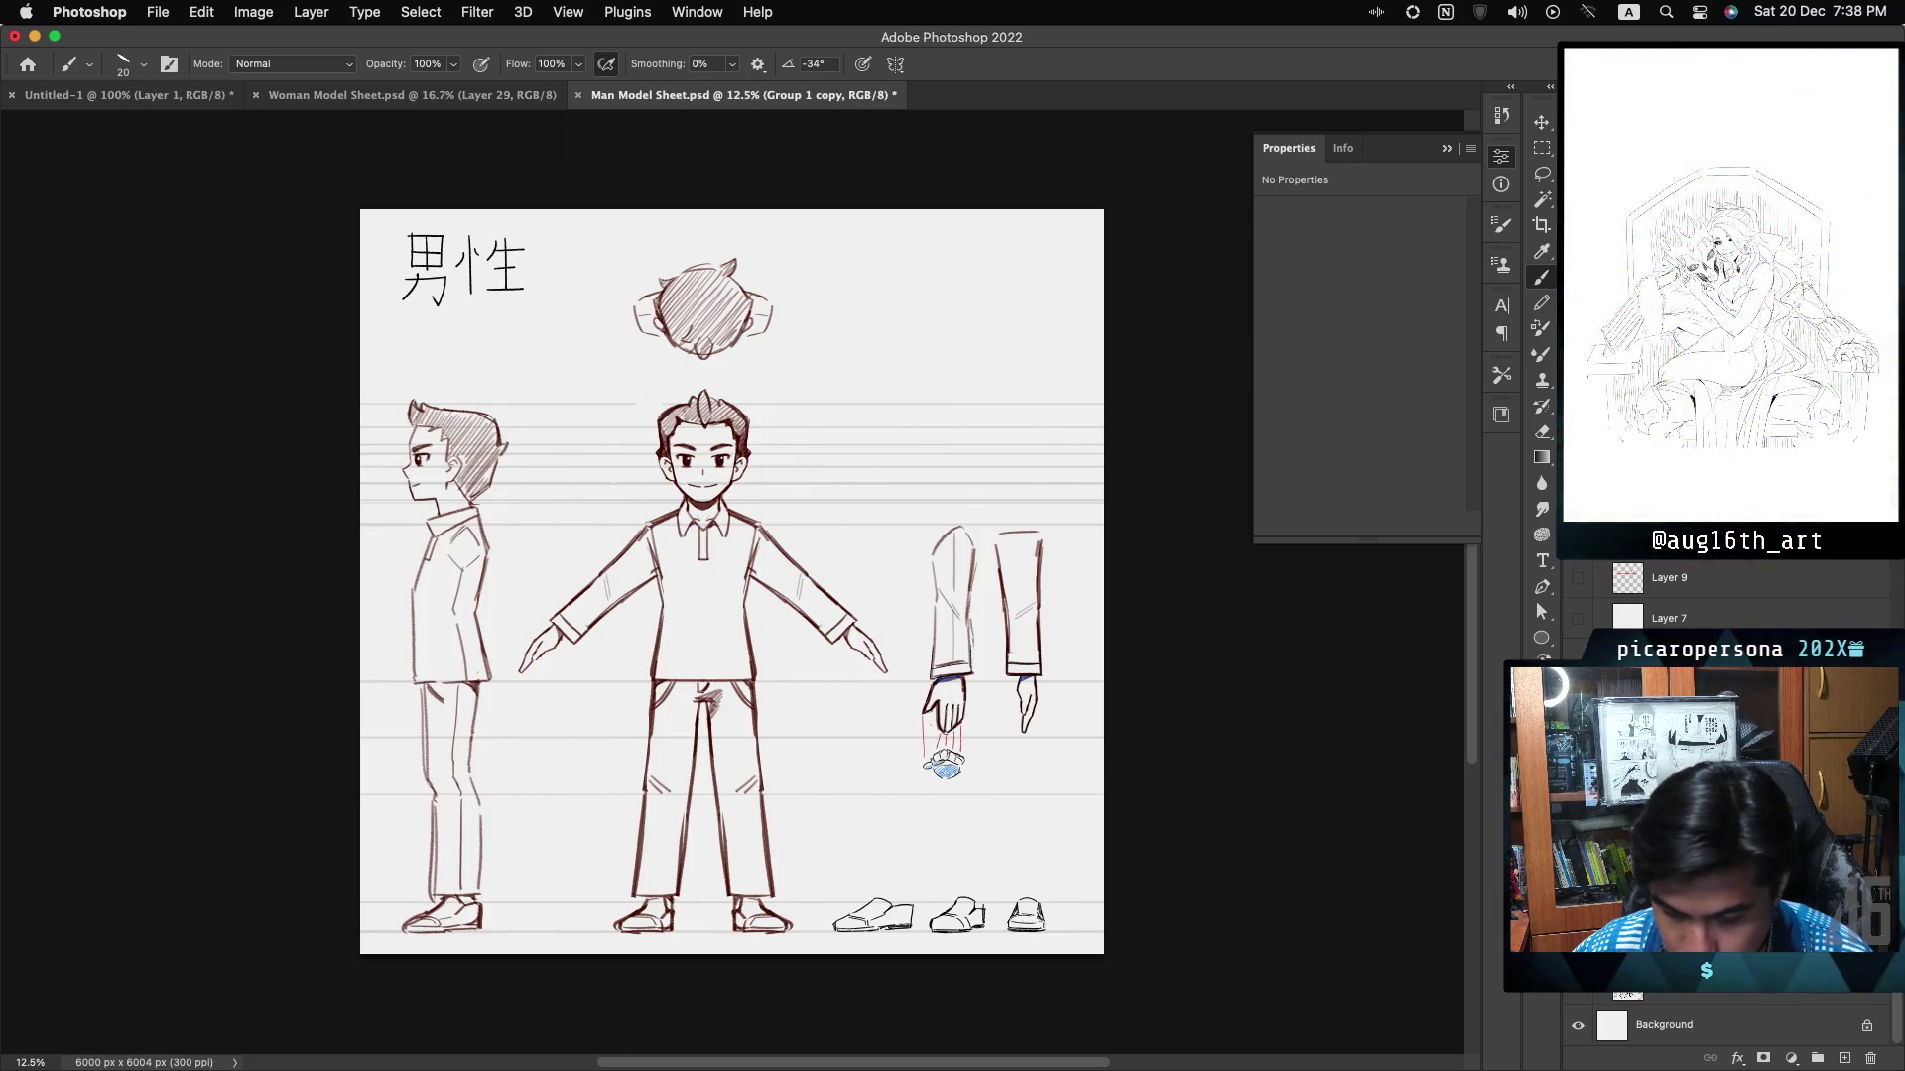
{"action": "key", "text": "ctrl+comma"}
{"action": "key", "text": "ctrl+comma"}
{"action": "key", "text": "ctrl+comma"}
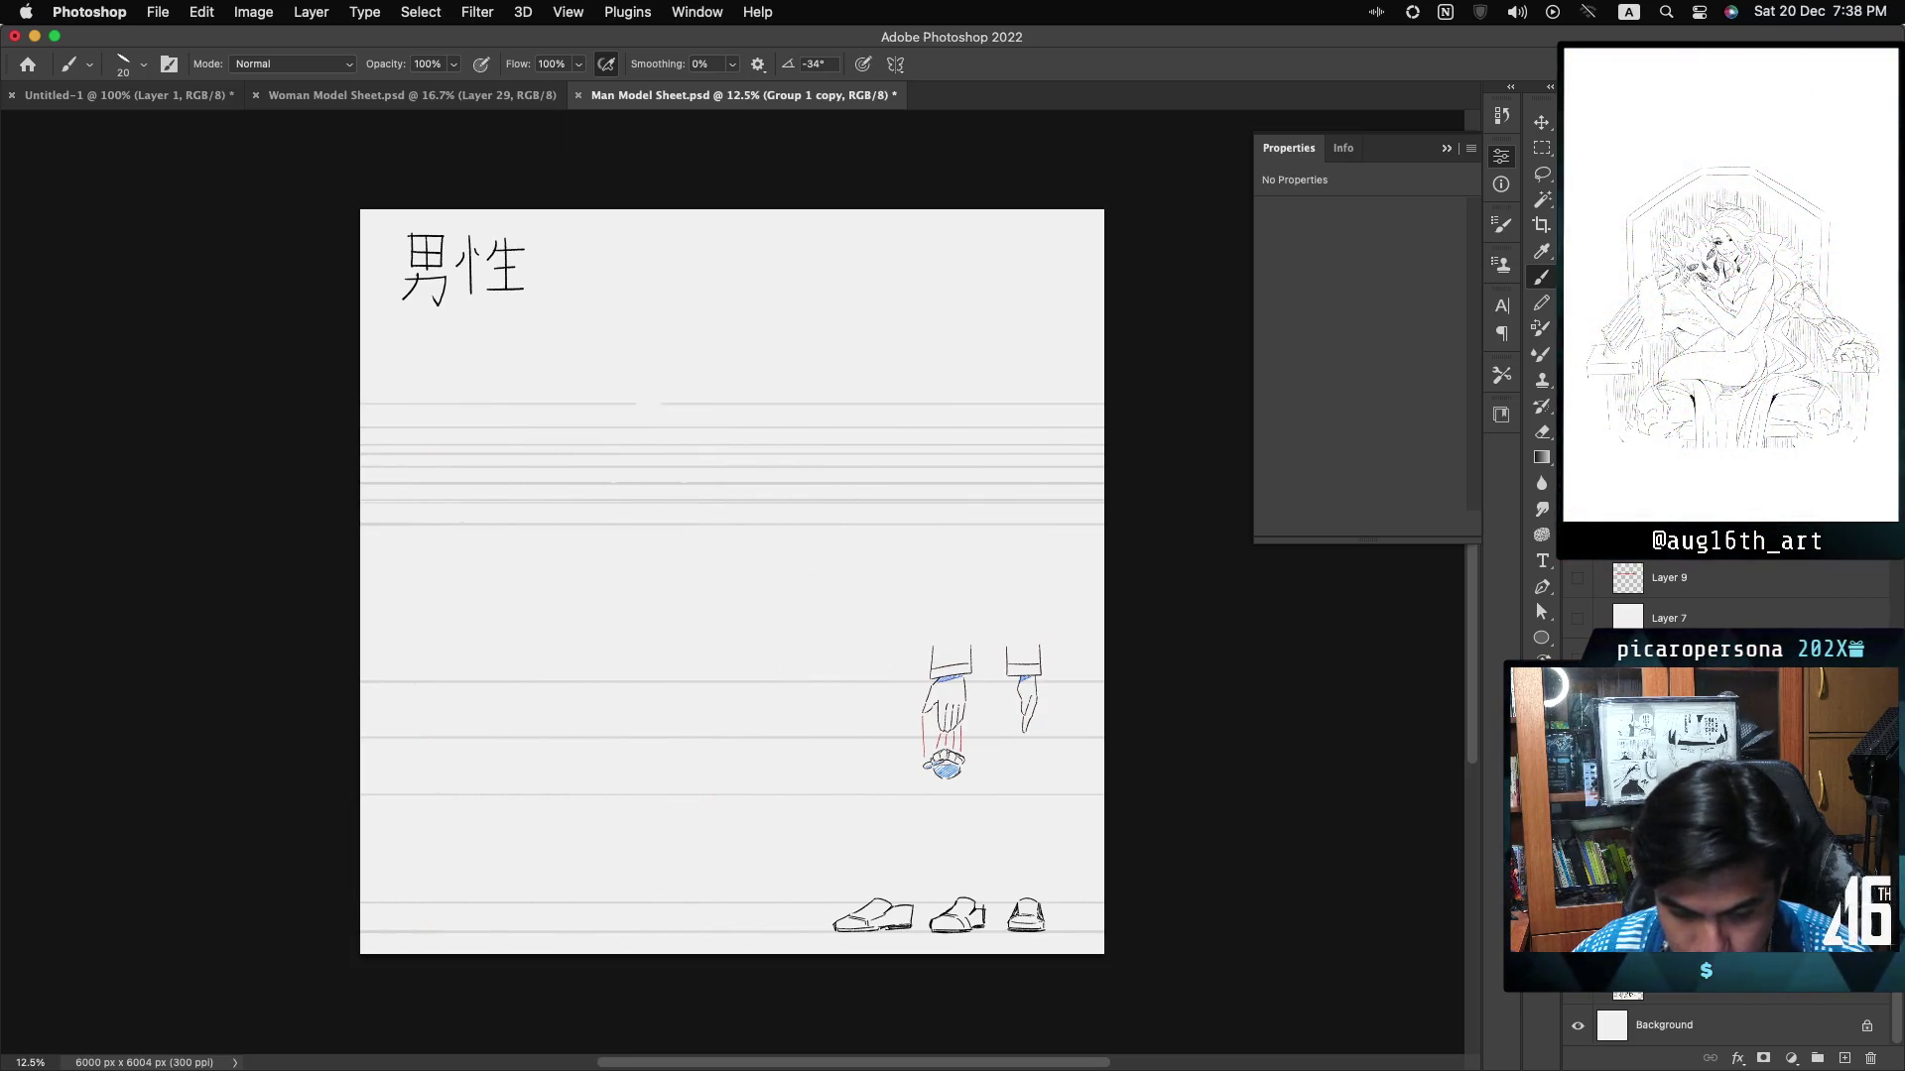
{"action": "key", "text": "ctrl+comma"}
{"action": "key", "text": "ctrl+comma"}
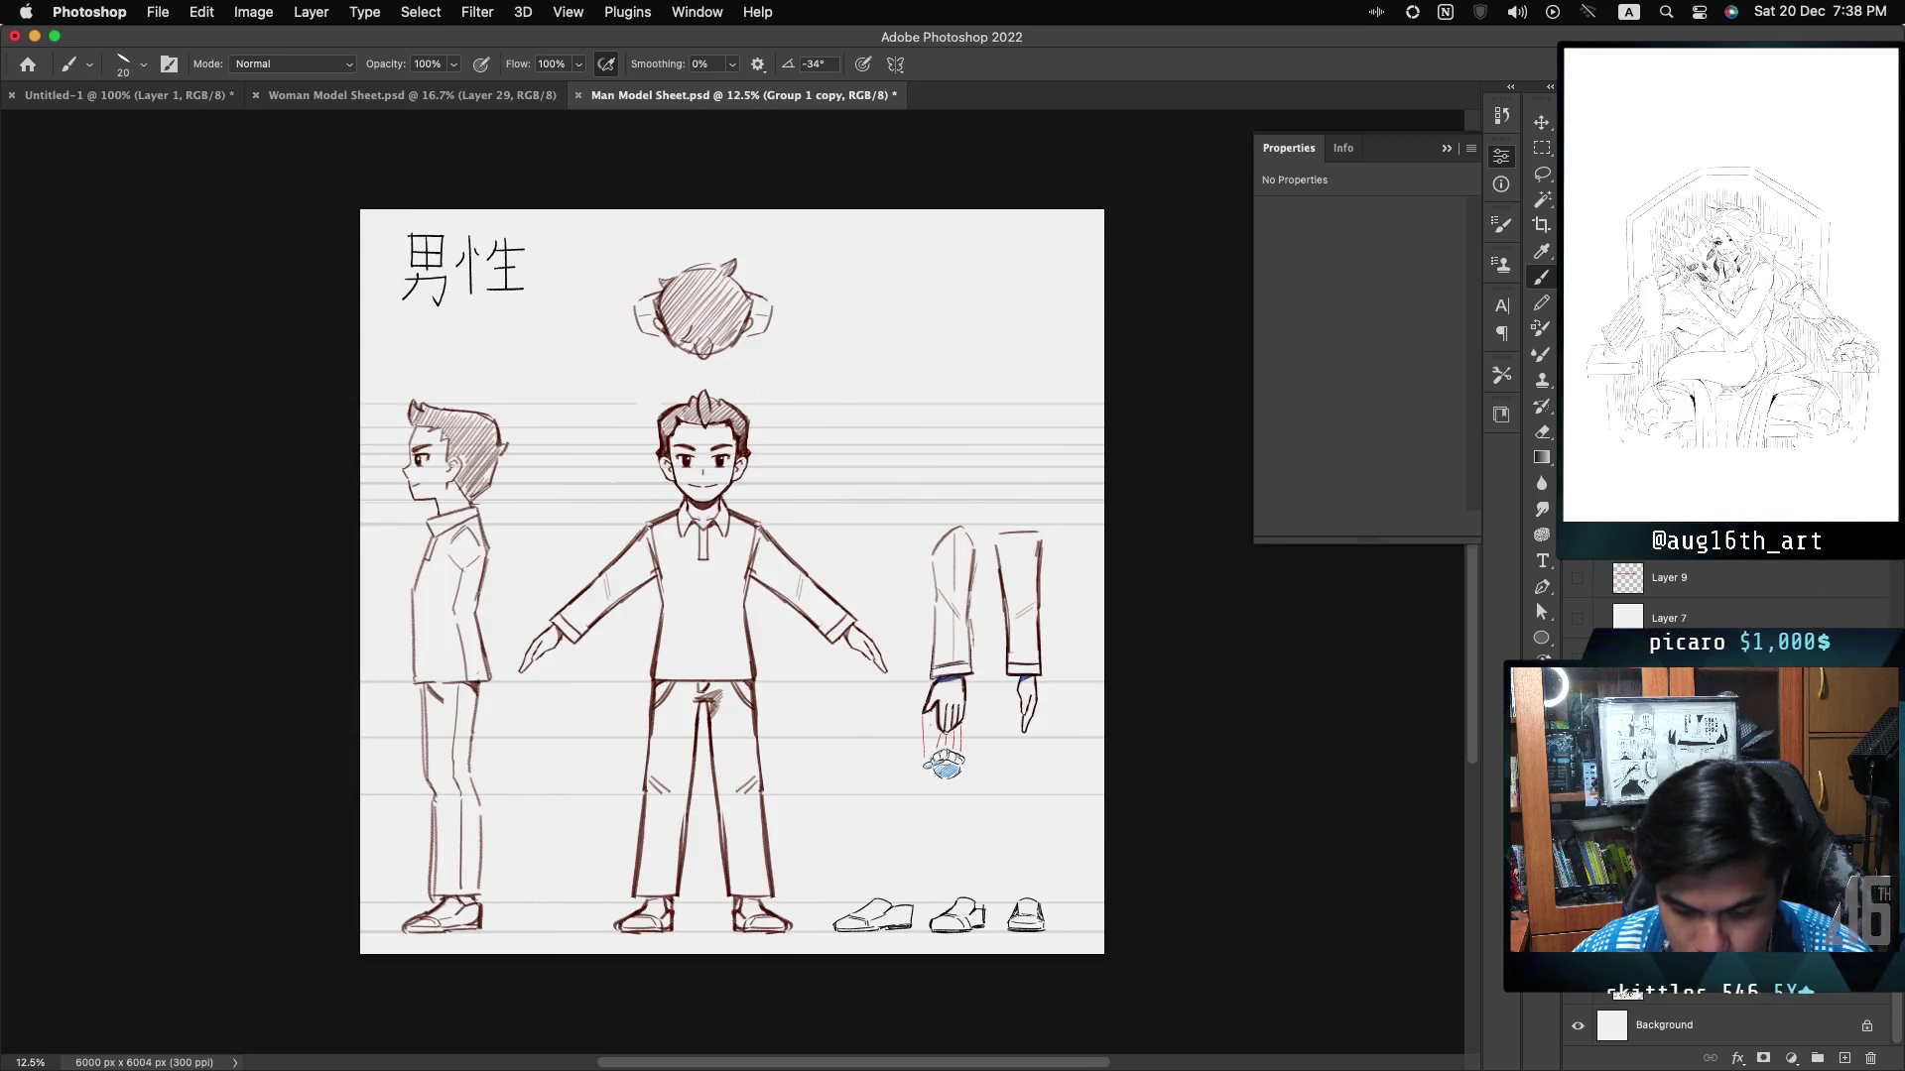
{"action": "key", "text": "ctrl+comma"}
{"action": "key", "text": "ctrl+comma"}
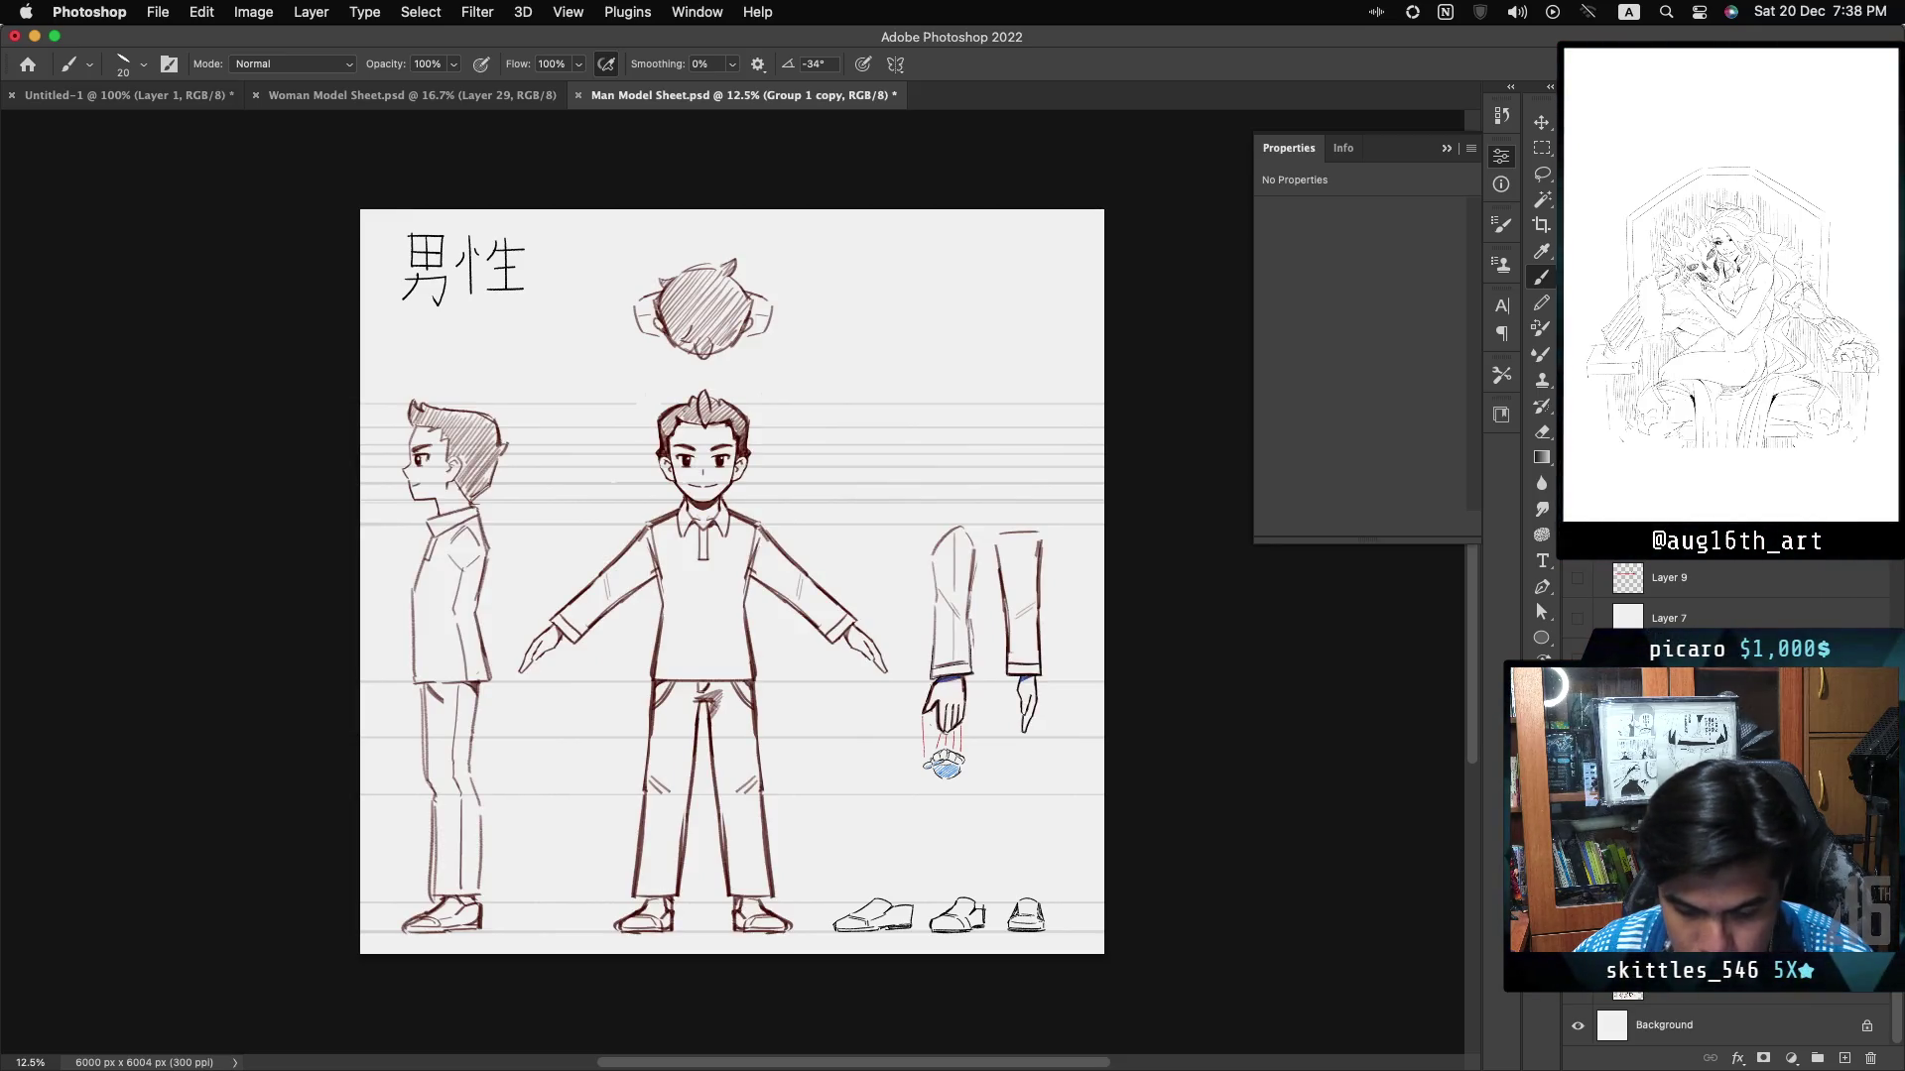
- Fade the man's sketch layer to pale lines and zoom in to 25%
{"action": "key", "text": "alt+bracketleft"}
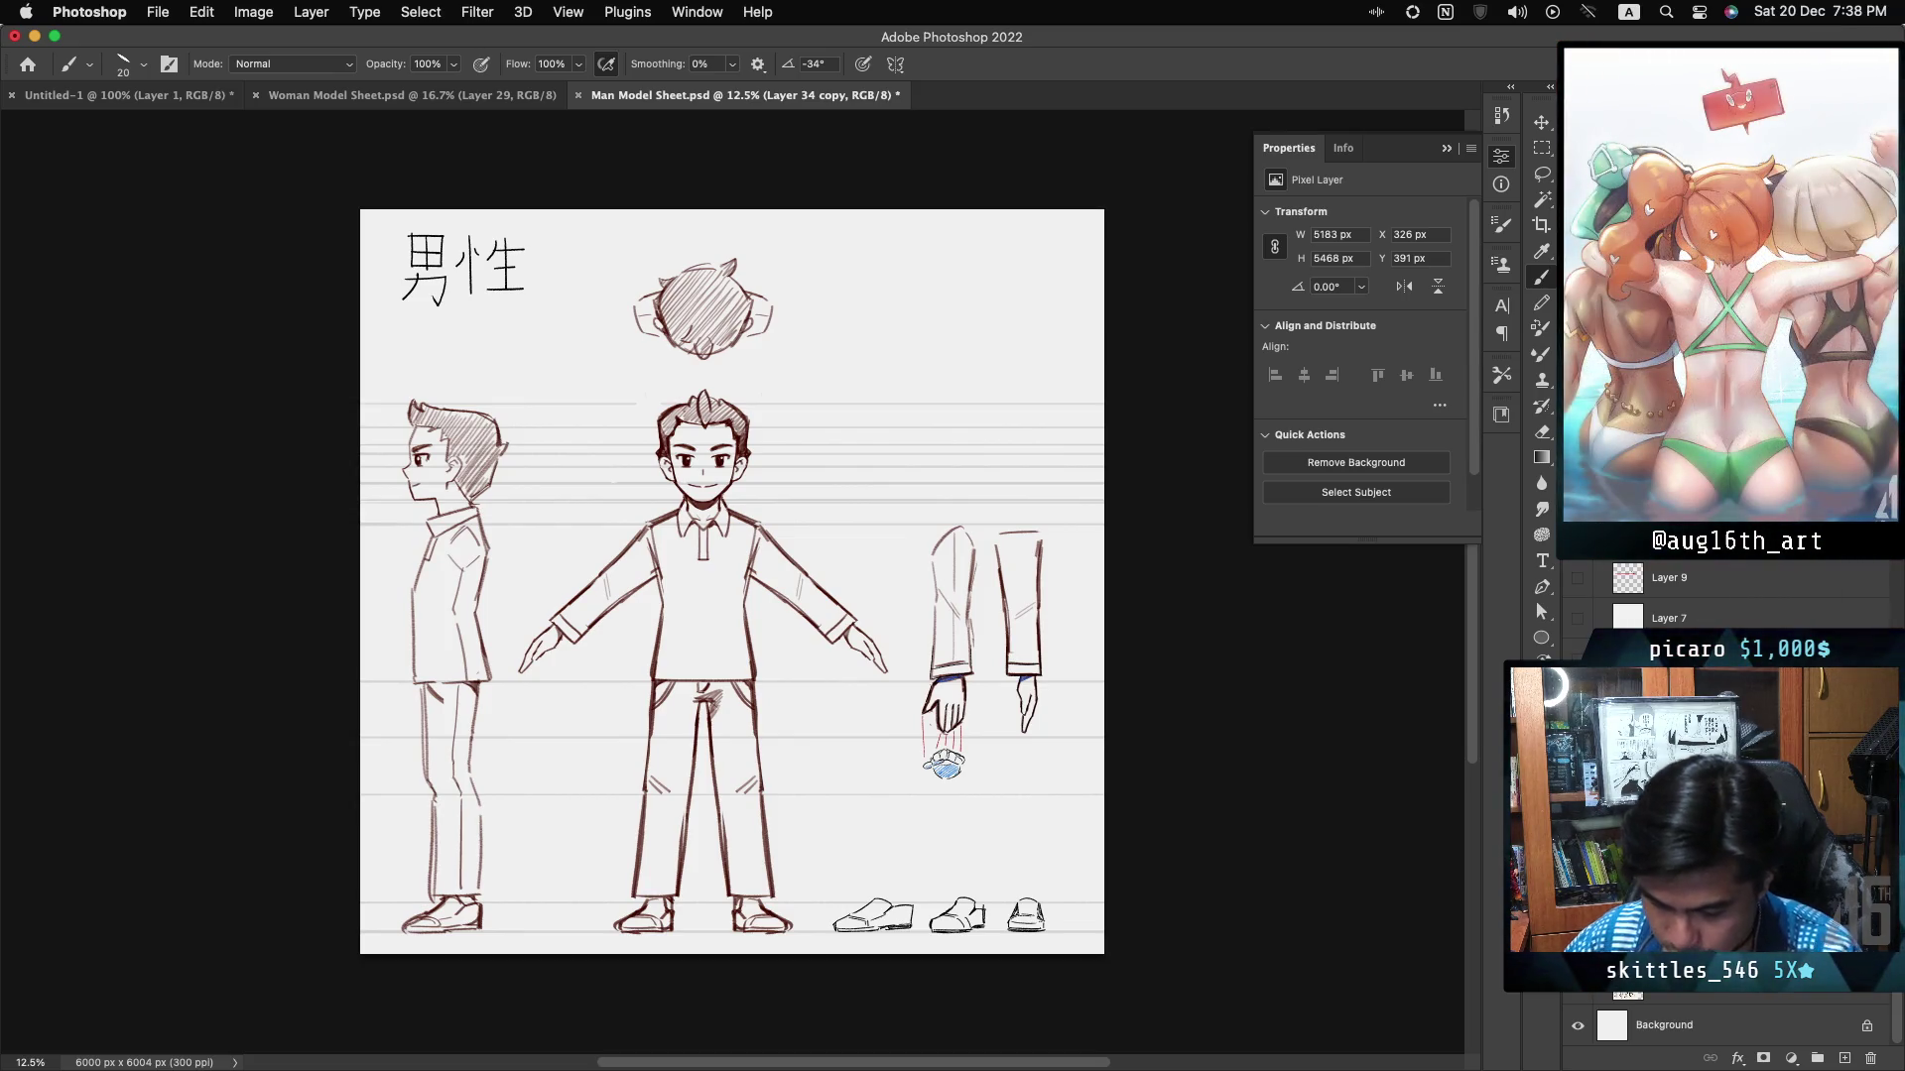
{"action": "key", "text": "ctrl+j"}
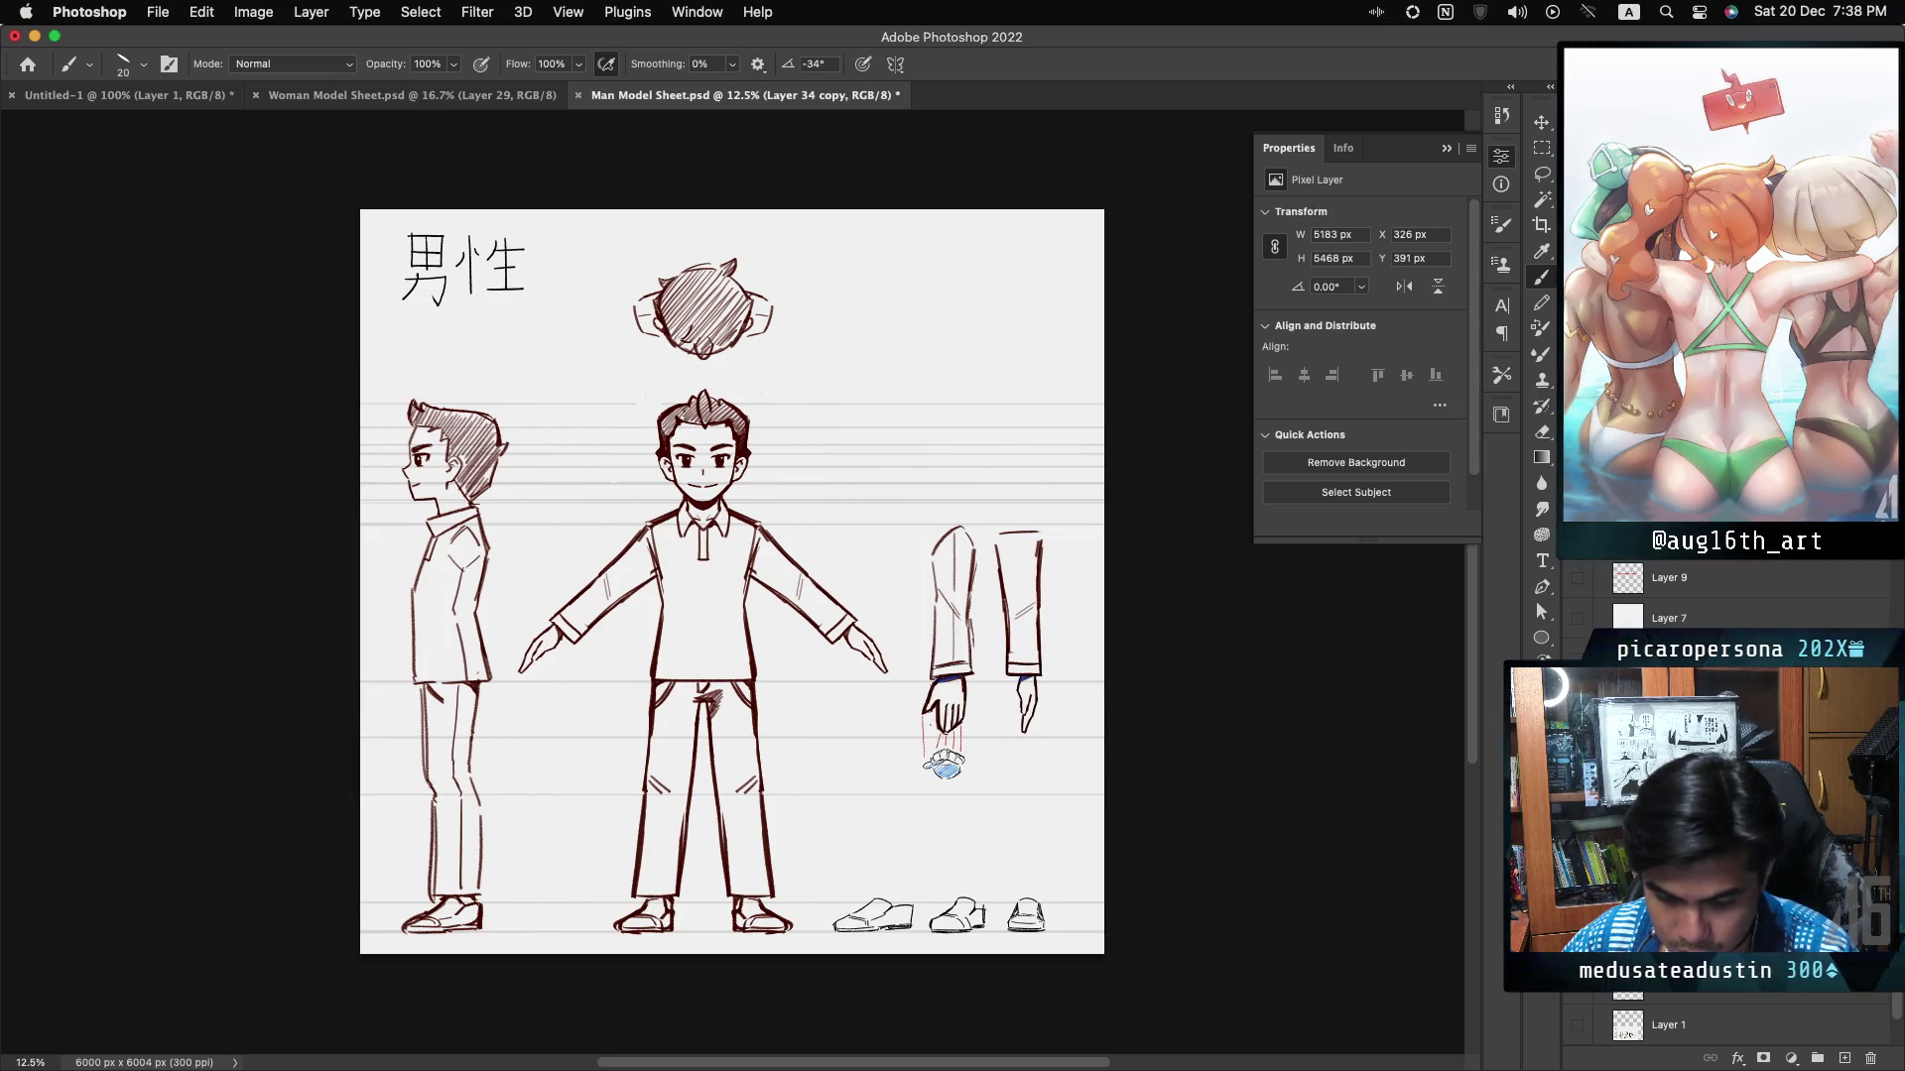
{"action": "key", "text": "ctrl+z"}
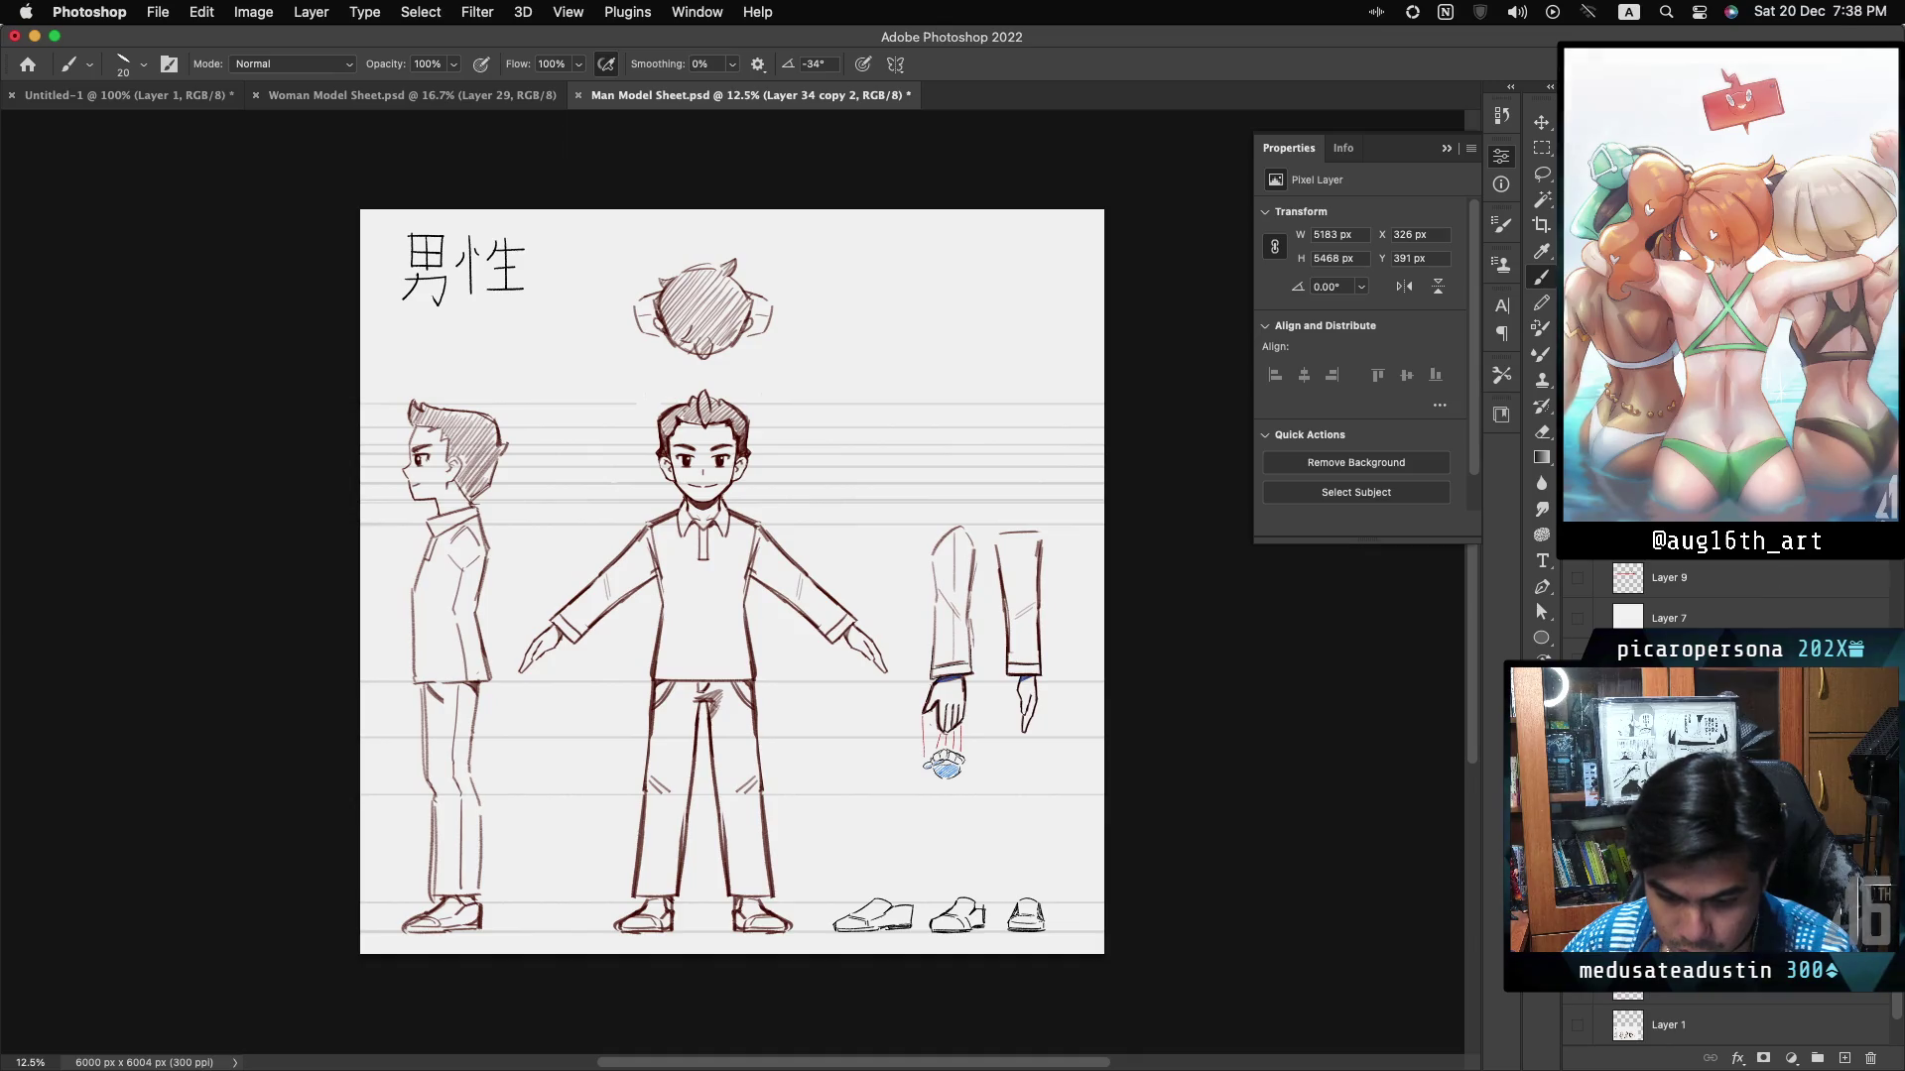
{"action": "key", "text": "ctrl+z"}
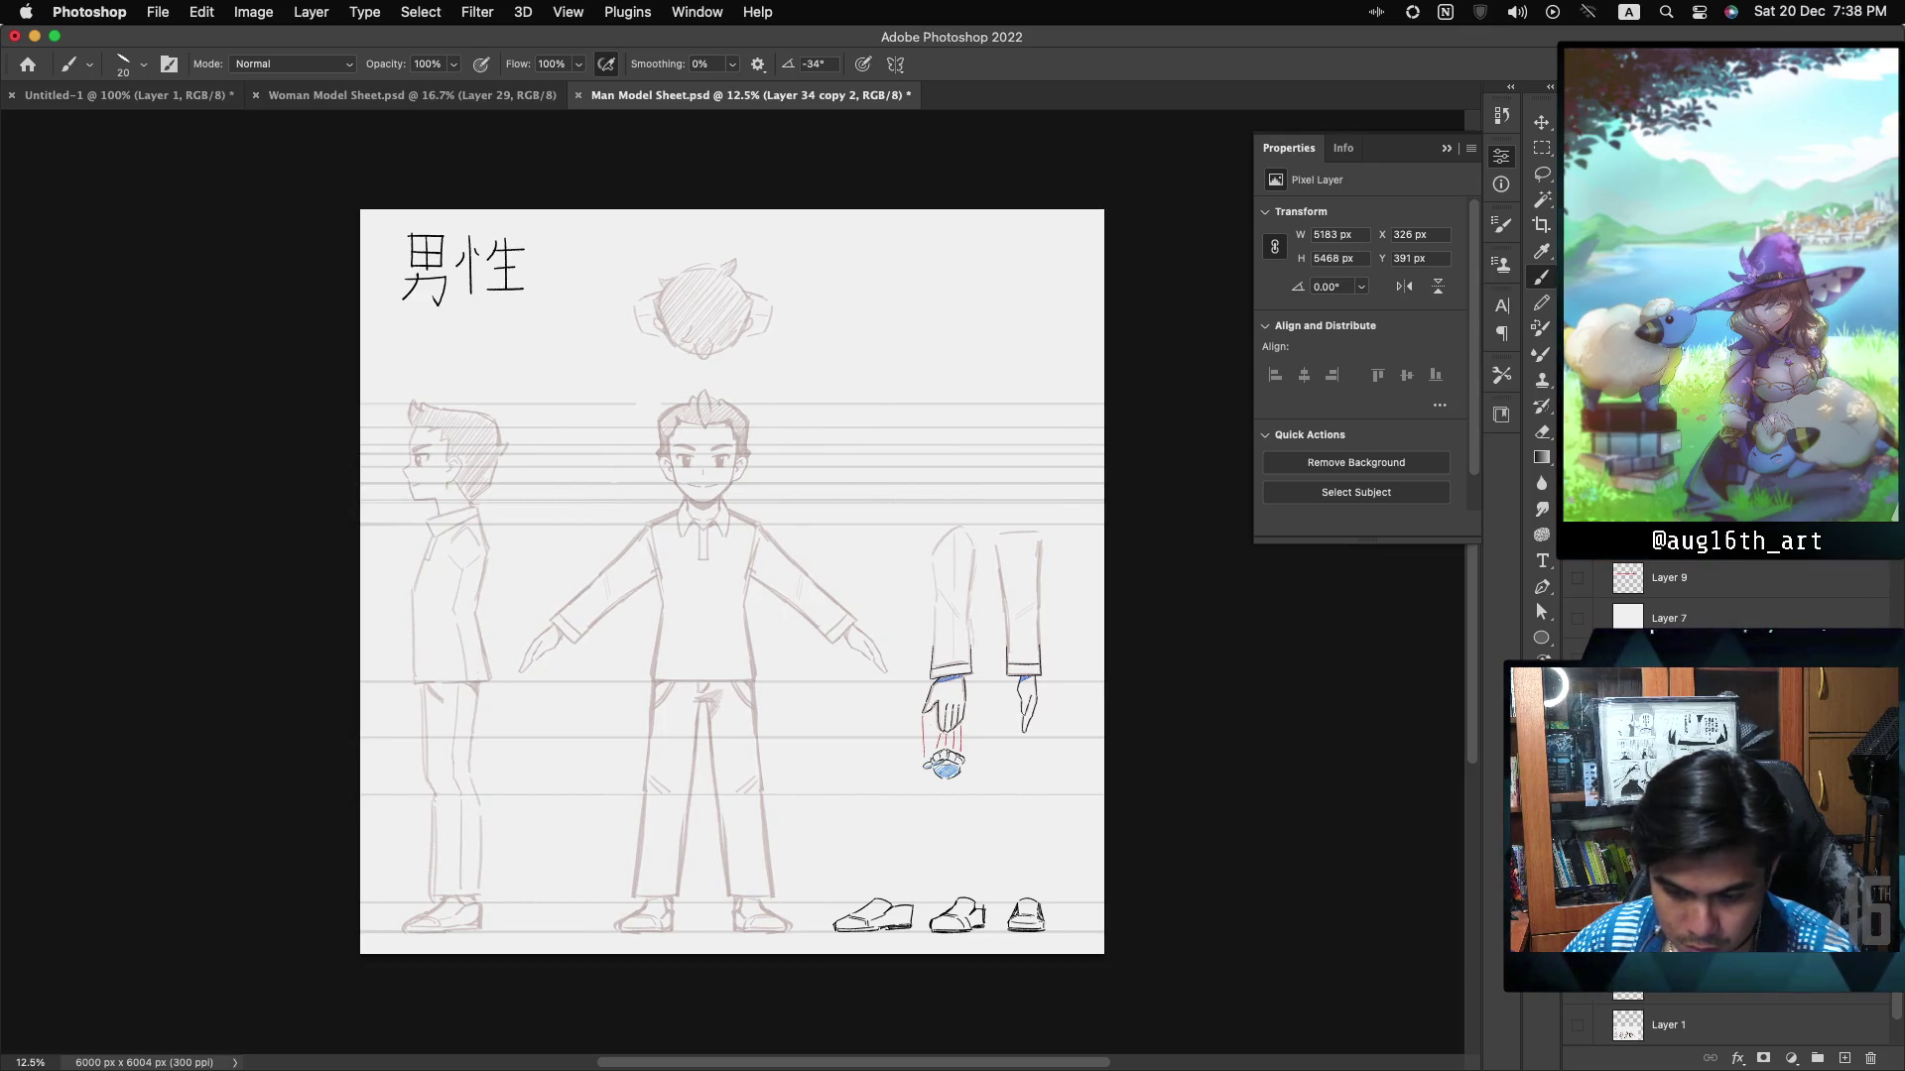
{"action": "key", "text": "super+plus"}
{"action": "key", "text": "super+plus"}
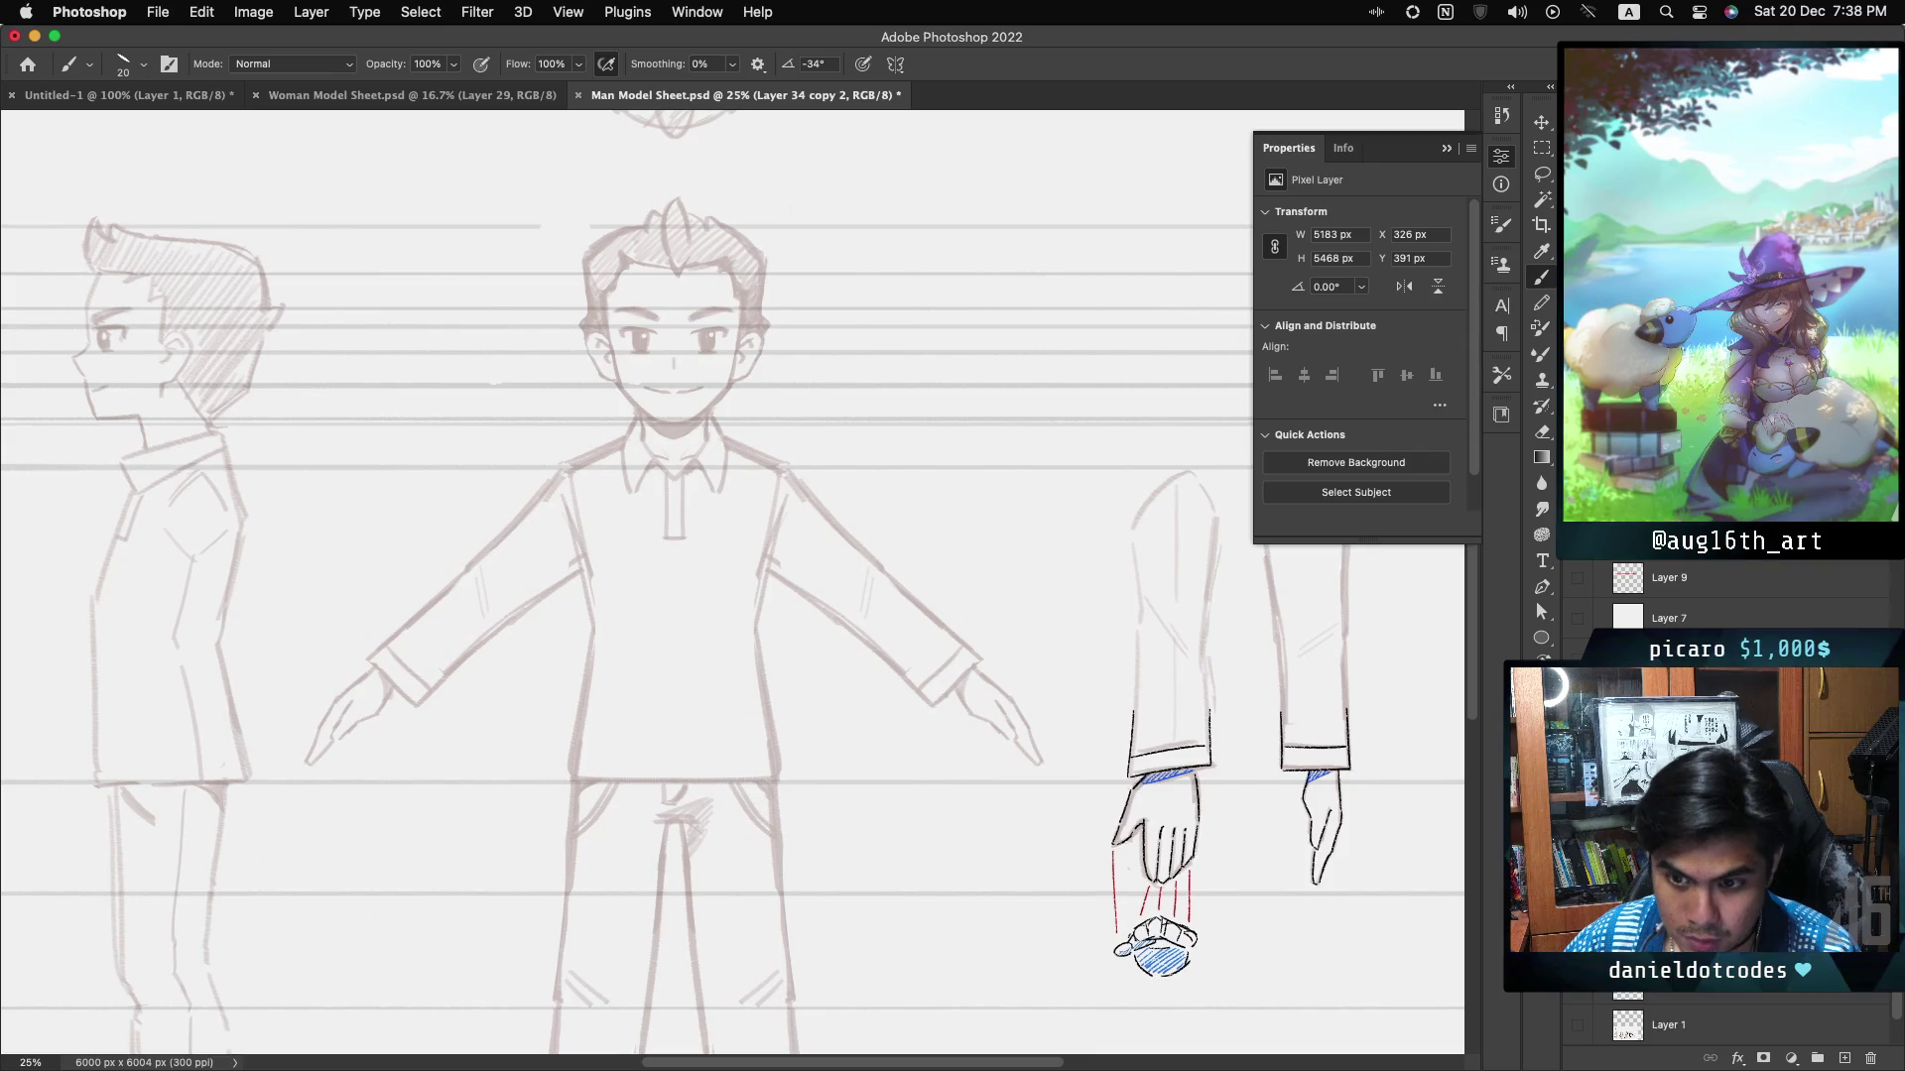
- Lasso the side and front heads, copy them to a new layer, and hide the original sketch
{"action": "scroll", "coordinate": [733, 589], "scroll_direction": "up", "scroll_amount": 1}
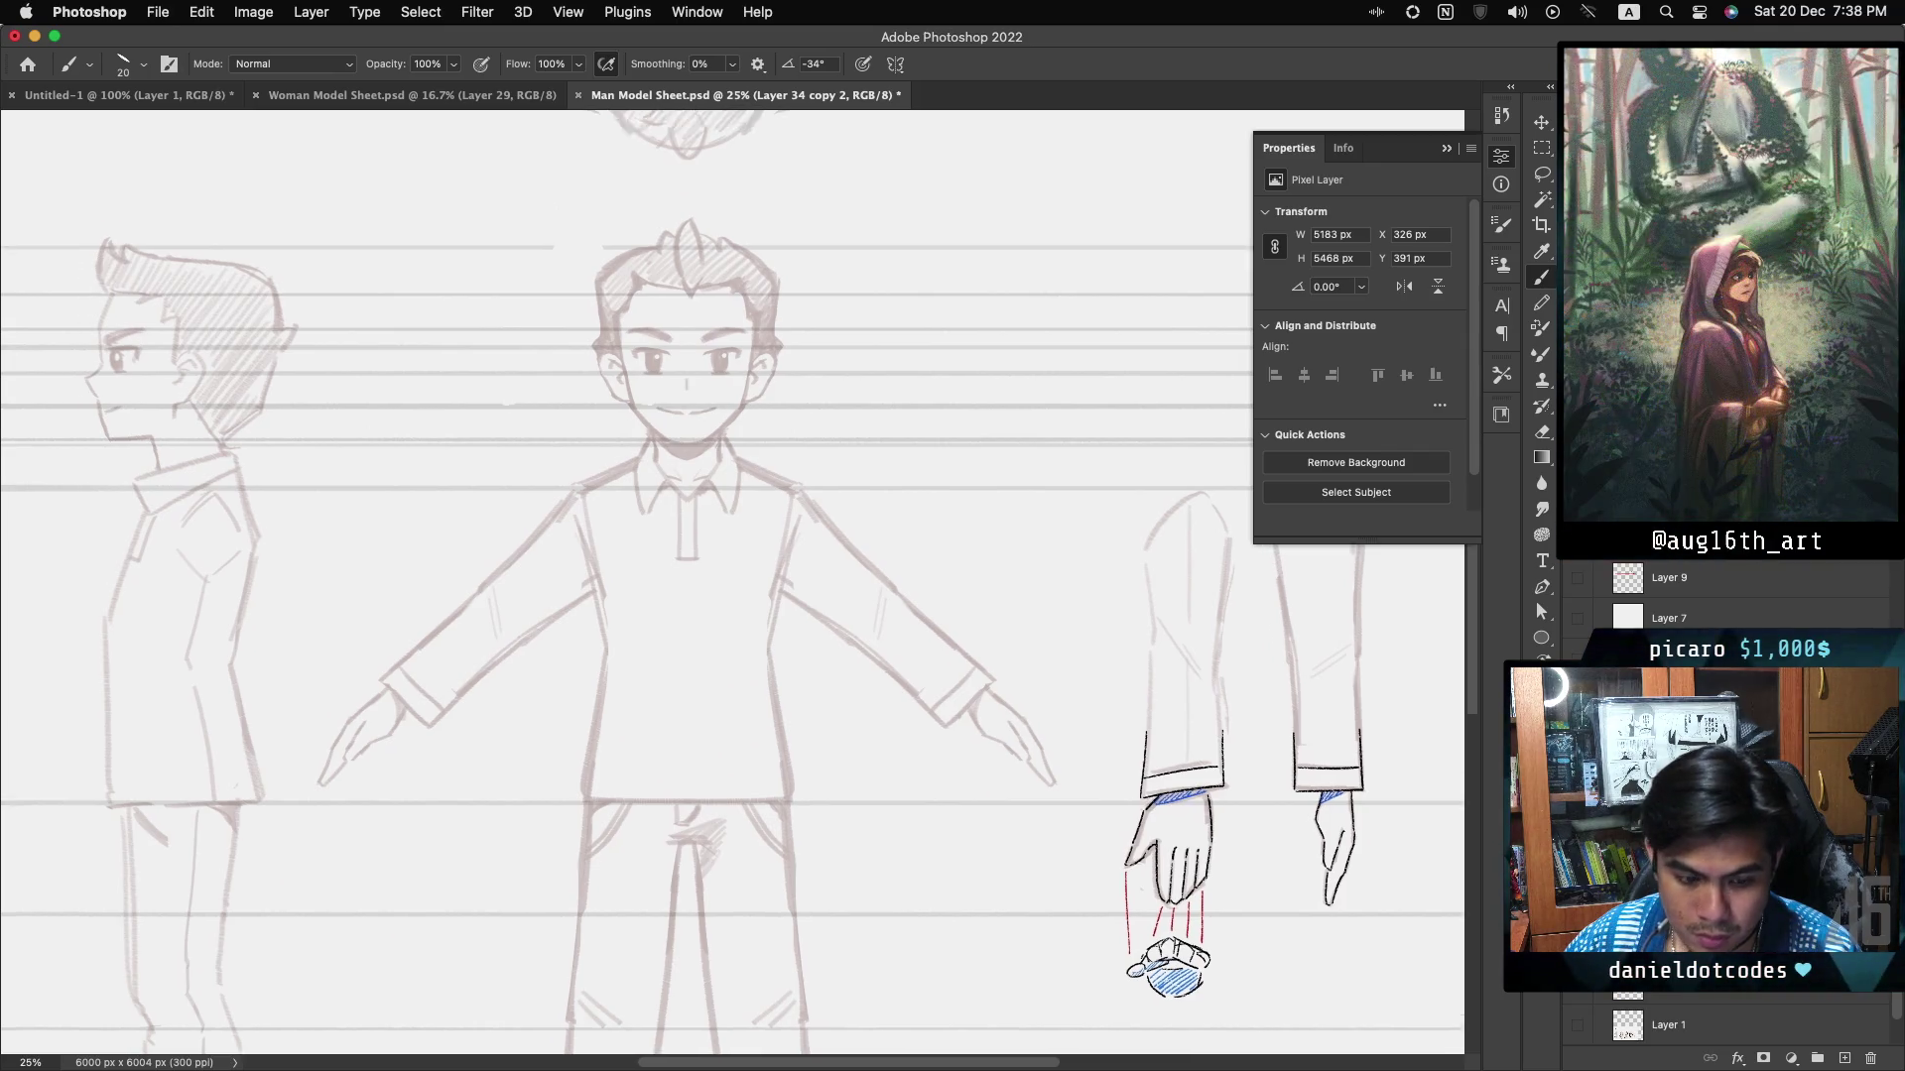
{"action": "scroll", "coordinate": [732, 583], "scroll_direction": "up", "scroll_amount": 2}
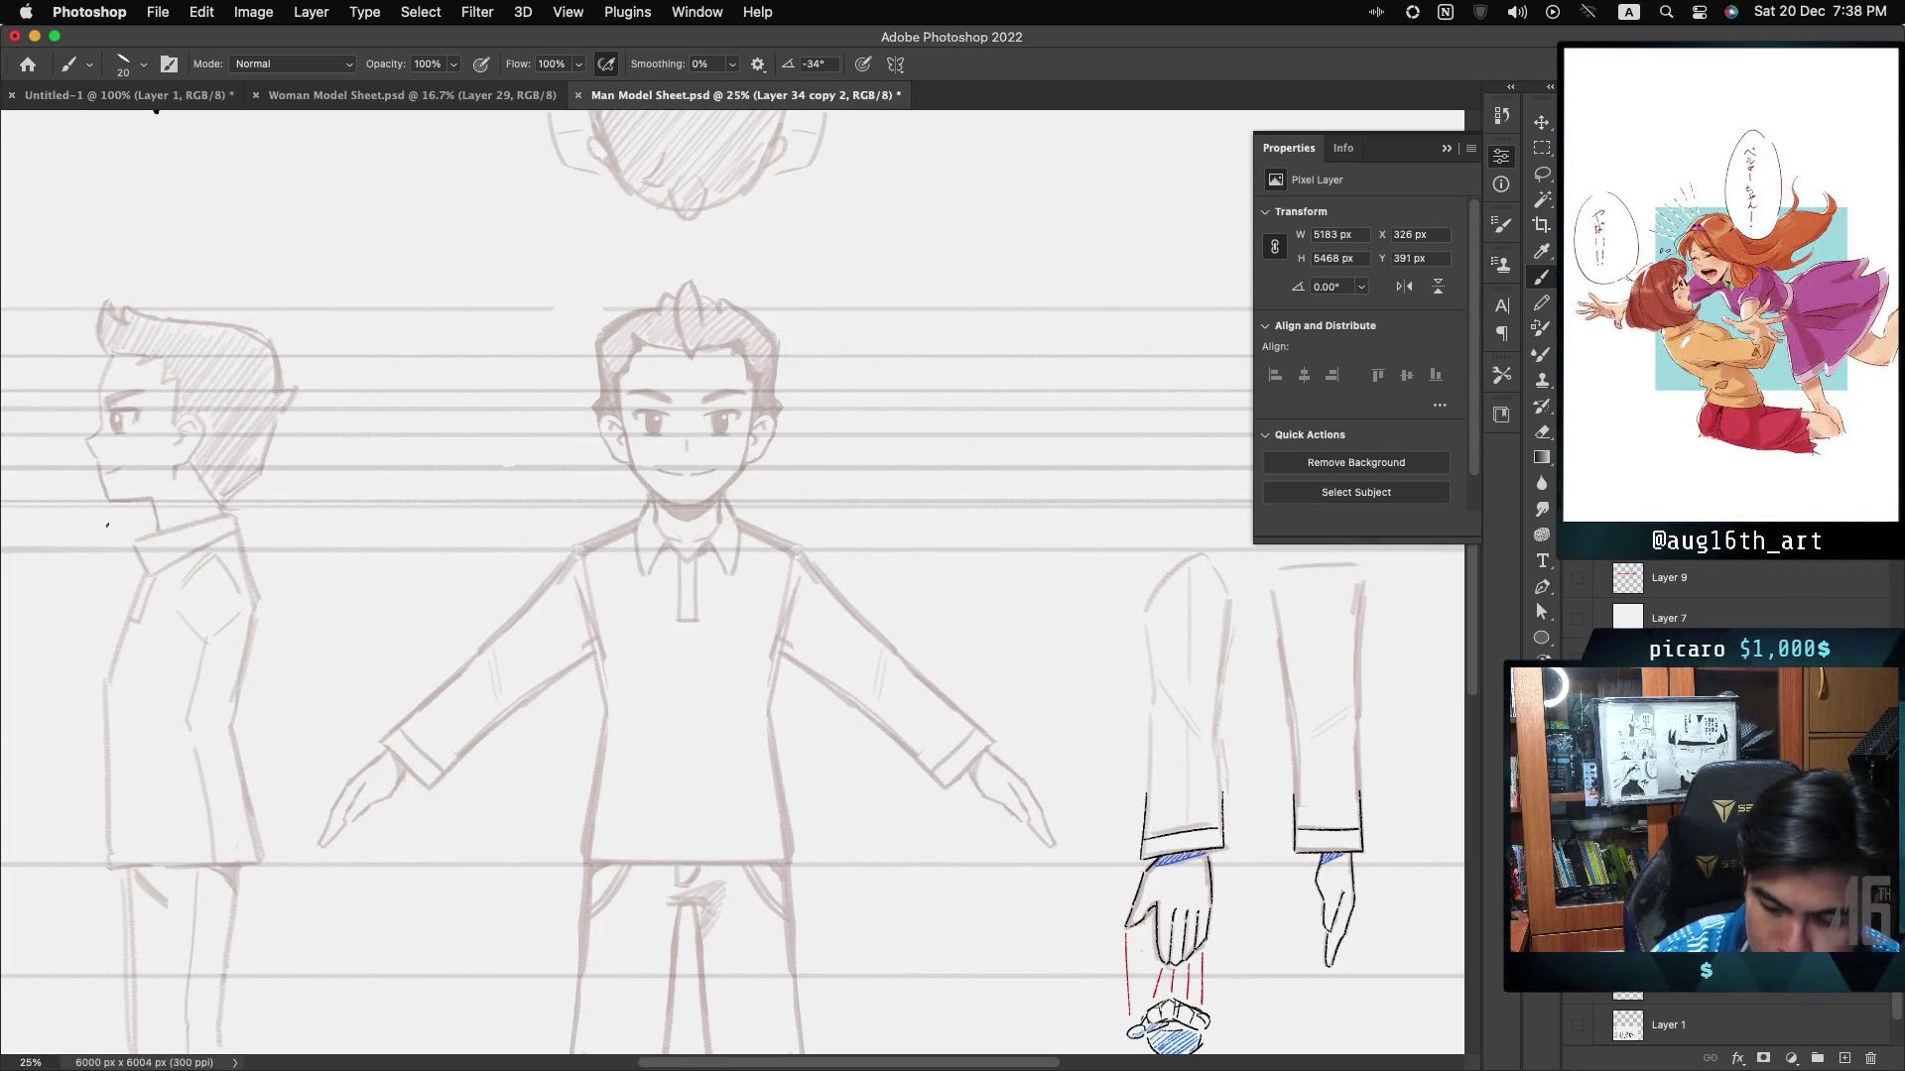
{"action": "key", "text": "l"}
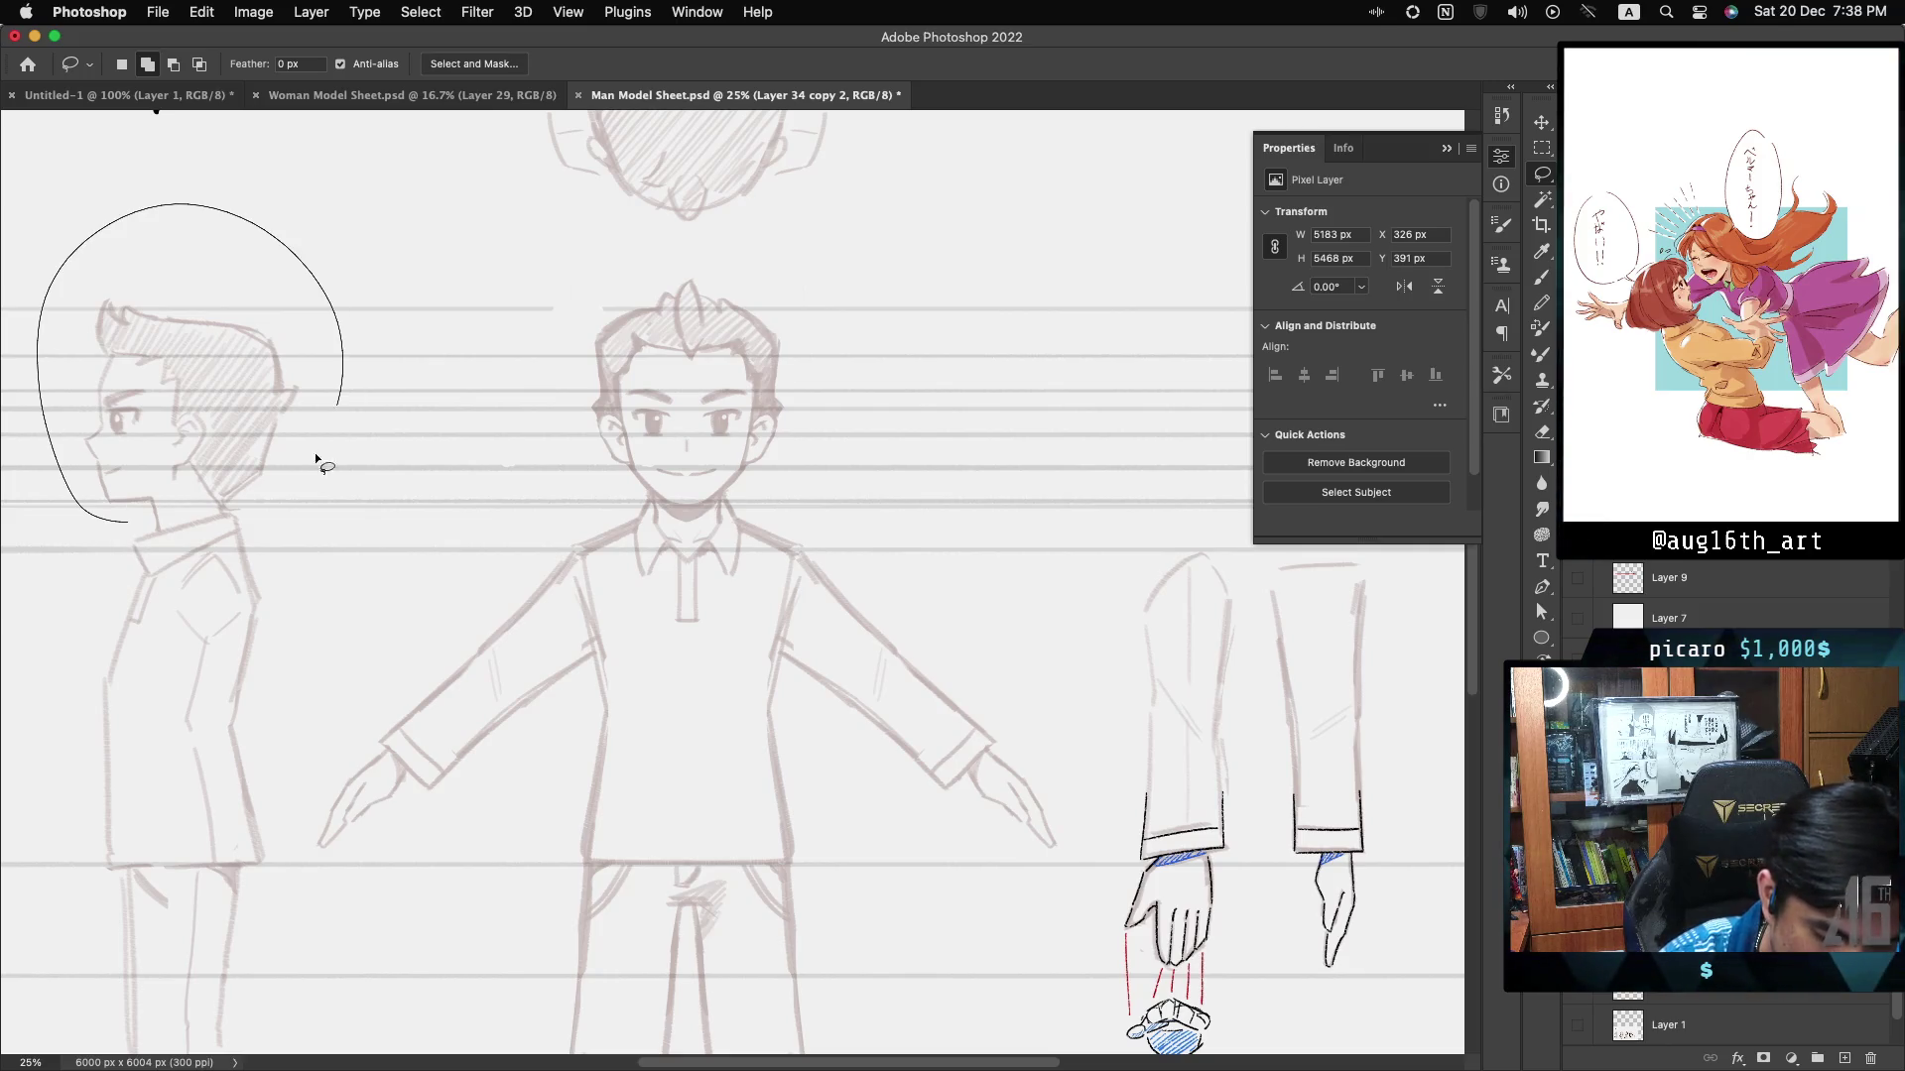
{"action": "left_click_drag", "start_coordinate": [162, 526], "coordinate": [138, 527]}
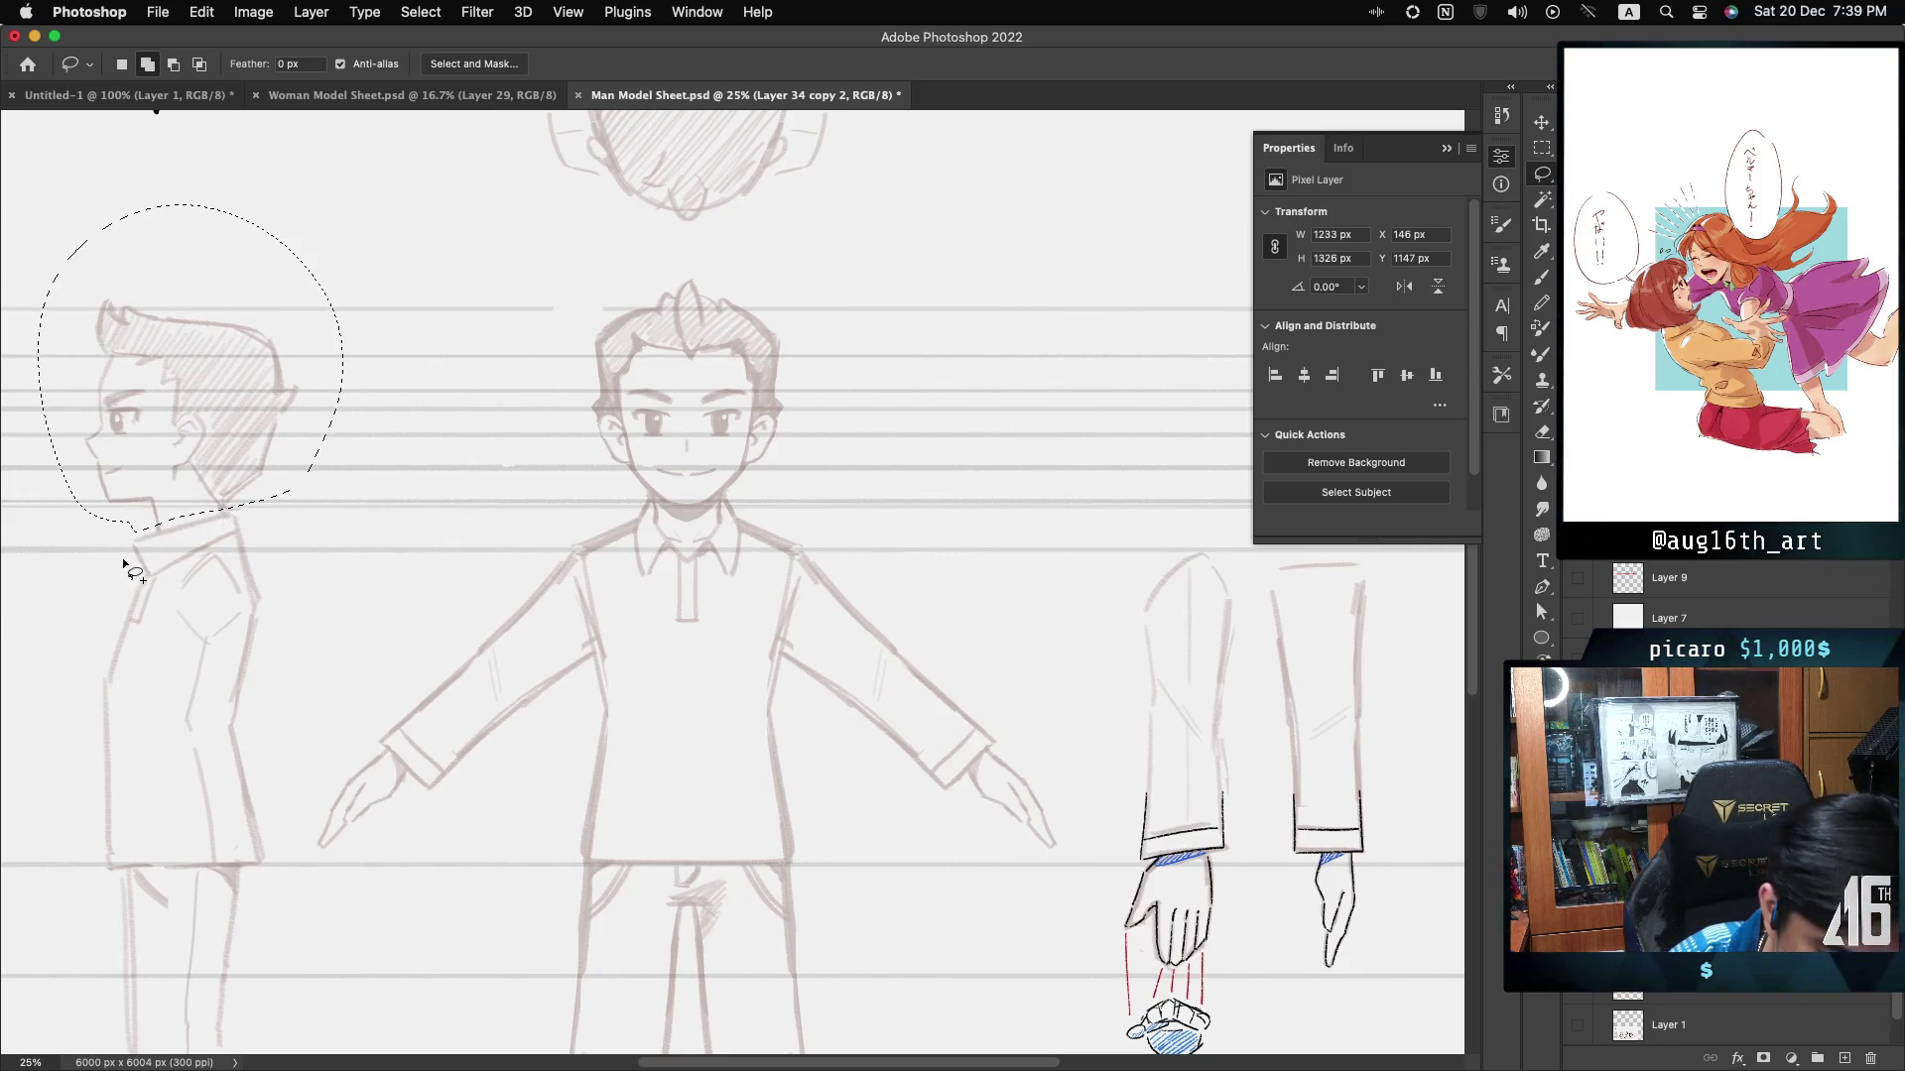
{"action": "mouse_move", "coordinate": [632, 508]}
{"action": "left_mouse_down"}
{"action": "mouse_move", "coordinate": [553, 268]}
{"action": "mouse_move", "coordinate": [761, 492]}
{"action": "mouse_move", "coordinate": [670, 525]}
{"action": "mouse_move", "coordinate": [631, 507]}
{"action": "left_mouse_up"}
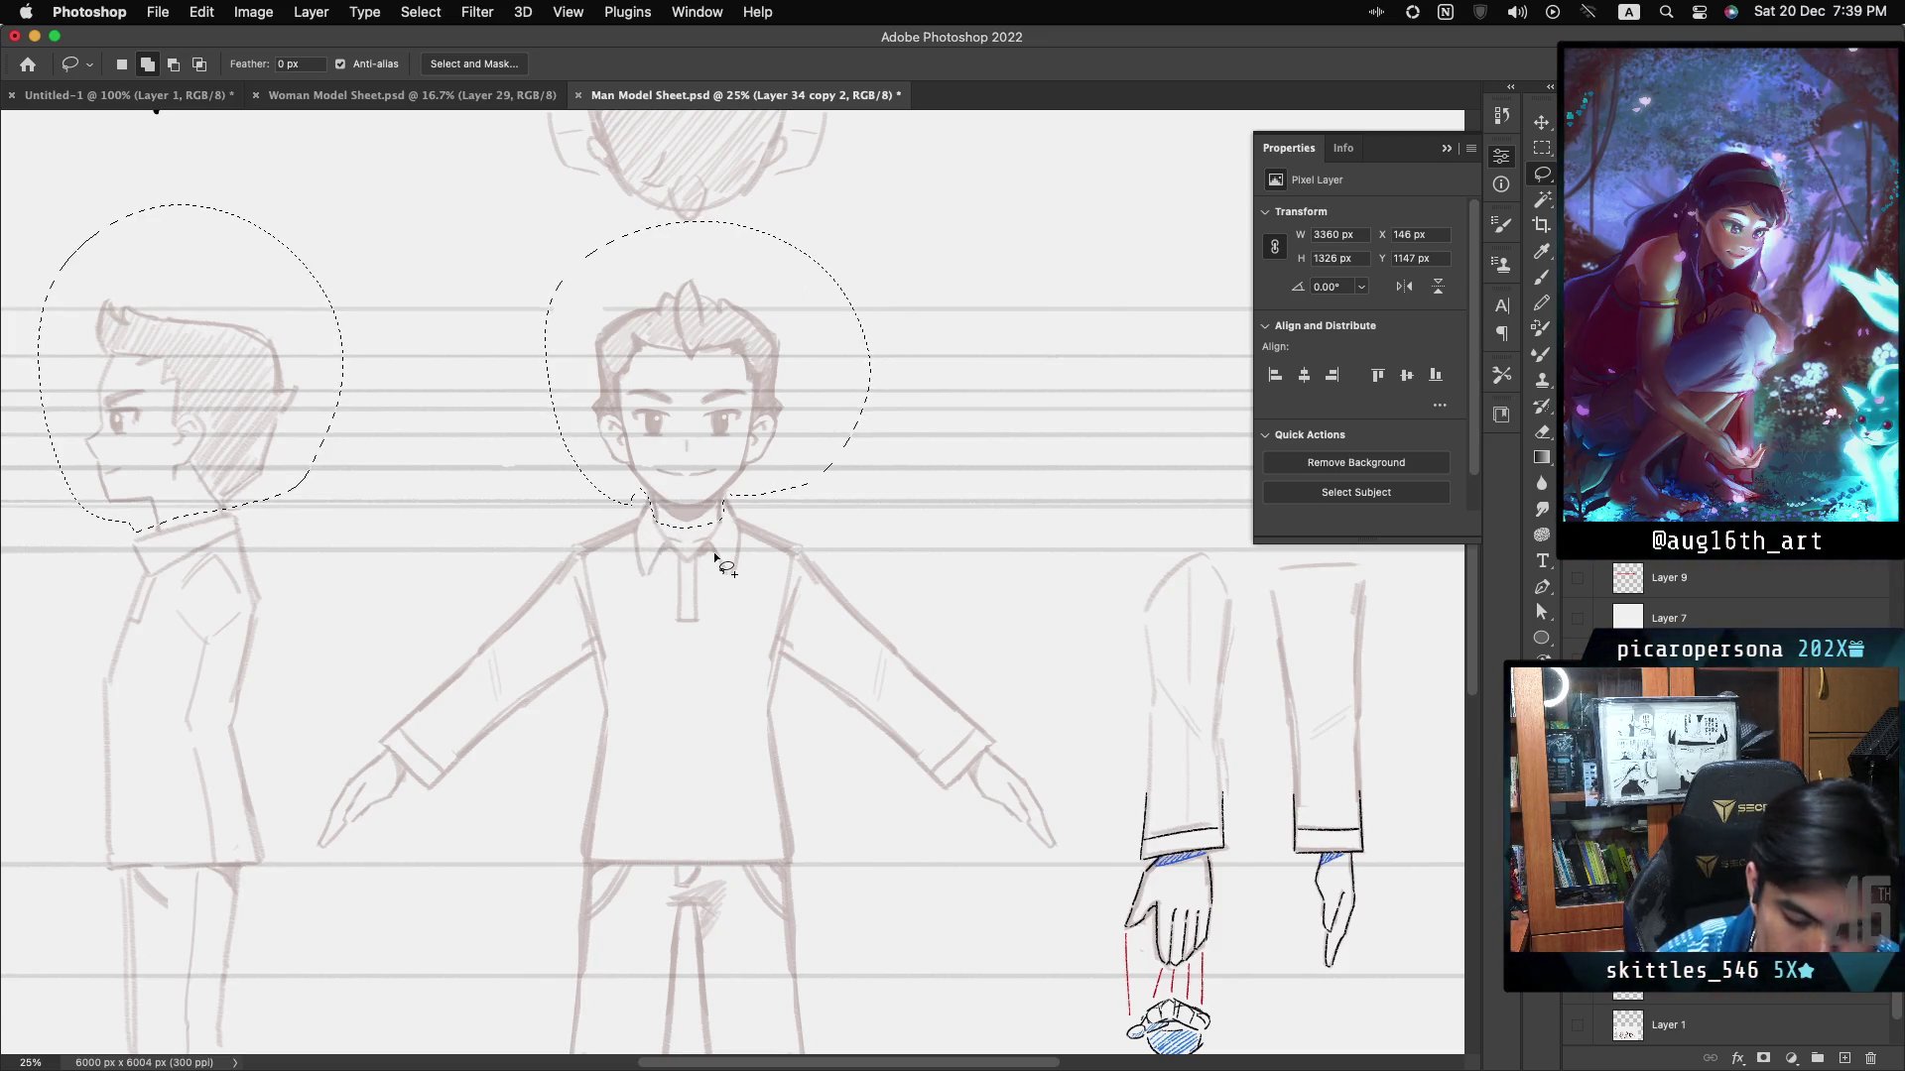
{"action": "right_click", "coordinate": [758, 396]}
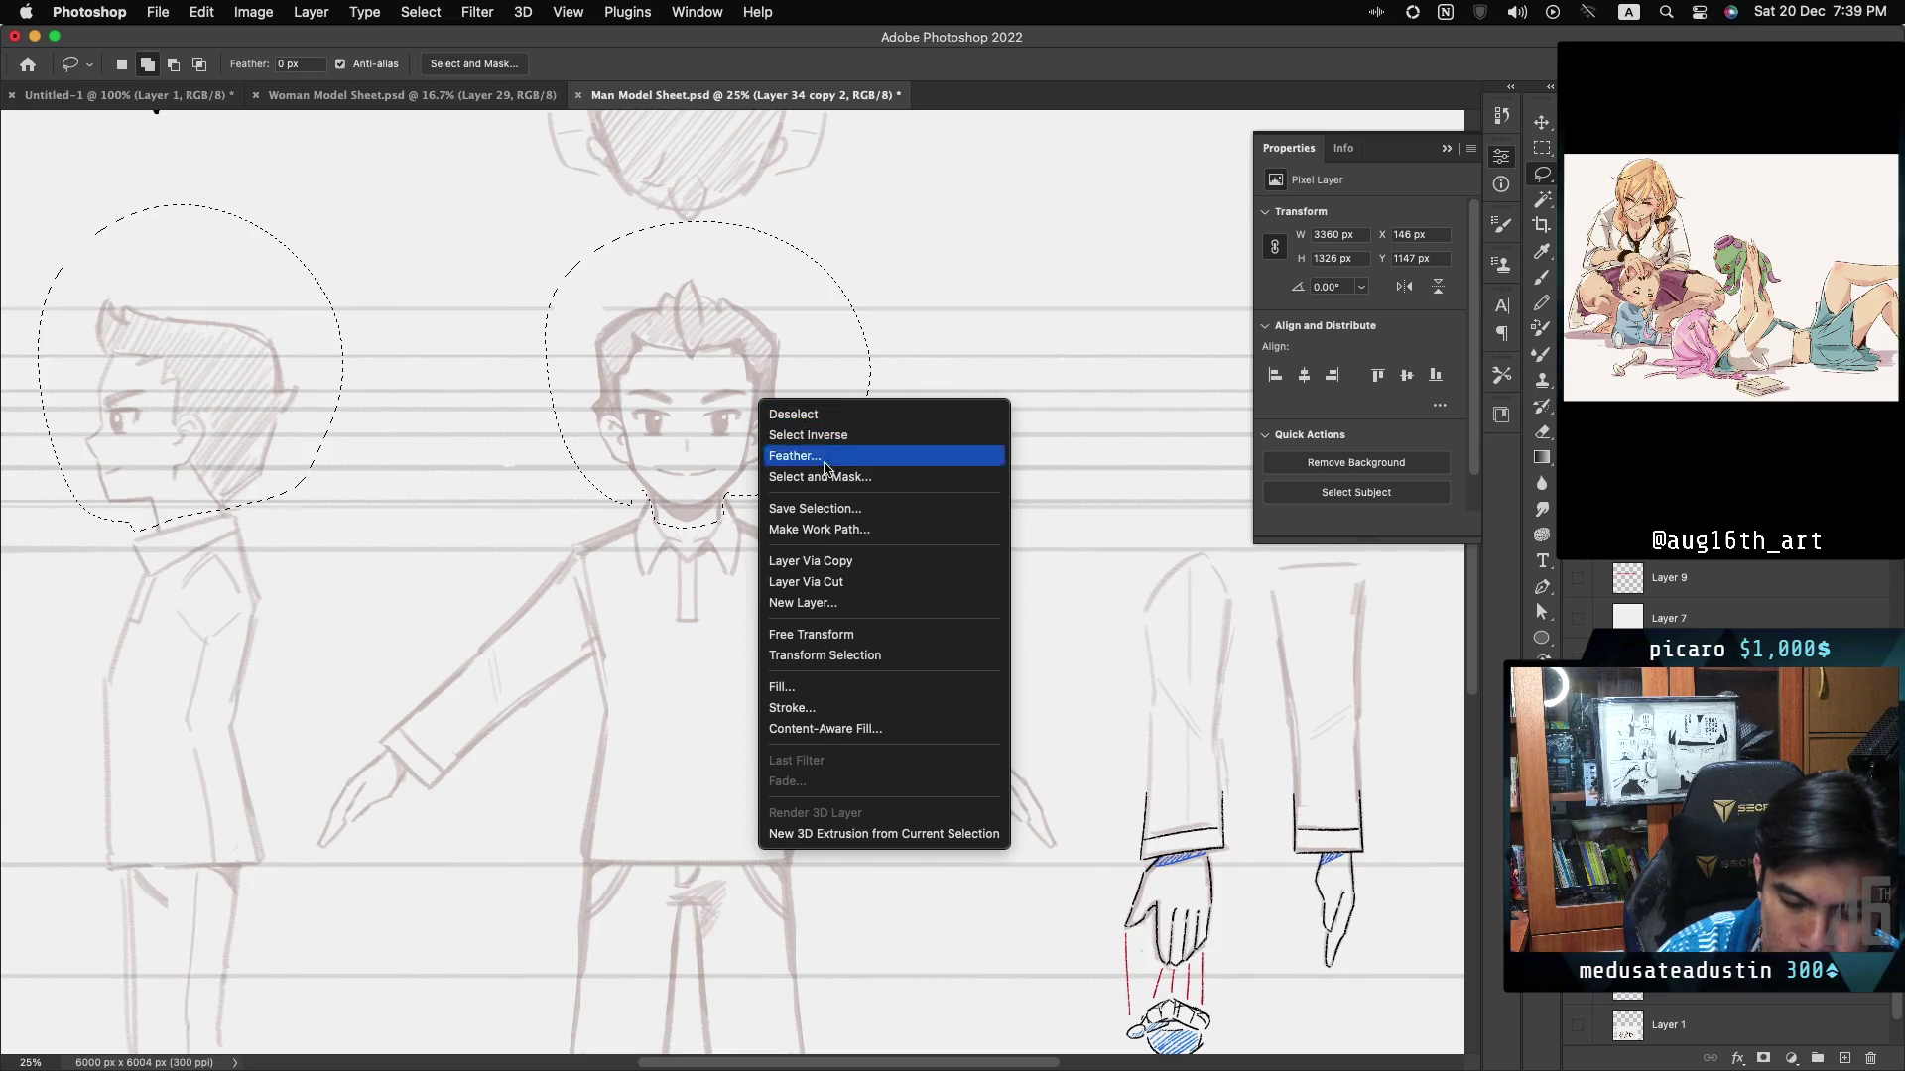
{"action": "left_click", "coordinate": [866, 561]}
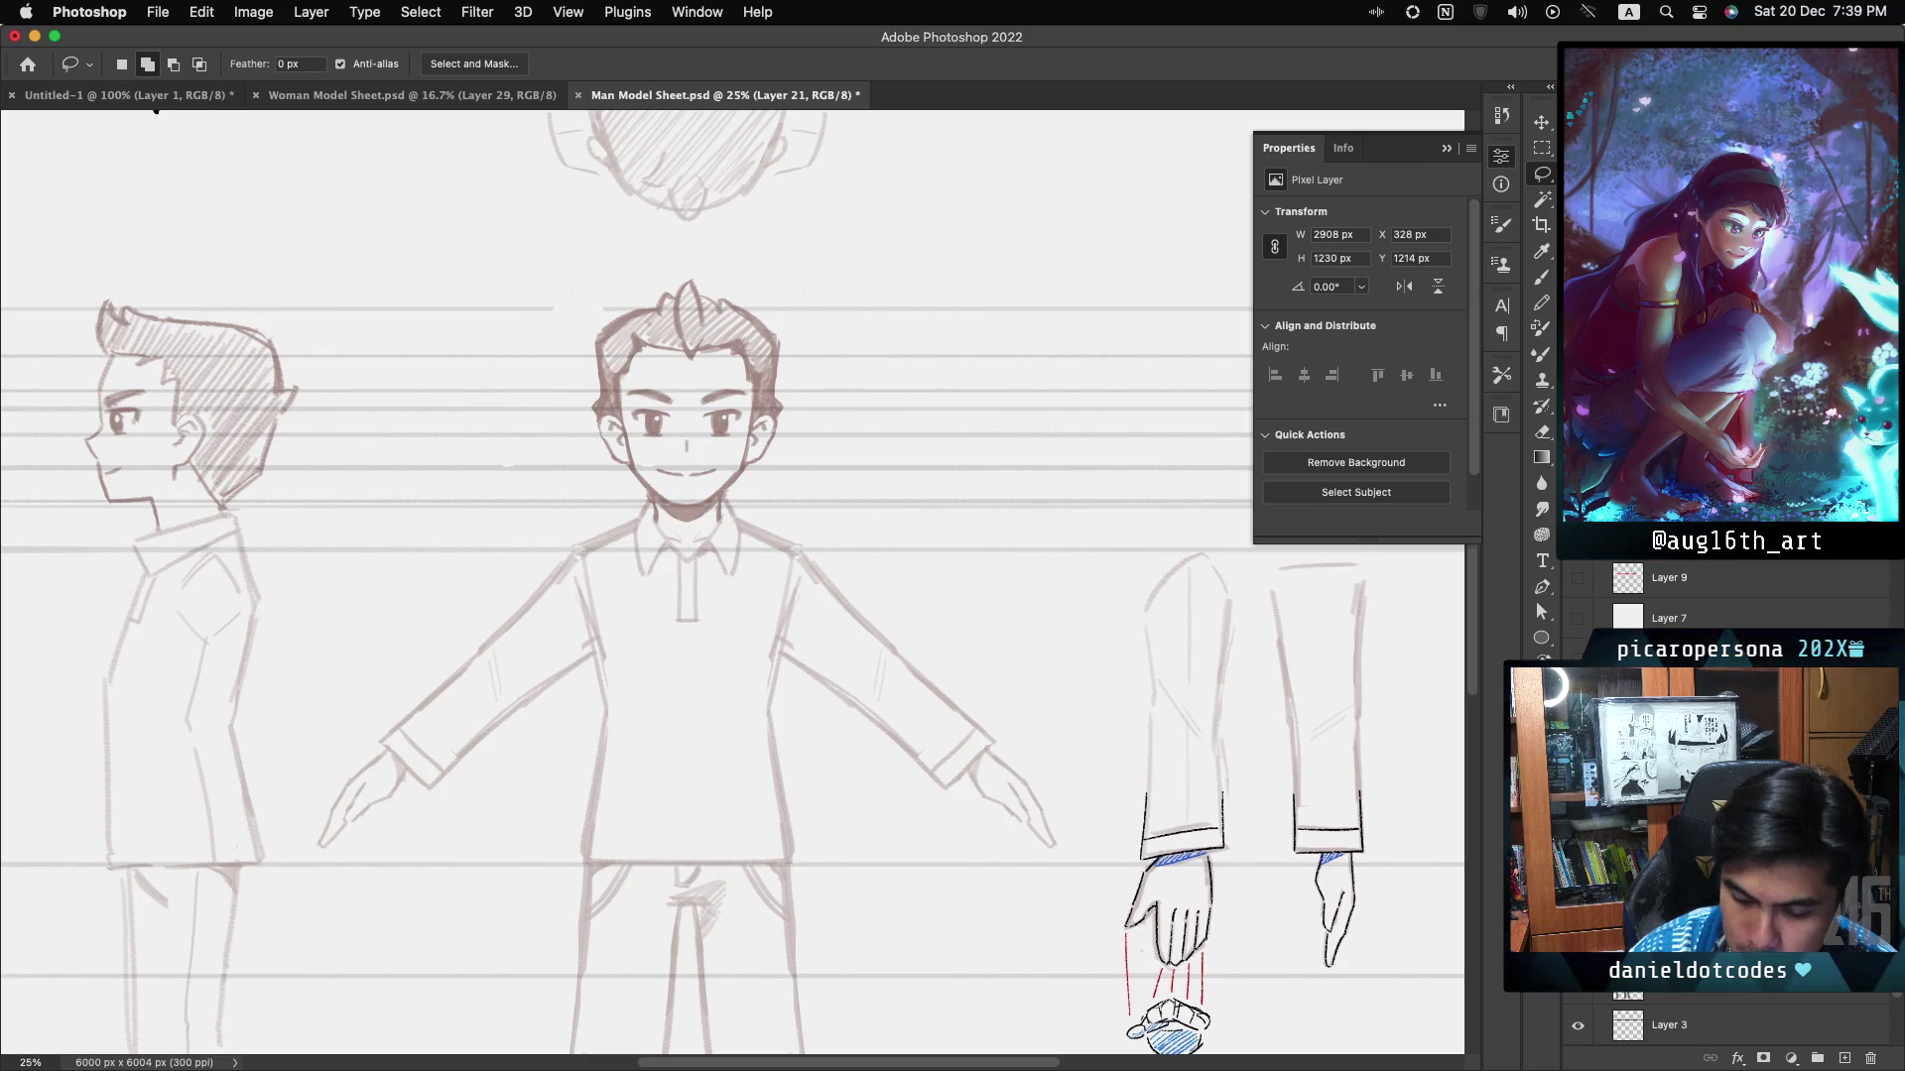
{"action": "key", "text": "super+comma"}
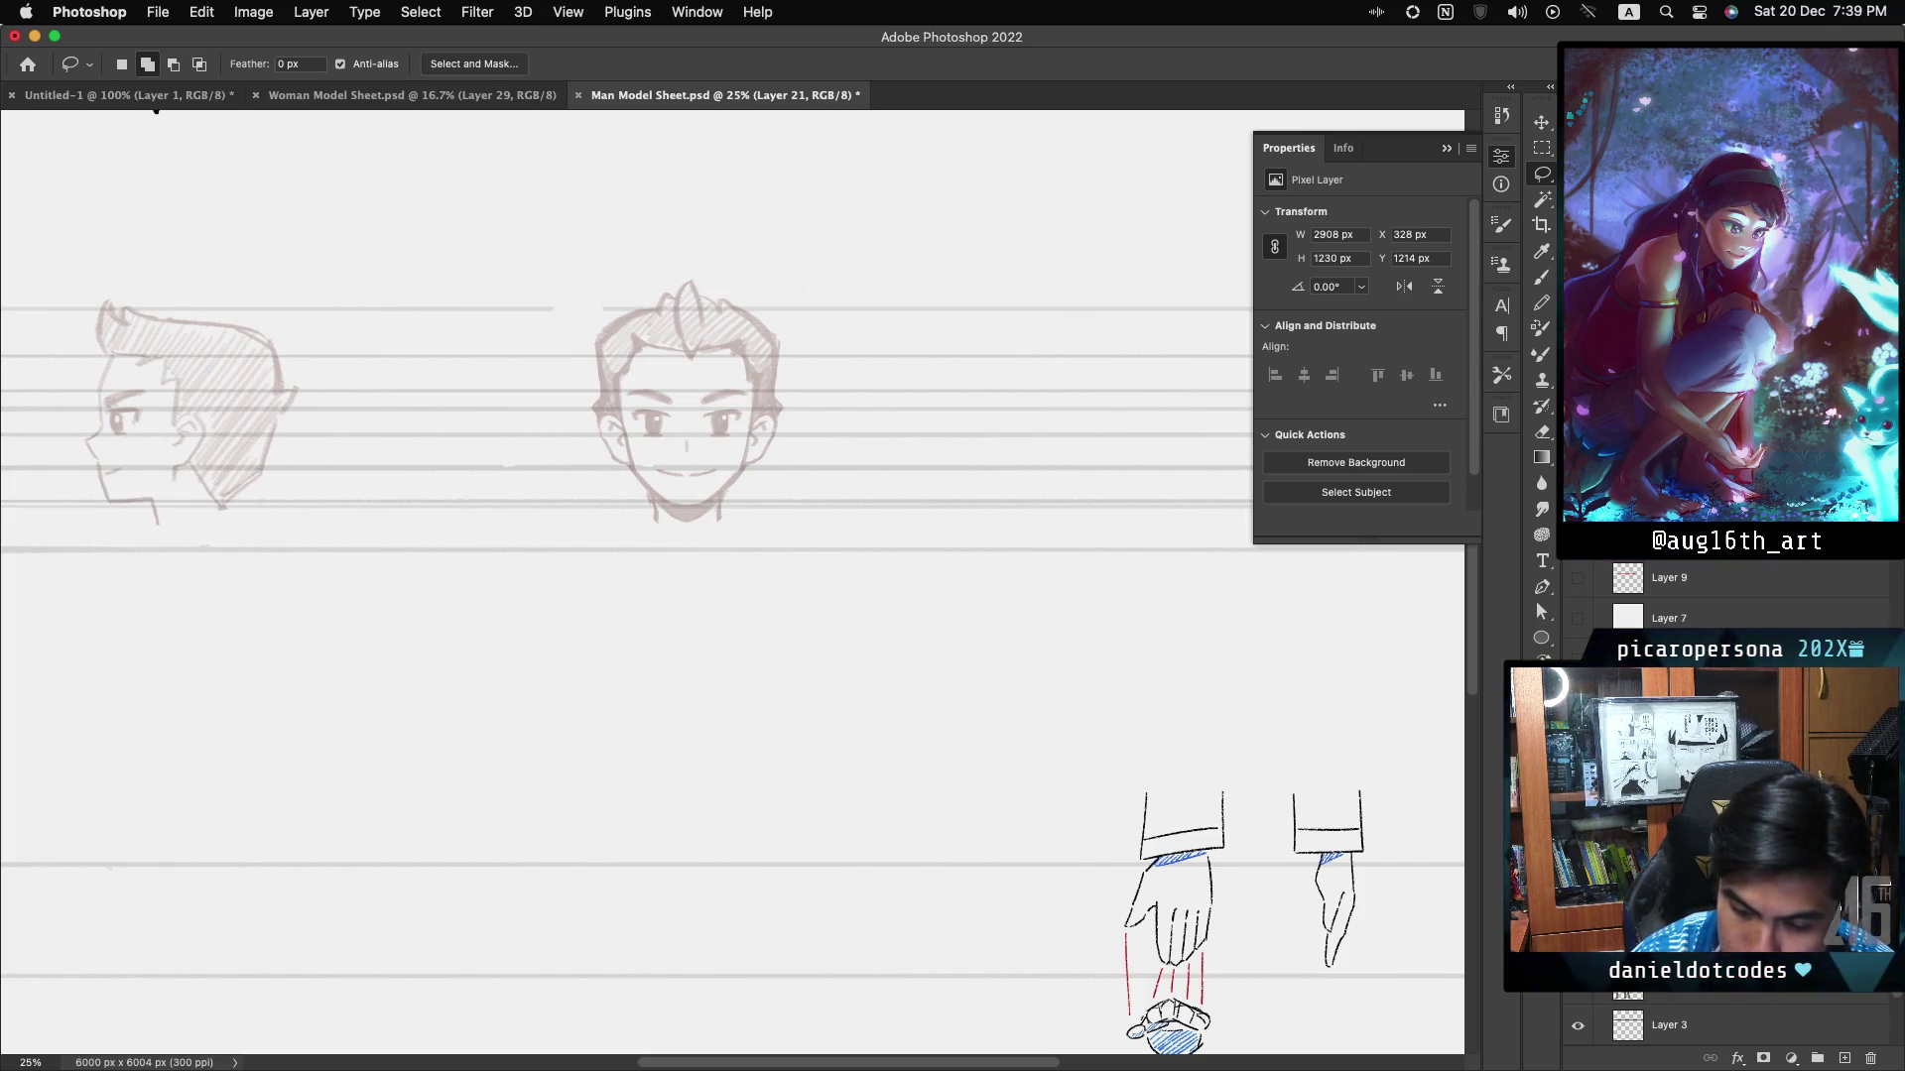
- Set the copied heads to 100% opacity, desaturate them, and show the body sketch again
{"action": "key", "text": "0"}
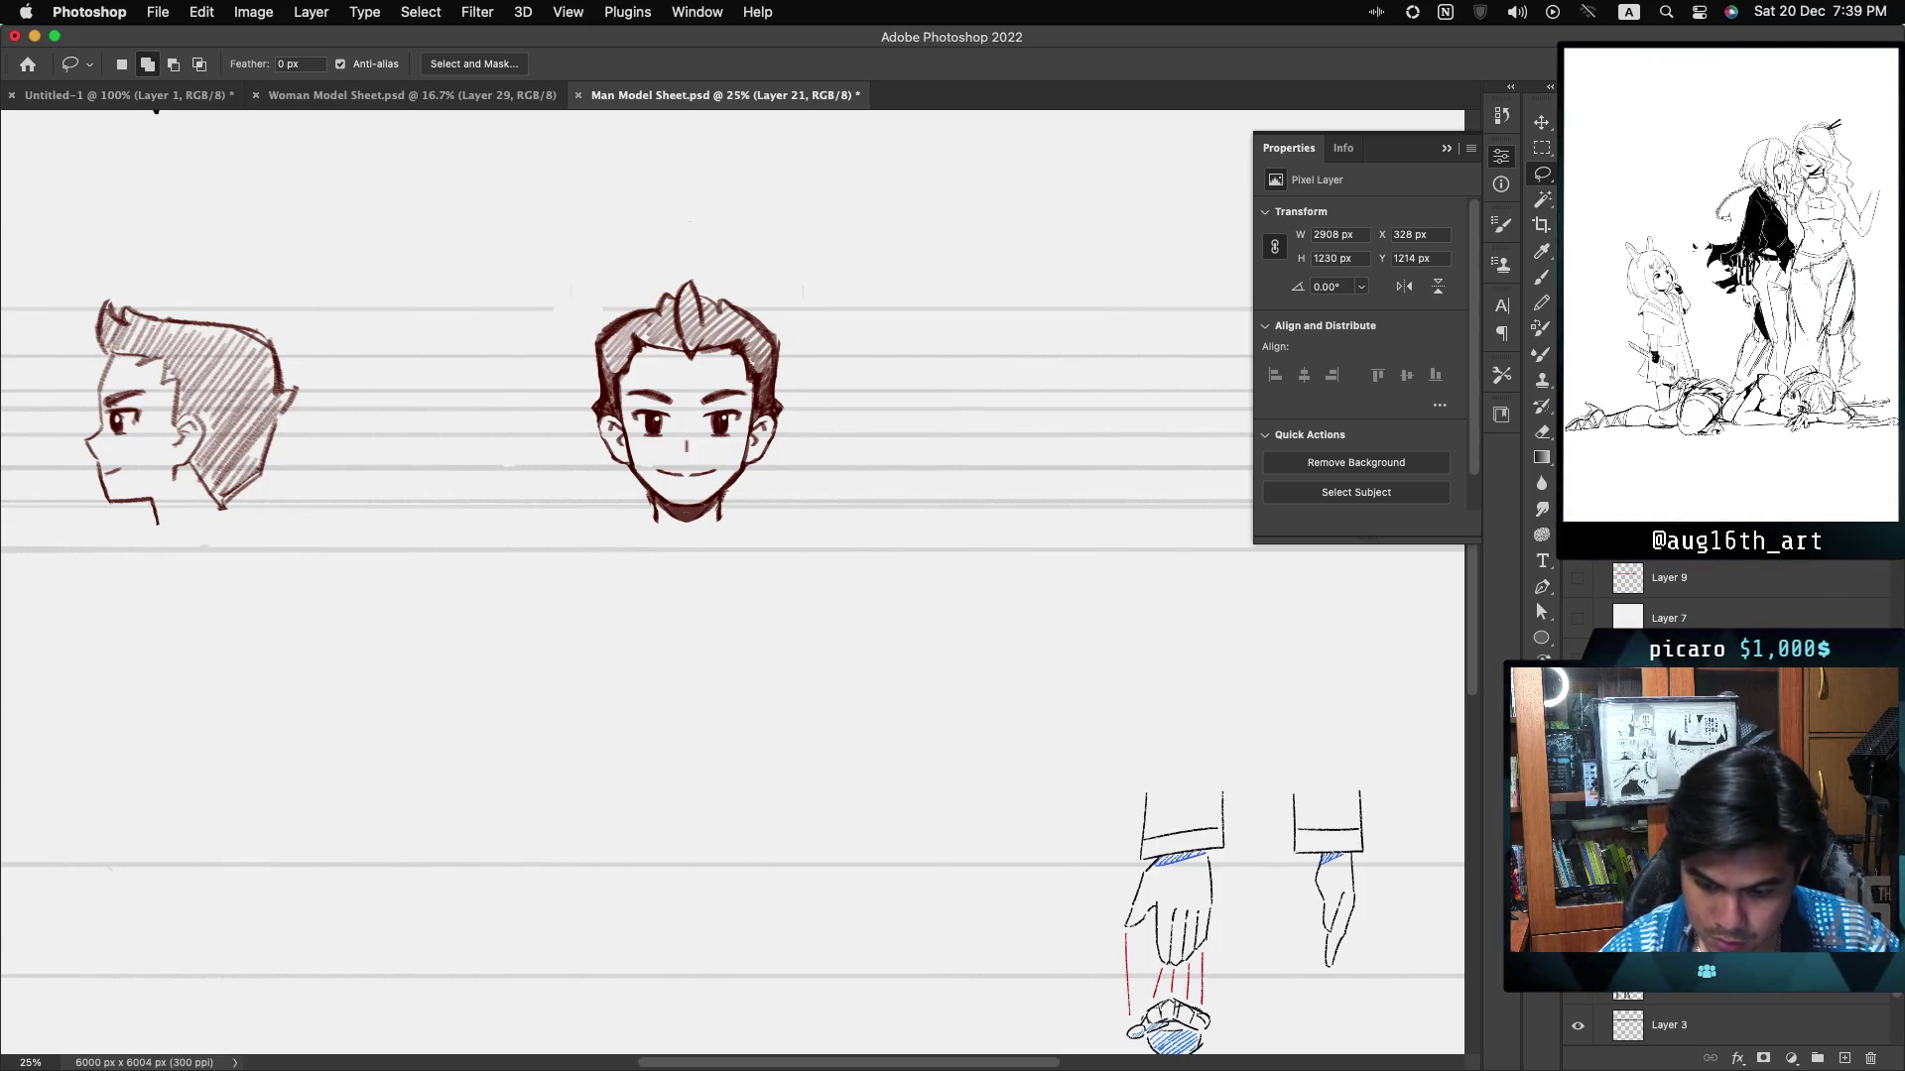
{"action": "key", "text": "ctrl+shift+u"}
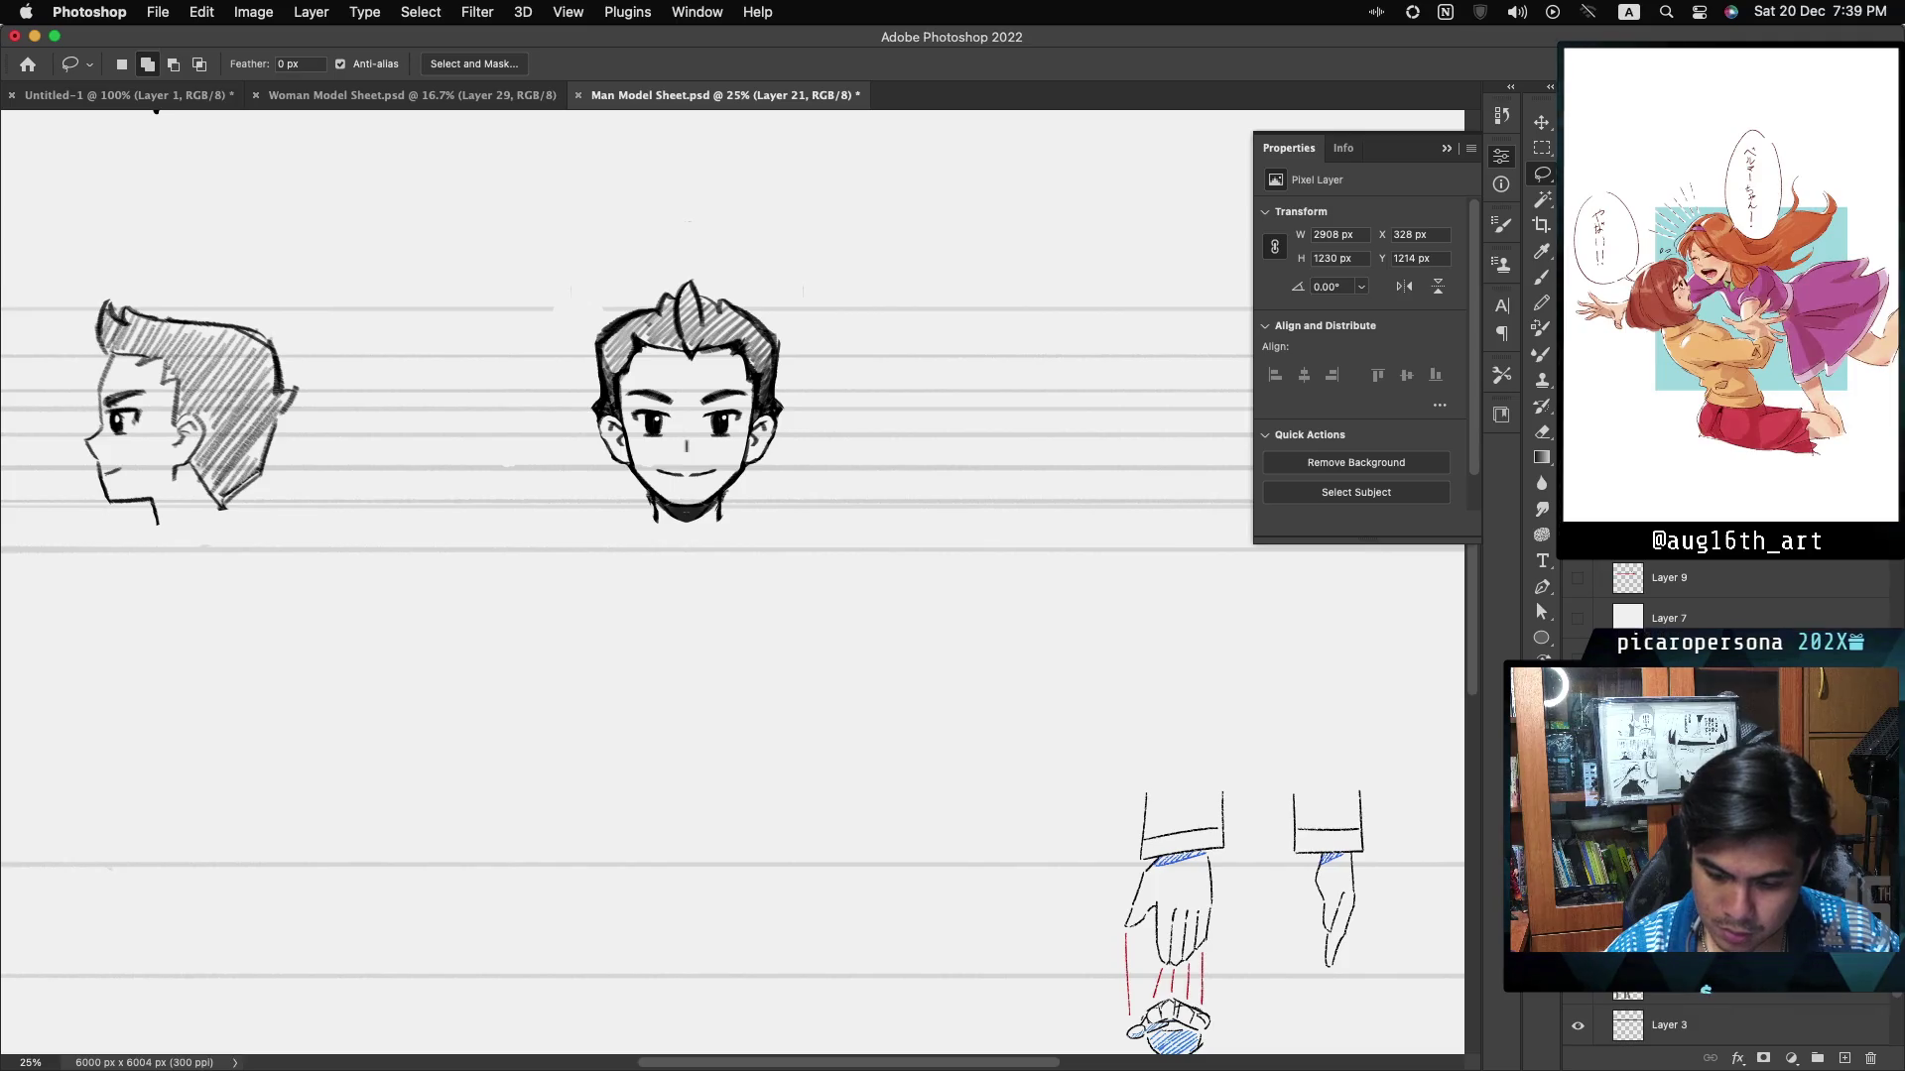
{"action": "left_click", "coordinate": [1578, 706]}
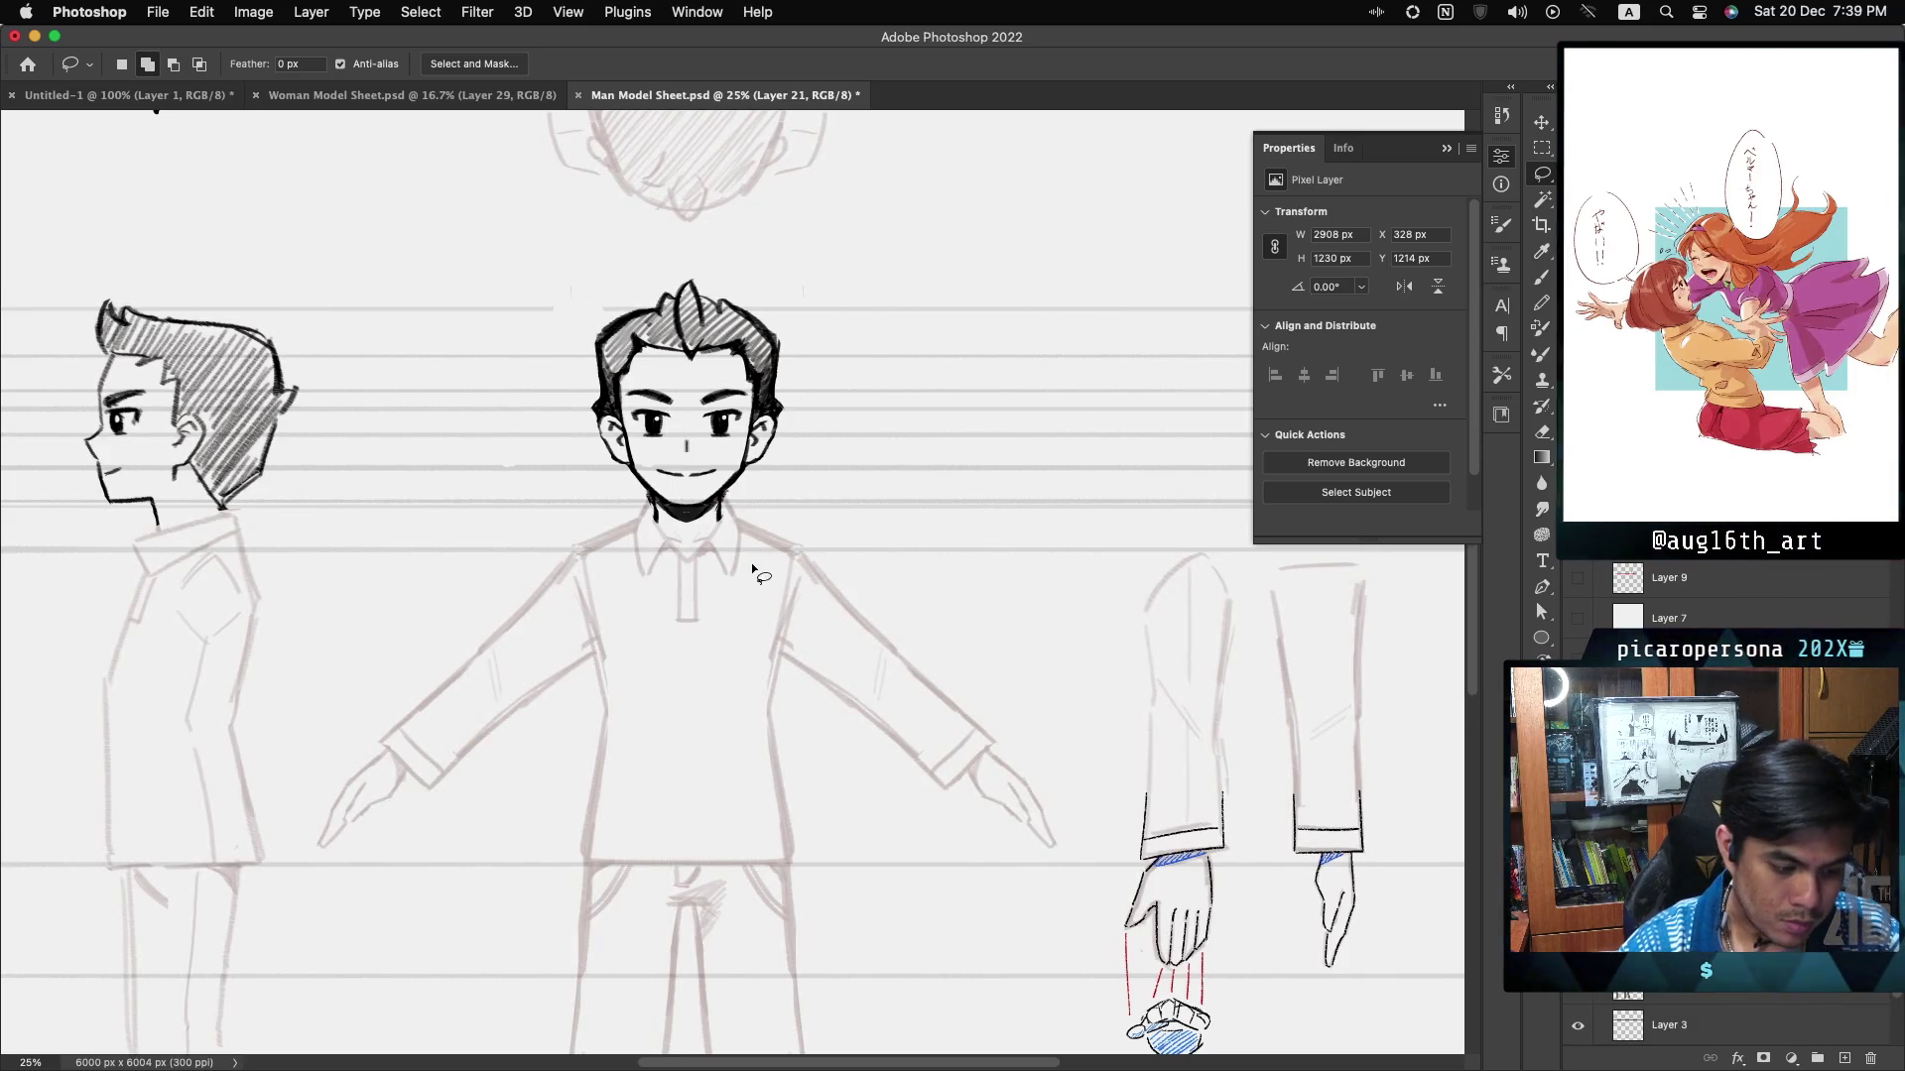
- Switch to the Brush and turn on Vertical painting symmetry
{"action": "key", "text": "b"}
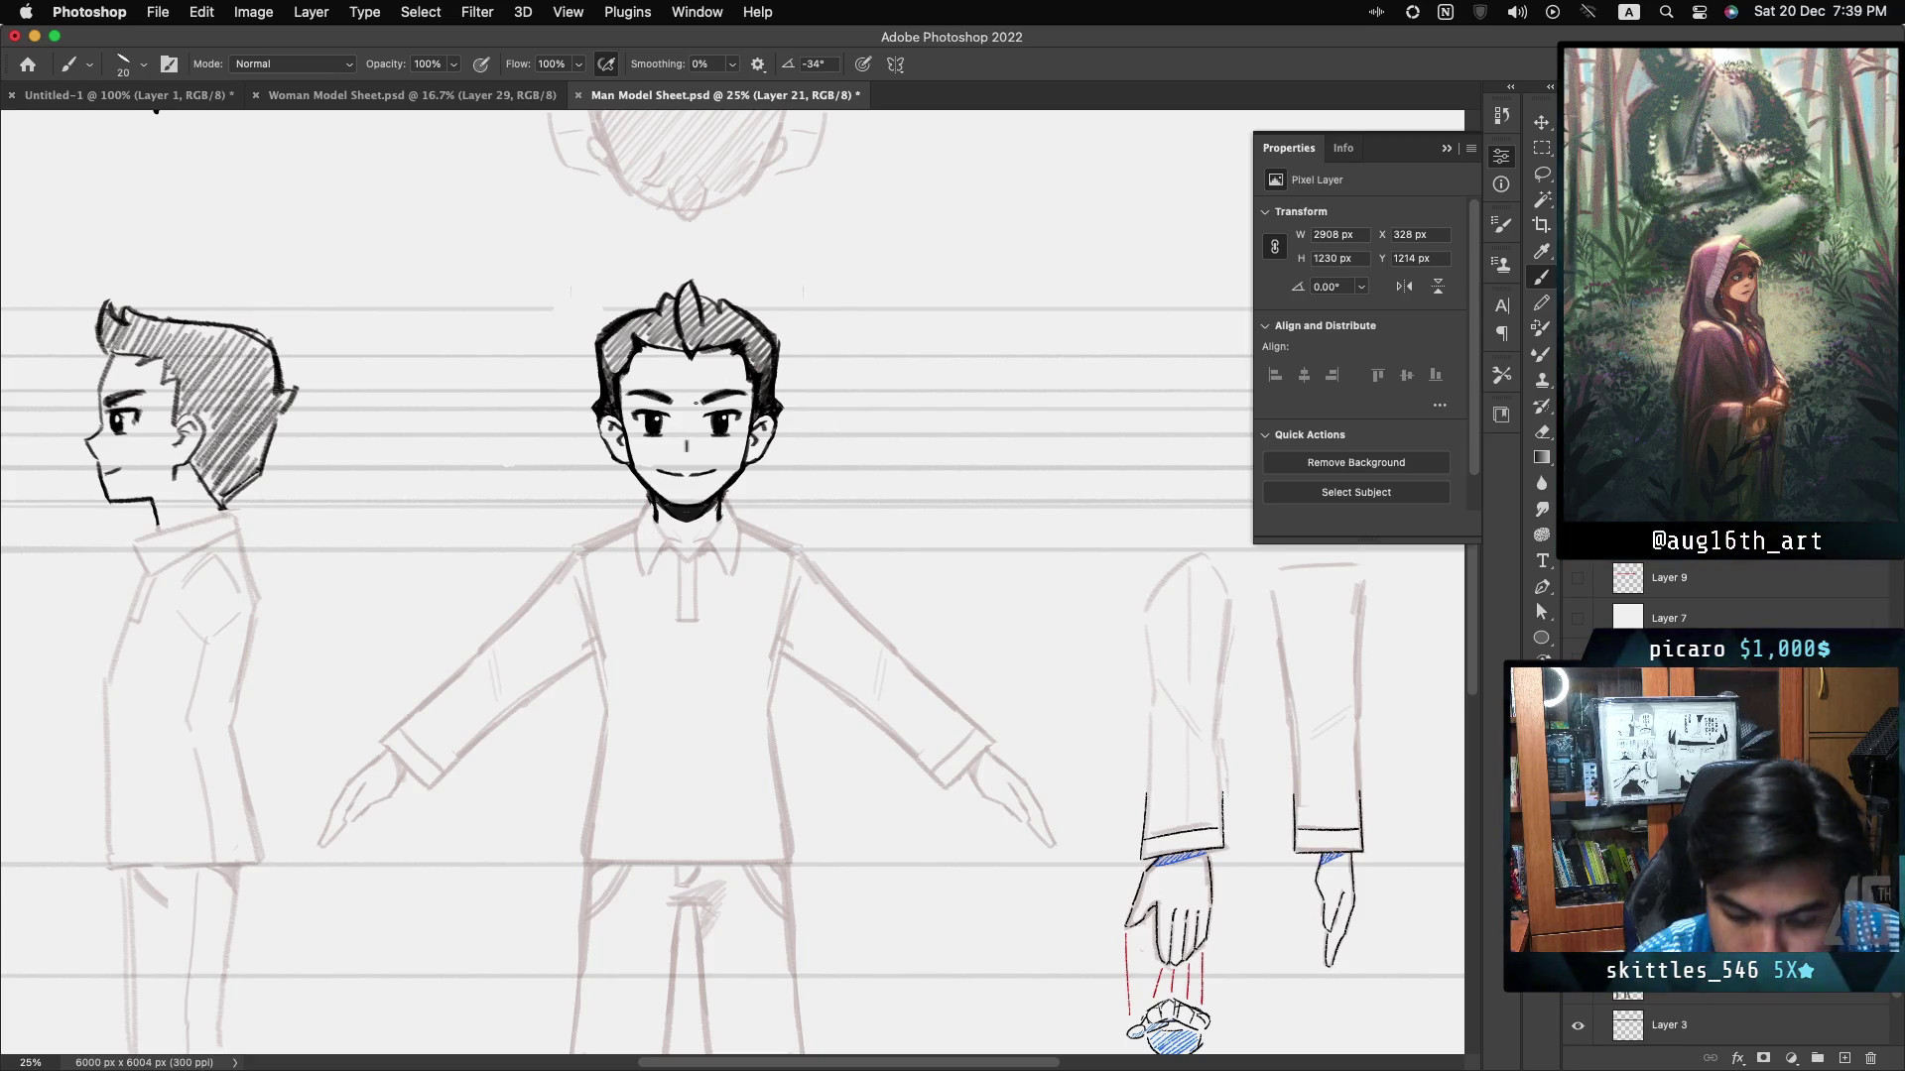
{"action": "left_click", "coordinate": [895, 63]}
{"action": "left_click", "coordinate": [1001, 113]}
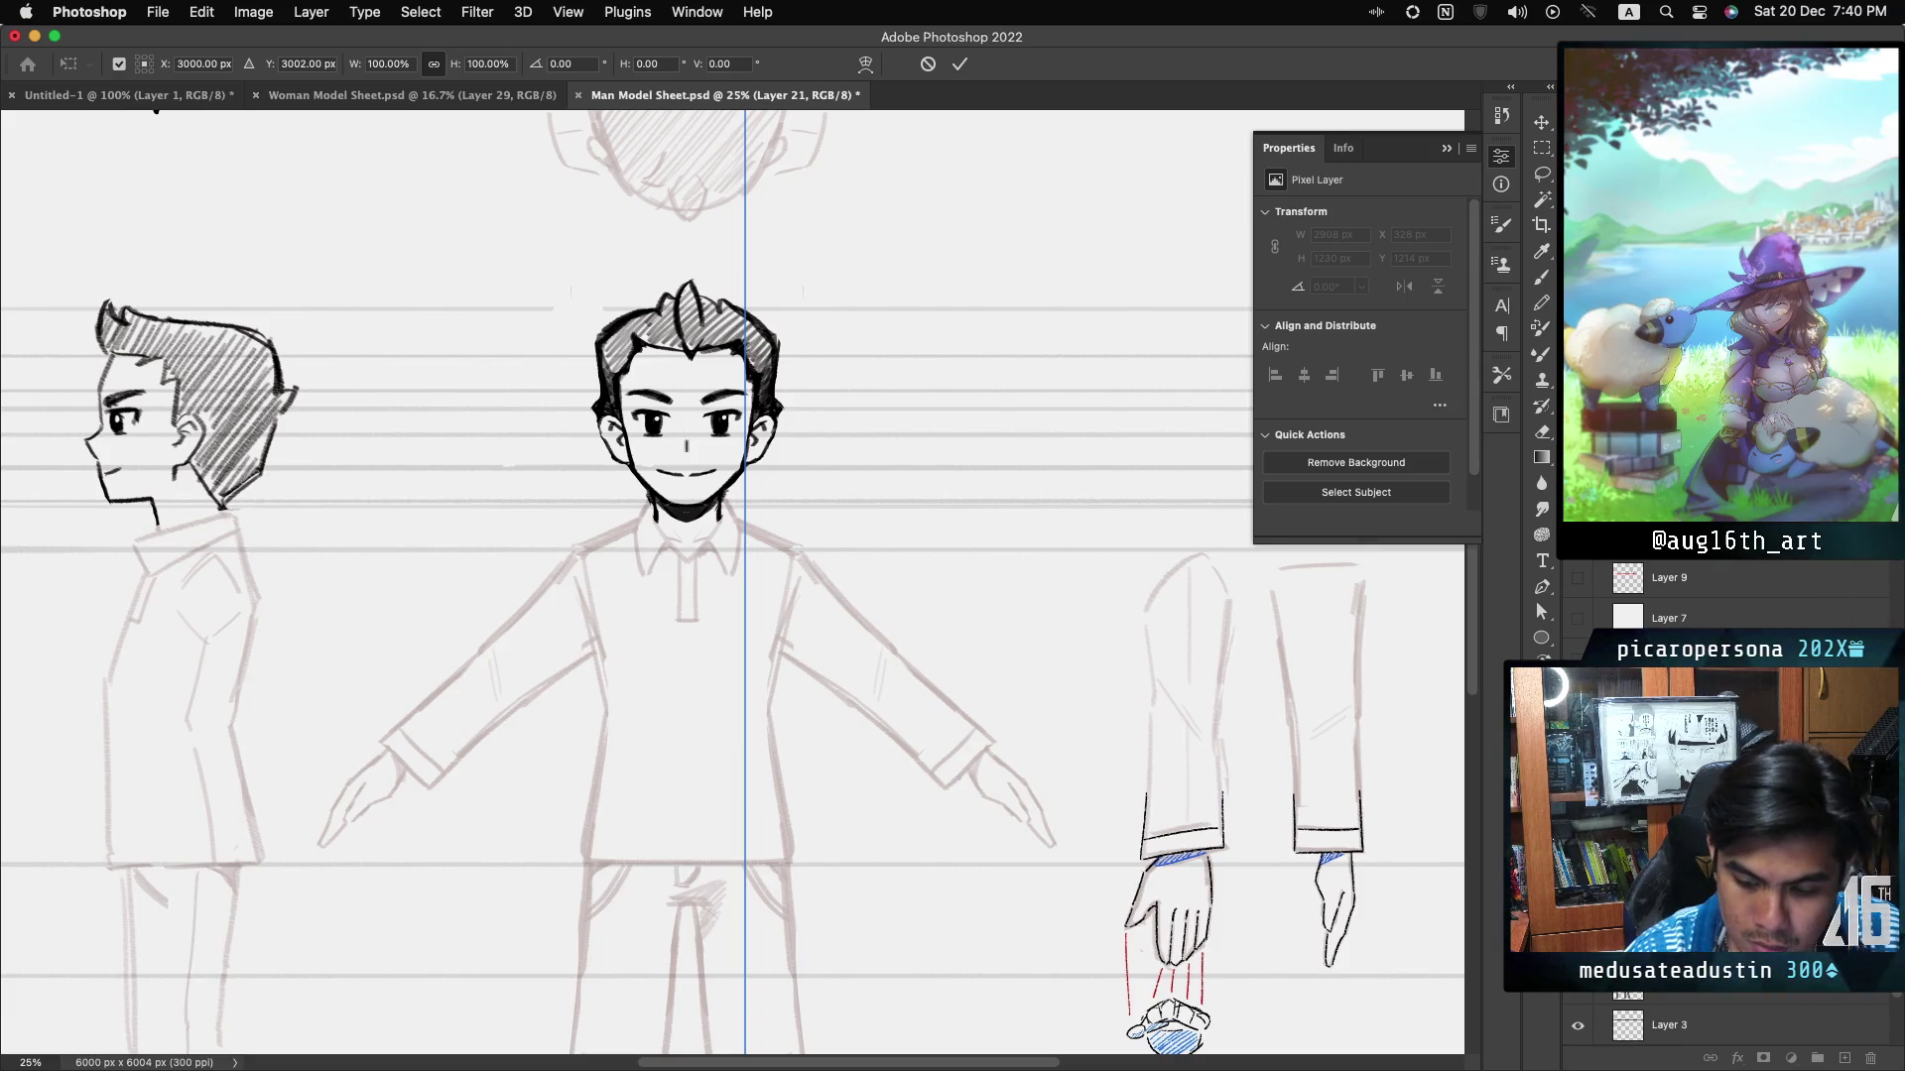
- Position the vertical symmetry axis down the centre of the front figure's face and commit it
{"action": "scroll", "coordinate": [739, 555], "scroll_direction": "down", "scroll_amount": 2}
{"action": "left_click_drag", "start_coordinate": [742, 543], "coordinate": [692, 570]}
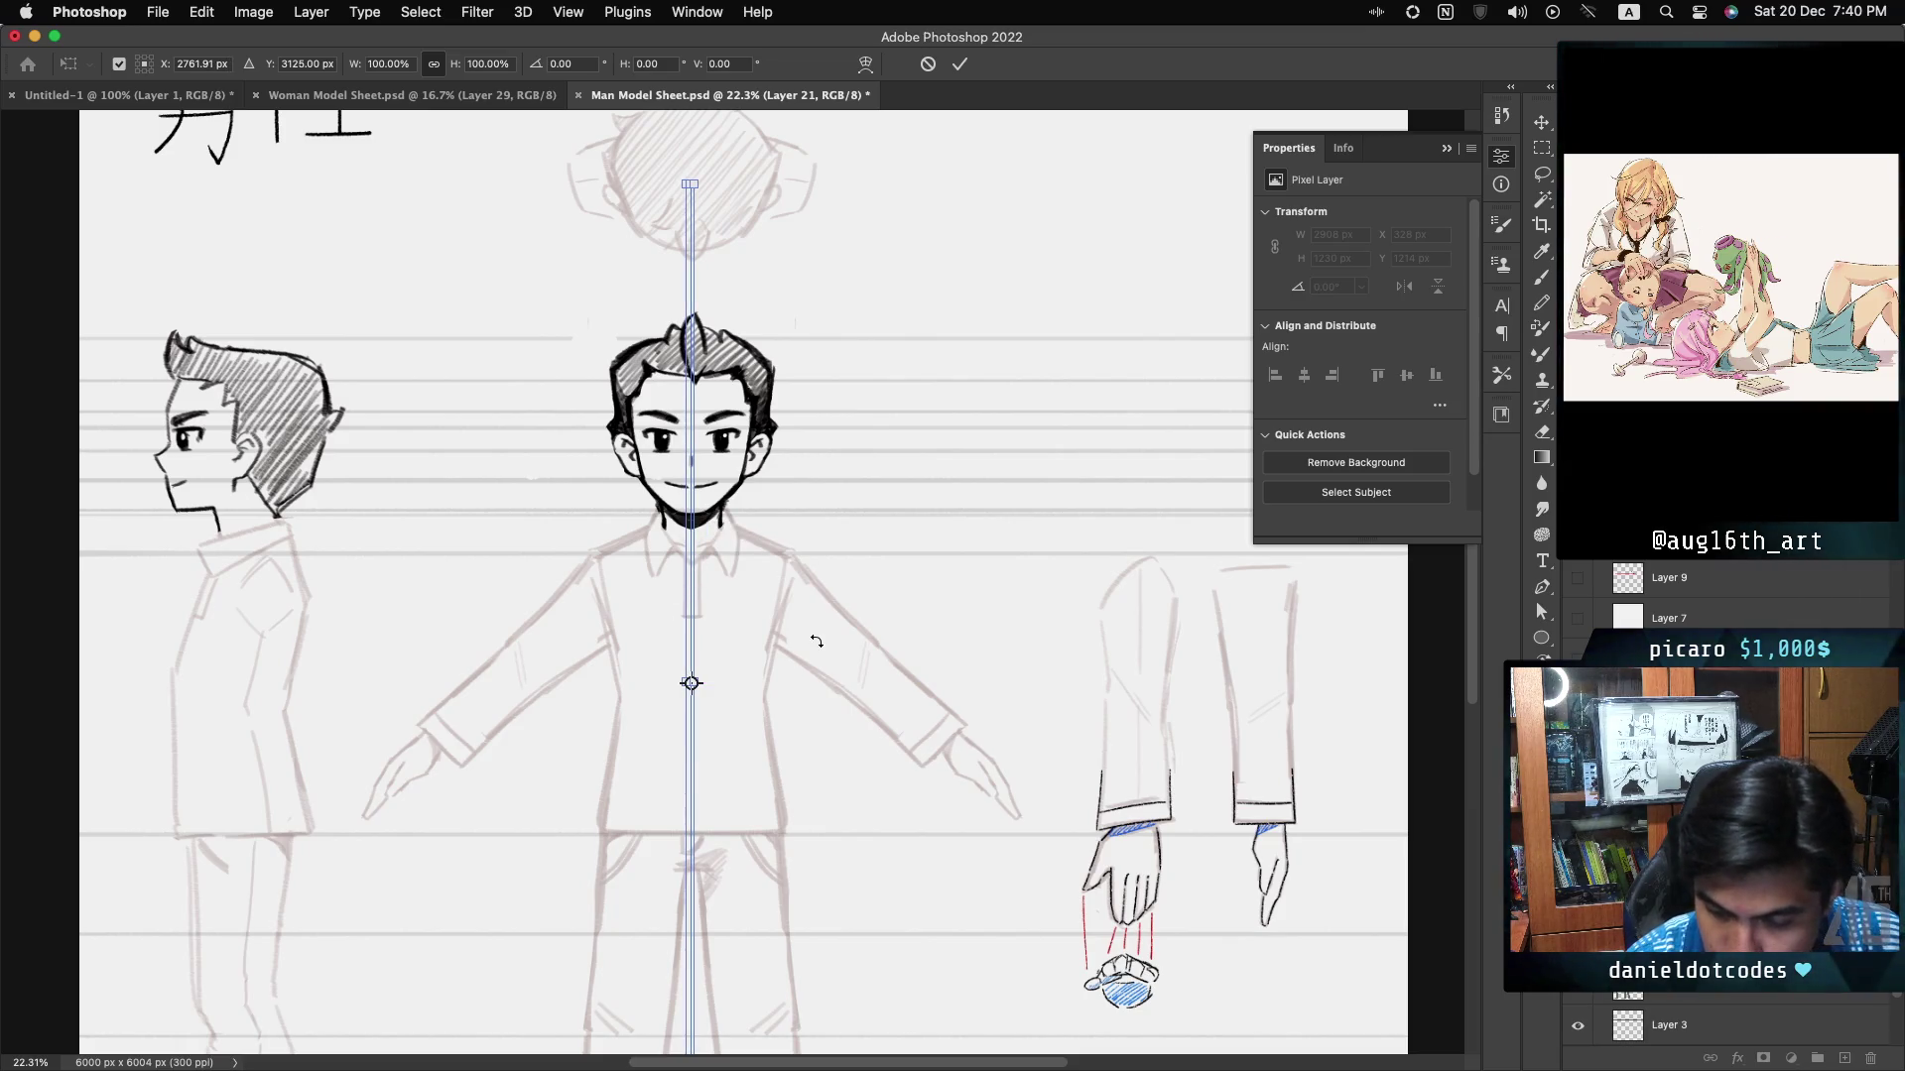
{"action": "key", "text": "super+equal"}
{"action": "key", "text": "super+equal"}
{"action": "key", "text": "super+equal"}
{"action": "scroll", "coordinate": [667, 737], "scroll_direction": "up", "scroll_amount": 5}
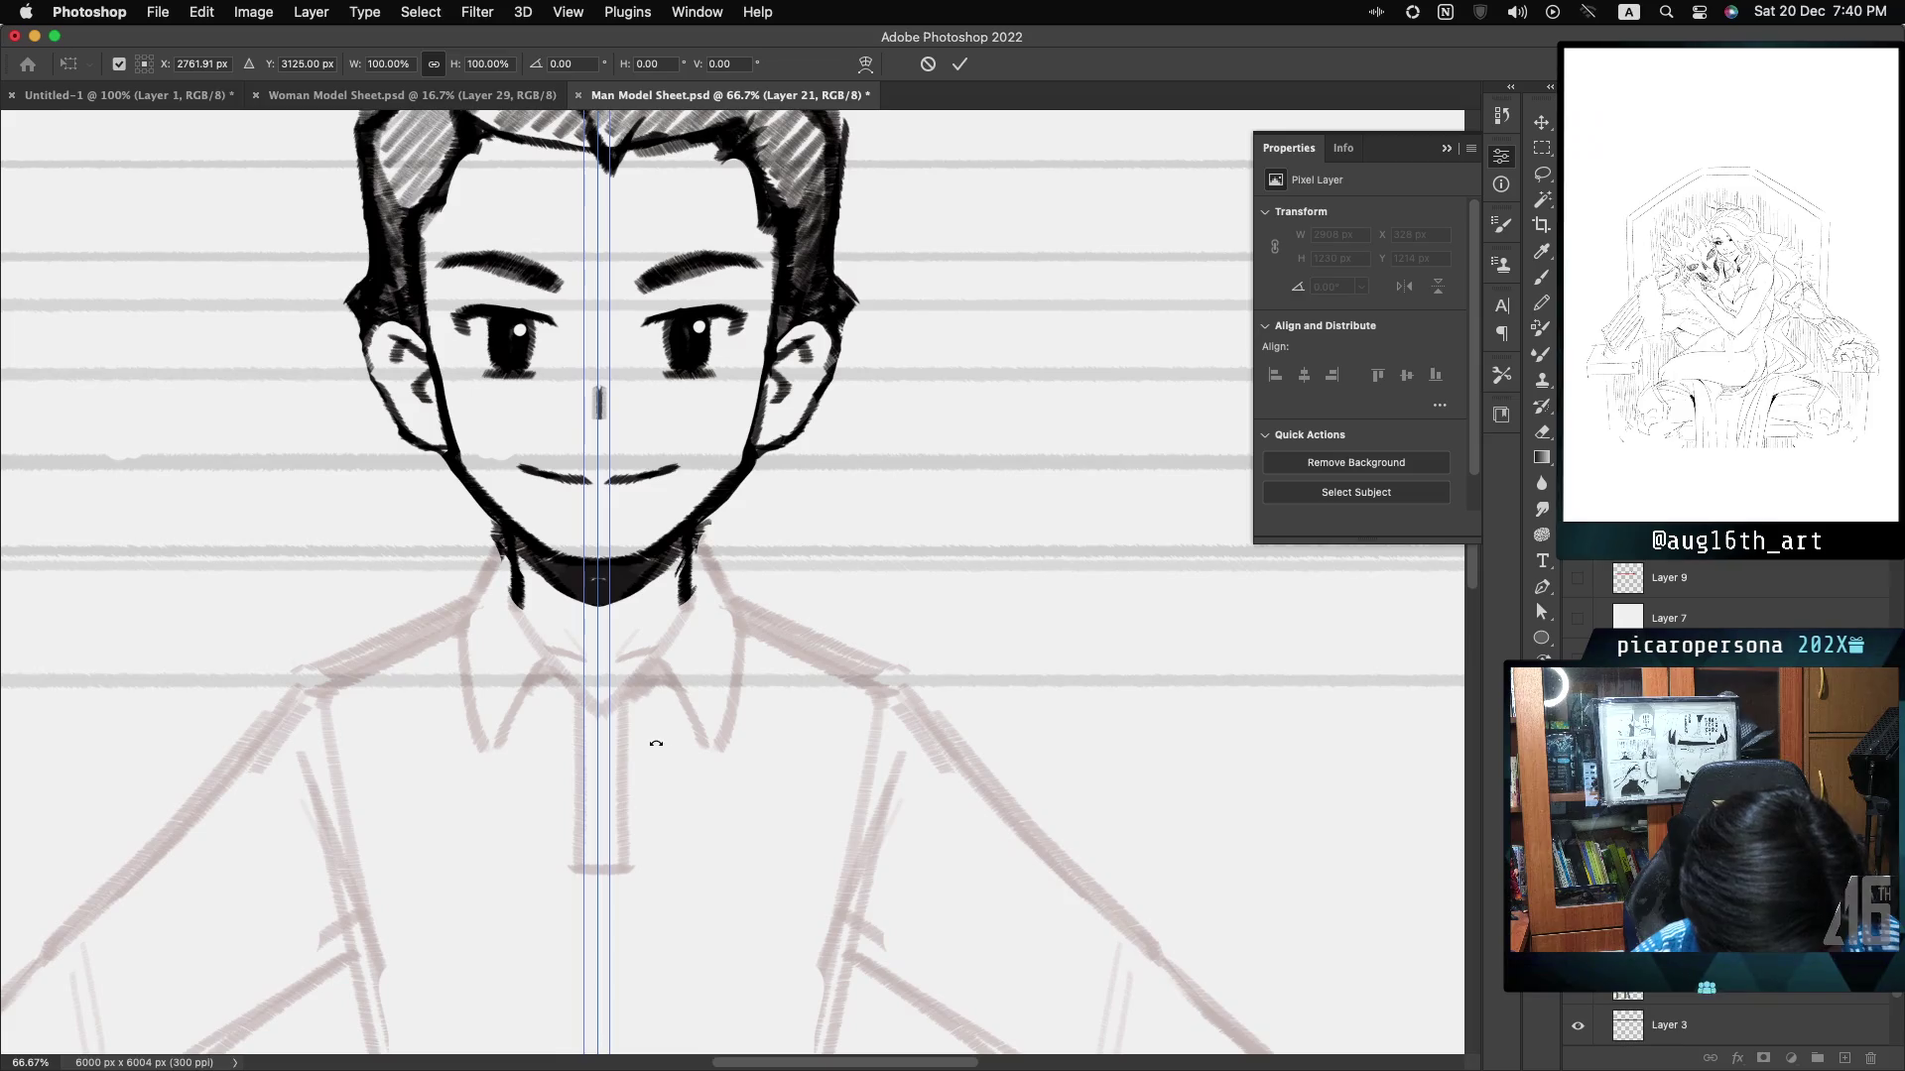
{"action": "left_click_drag", "start_coordinate": [600, 746], "coordinate": [603, 747]}
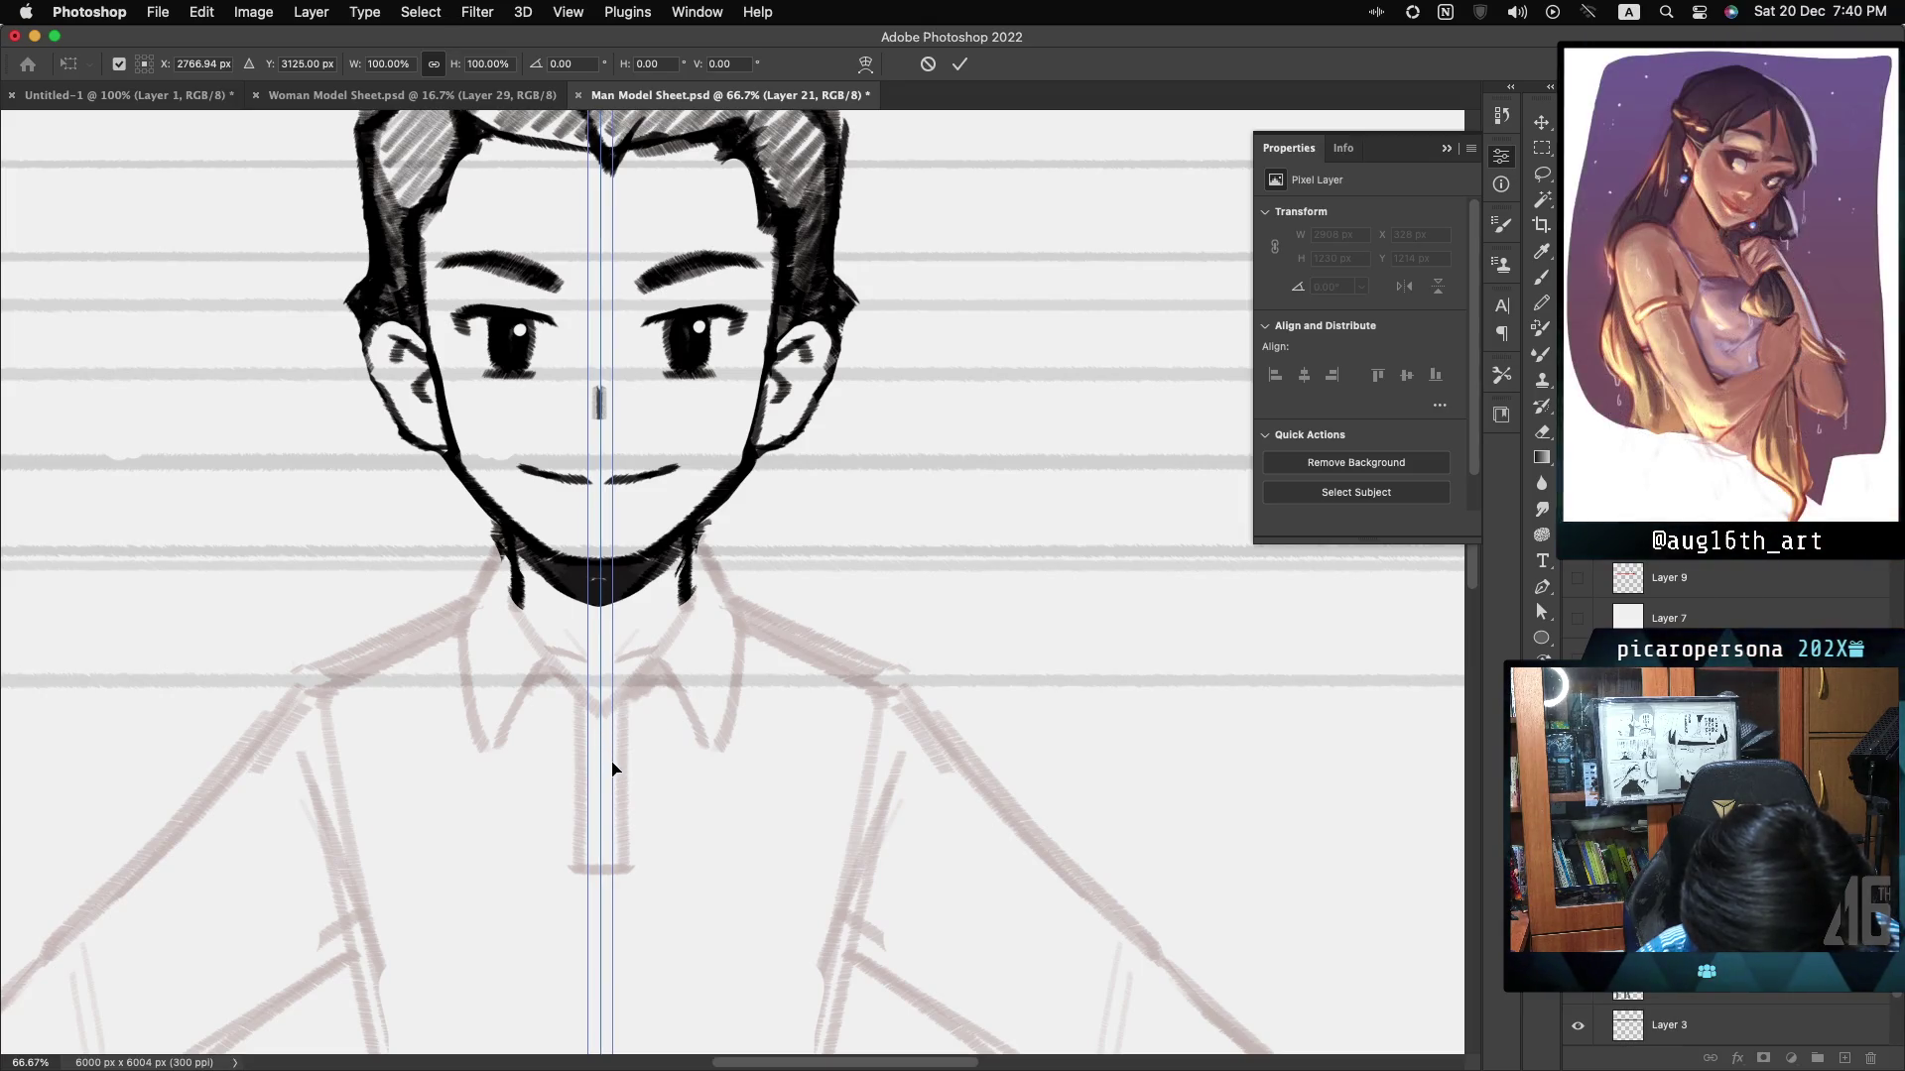
{"action": "left_click", "coordinate": [957, 67]}
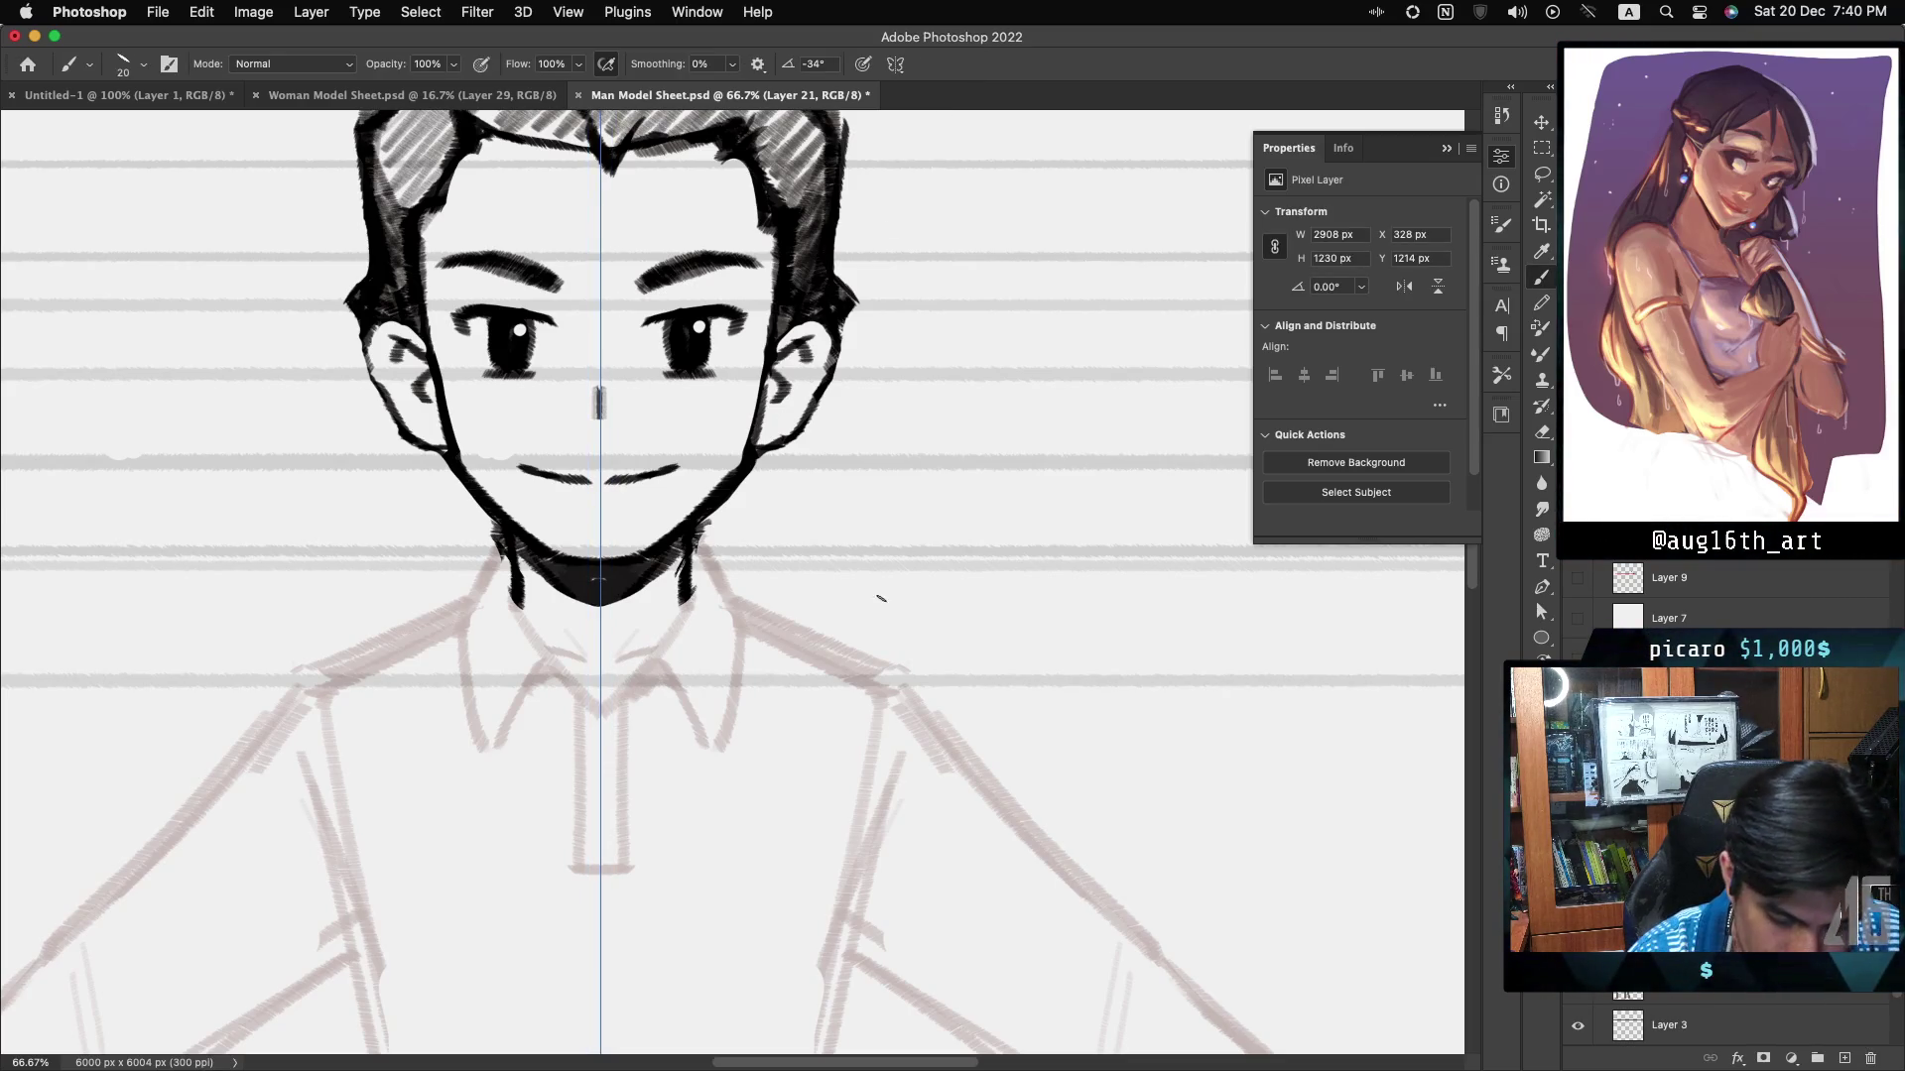
- Ink the mirrored neck lines down toward the collar, redoing the overlong stroke
{"action": "left_click_drag", "start_coordinate": [681, 617], "coordinate": [660, 648]}
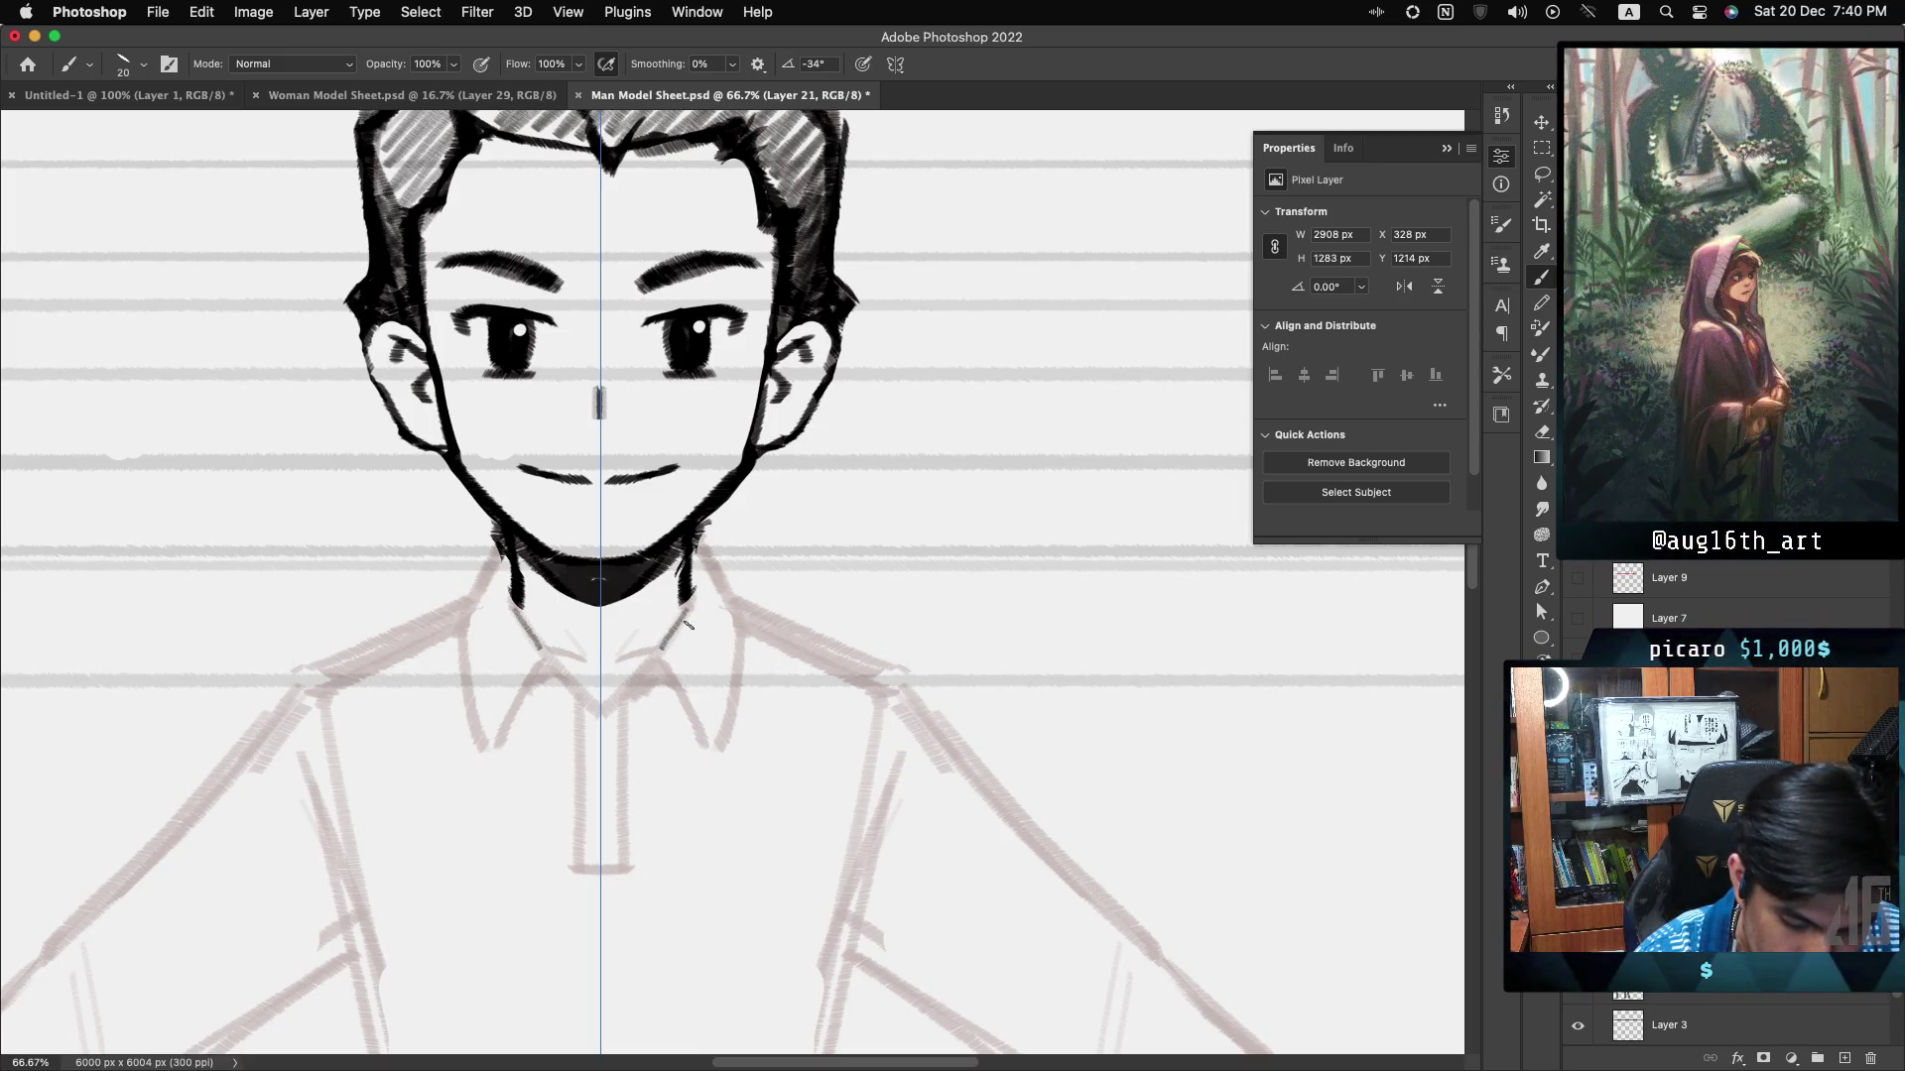
{"action": "key", "text": "cmd+z"}
{"action": "left_click_drag", "start_coordinate": [654, 654], "coordinate": [615, 696]}
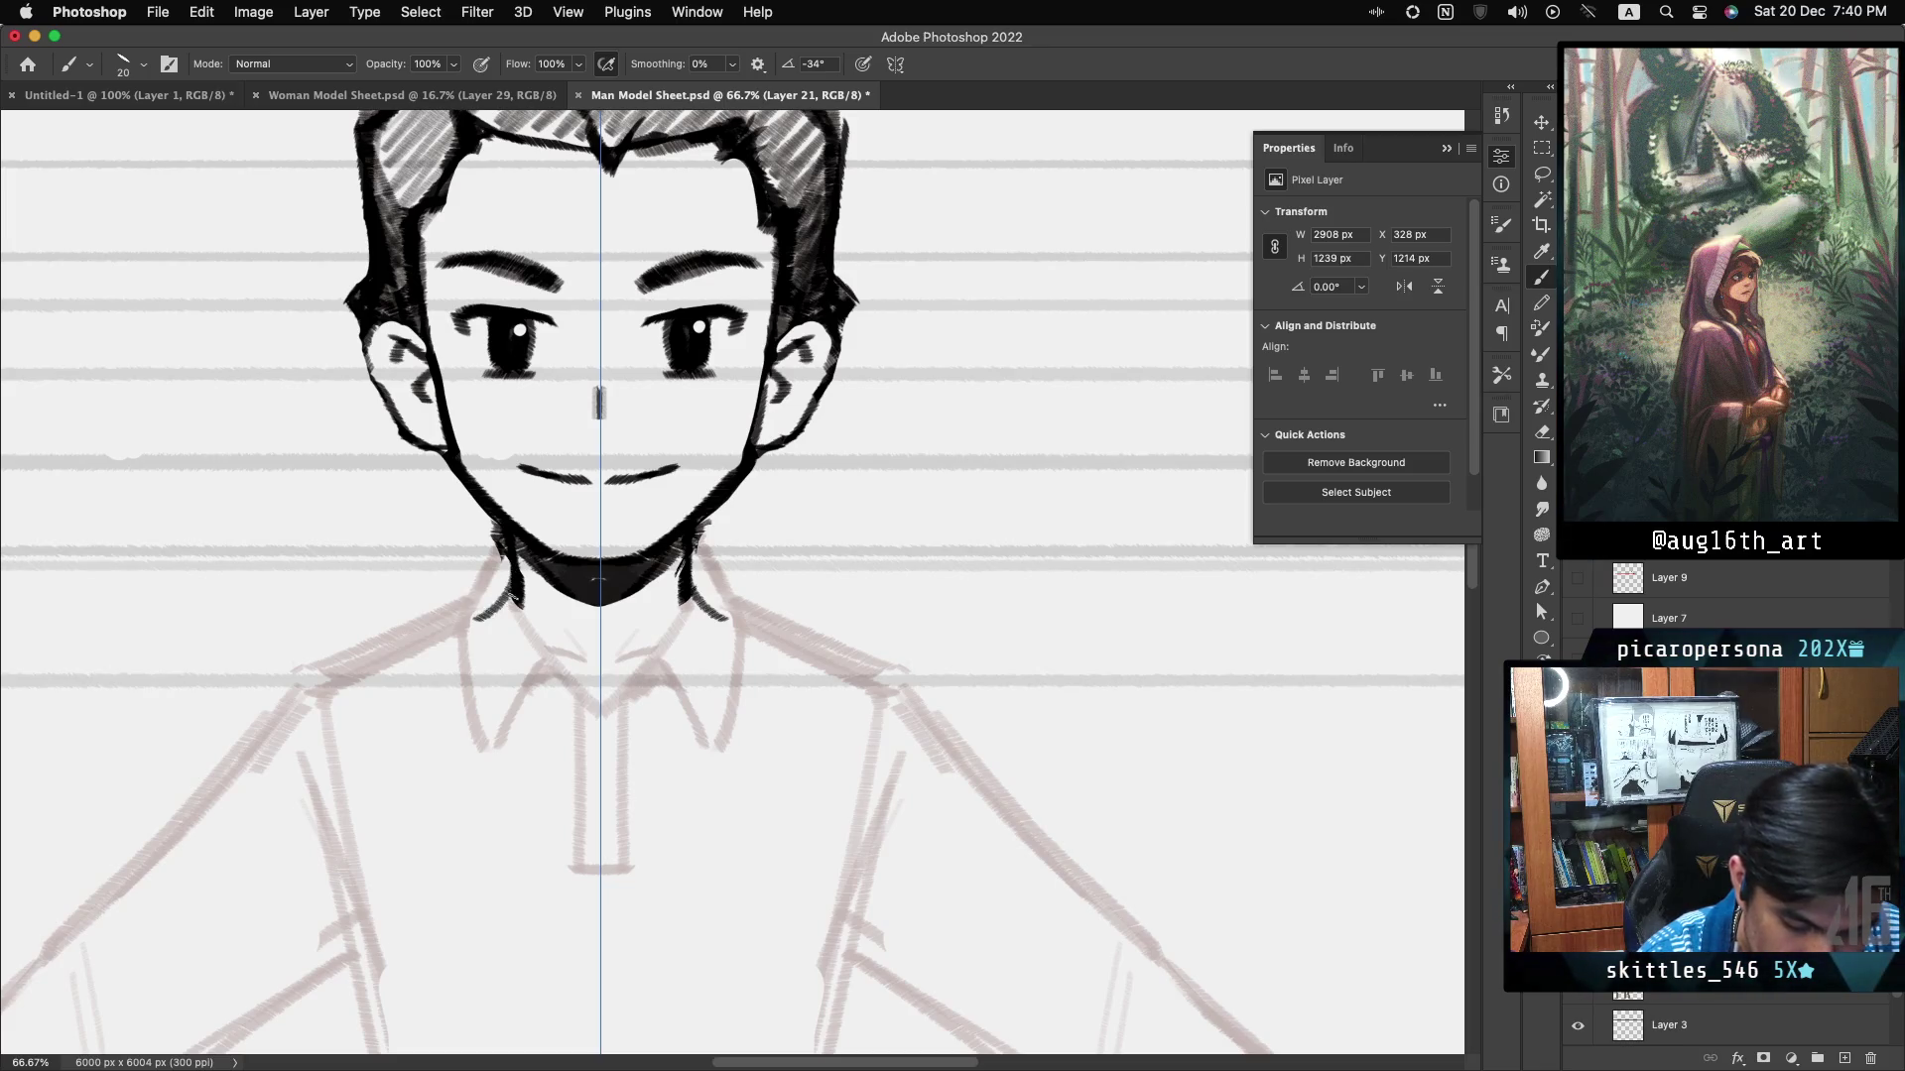
{"action": "mouse_move", "coordinate": [474, 614]}
{"action": "left_mouse_down"}
{"action": "mouse_move", "coordinate": [496, 605]}
{"action": "mouse_move", "coordinate": [369, 657]}
{"action": "left_mouse_up"}
- Ink the long mirrored shoulder lines outward from the neck and start the collar
{"action": "key", "text": "cmd+z"}
{"action": "left_click_drag", "start_coordinate": [501, 598], "coordinate": [369, 657]}
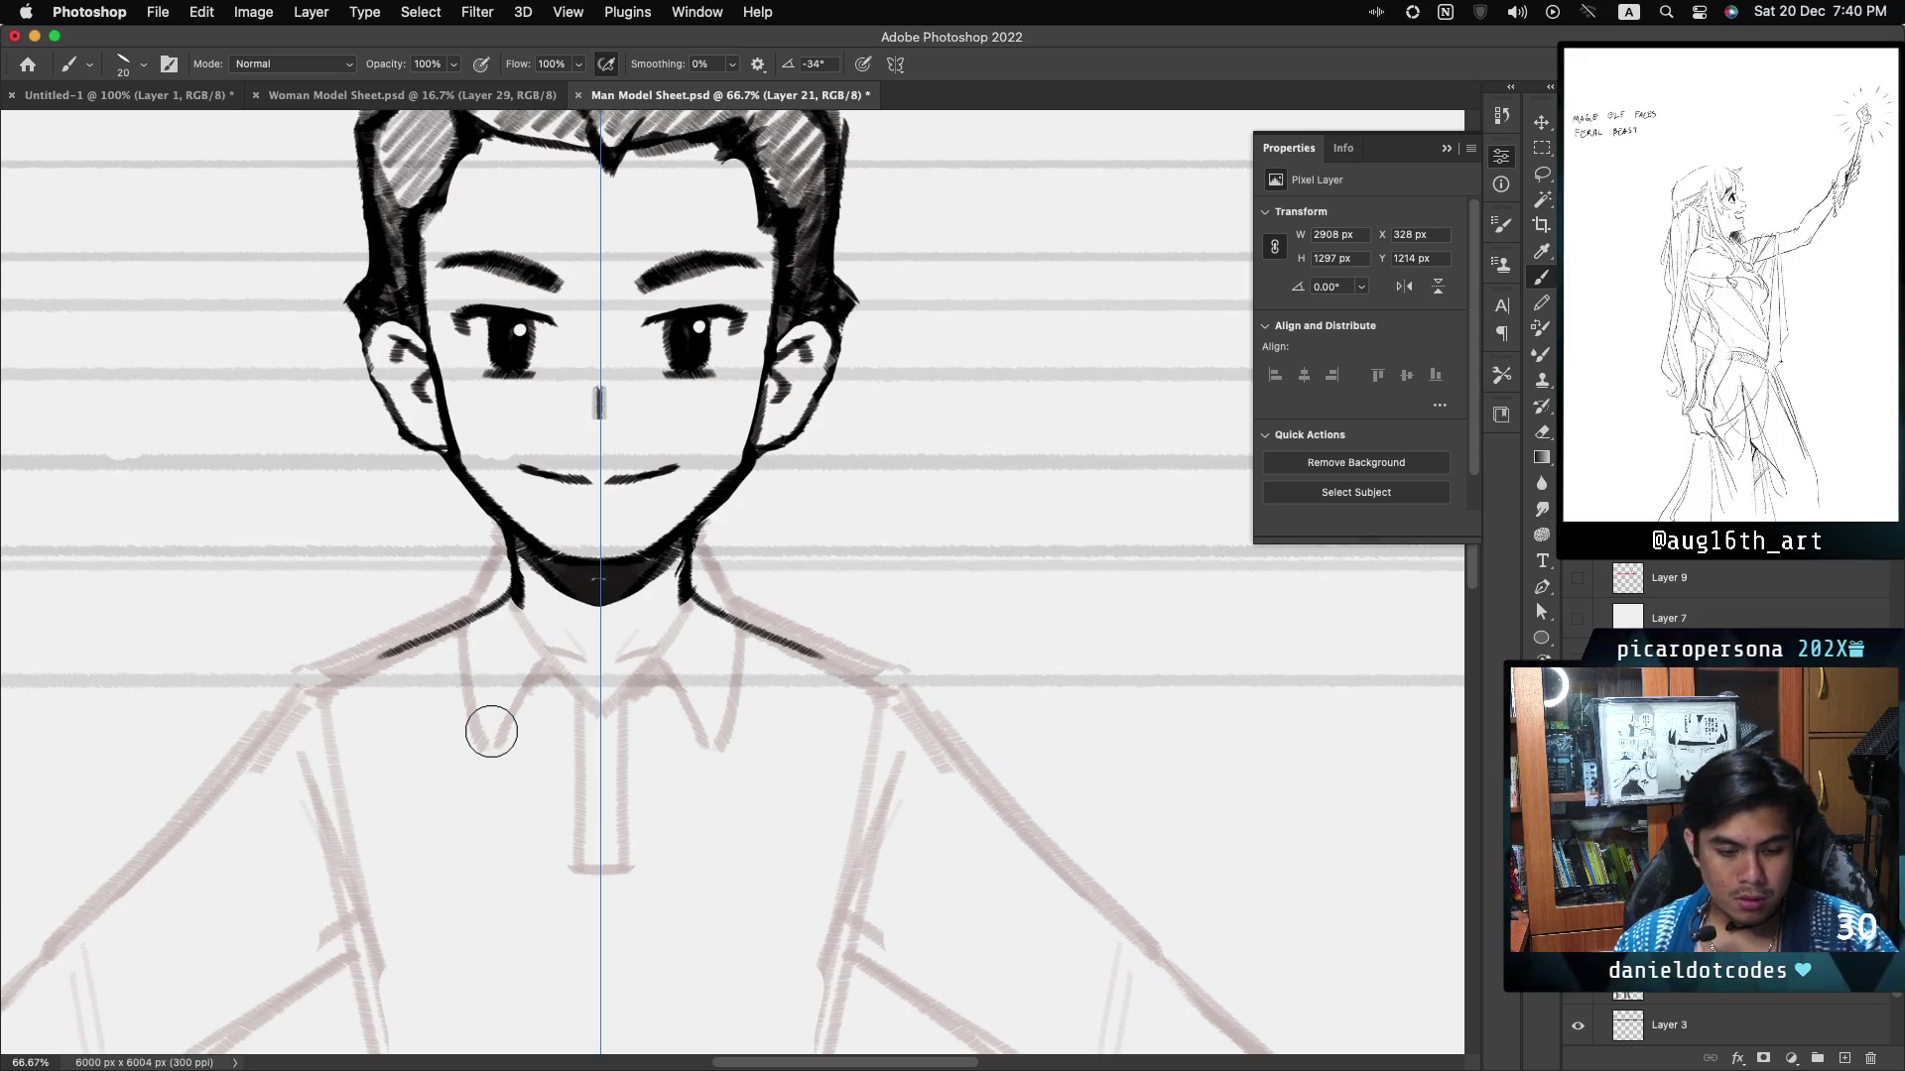
{"action": "left_click_drag", "start_coordinate": [486, 730], "coordinate": [495, 735]}
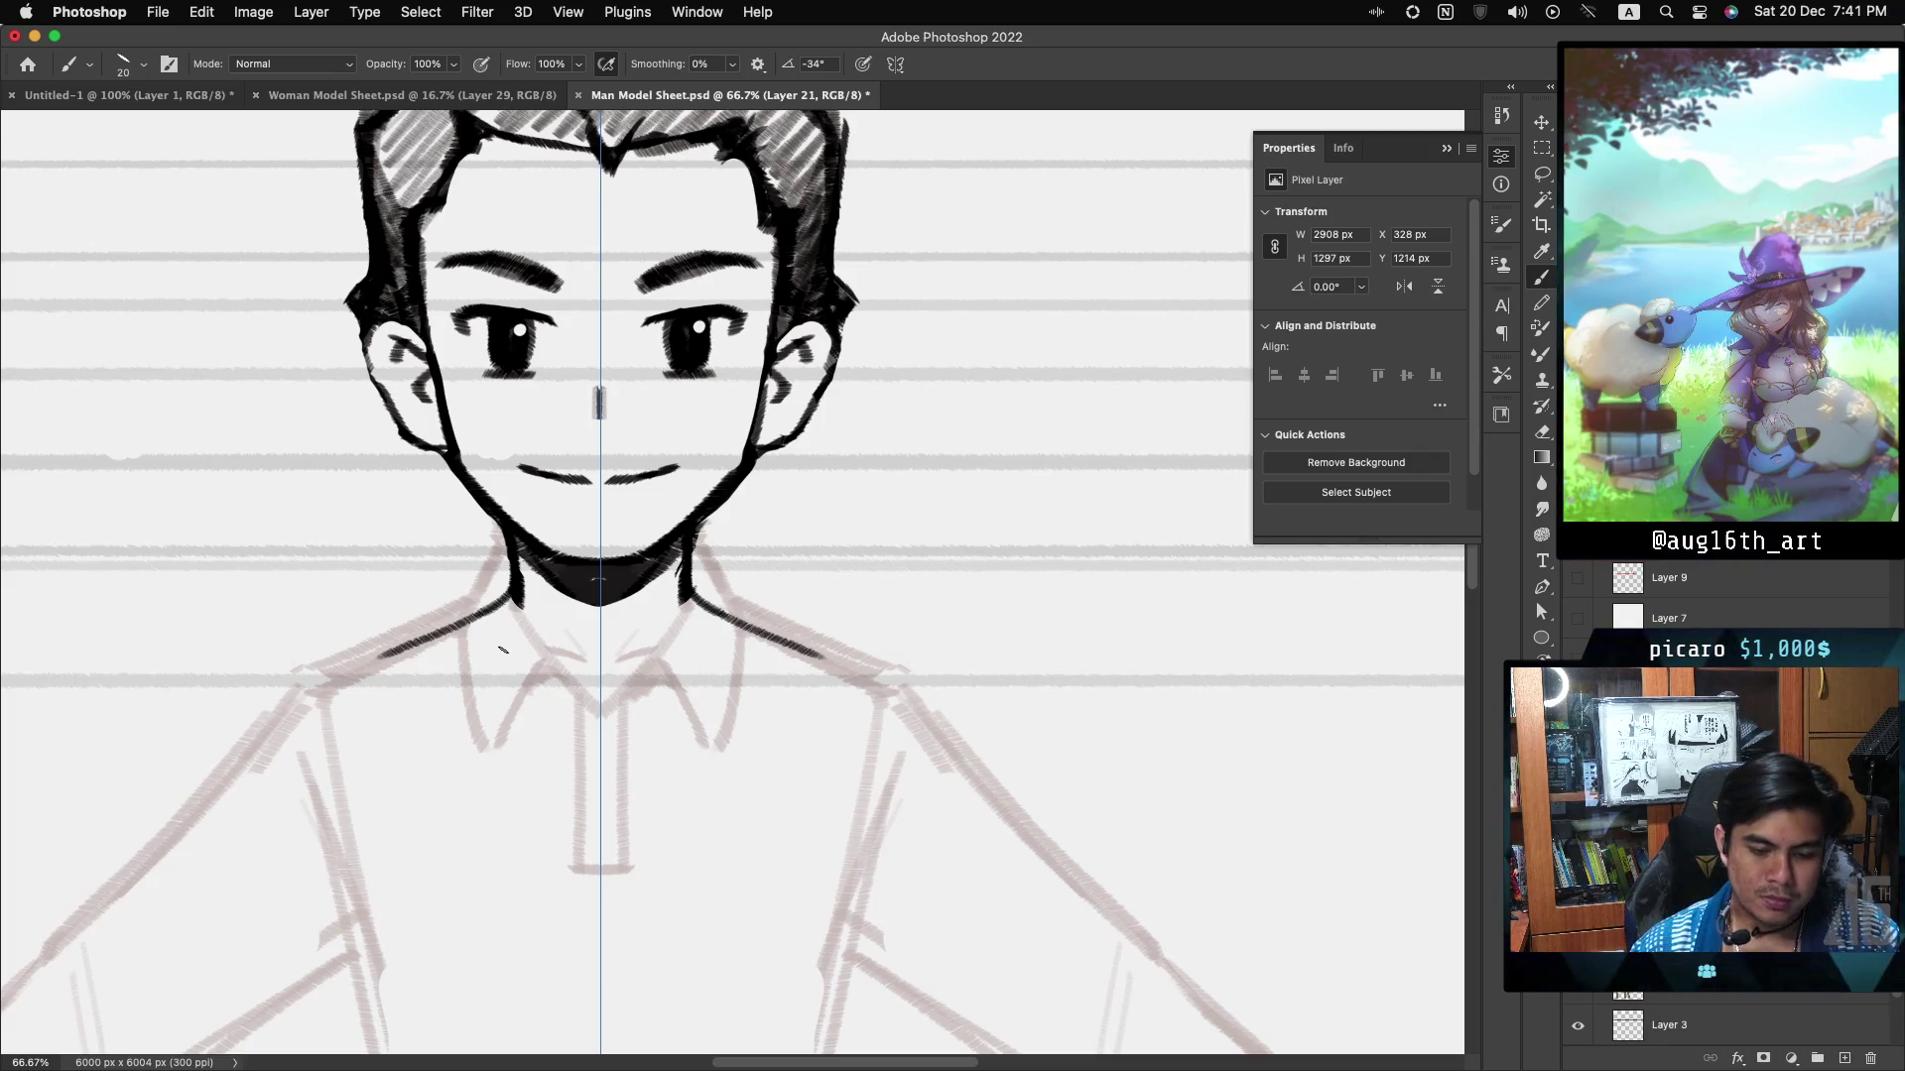
{"action": "key", "text": "ctrl+minus"}
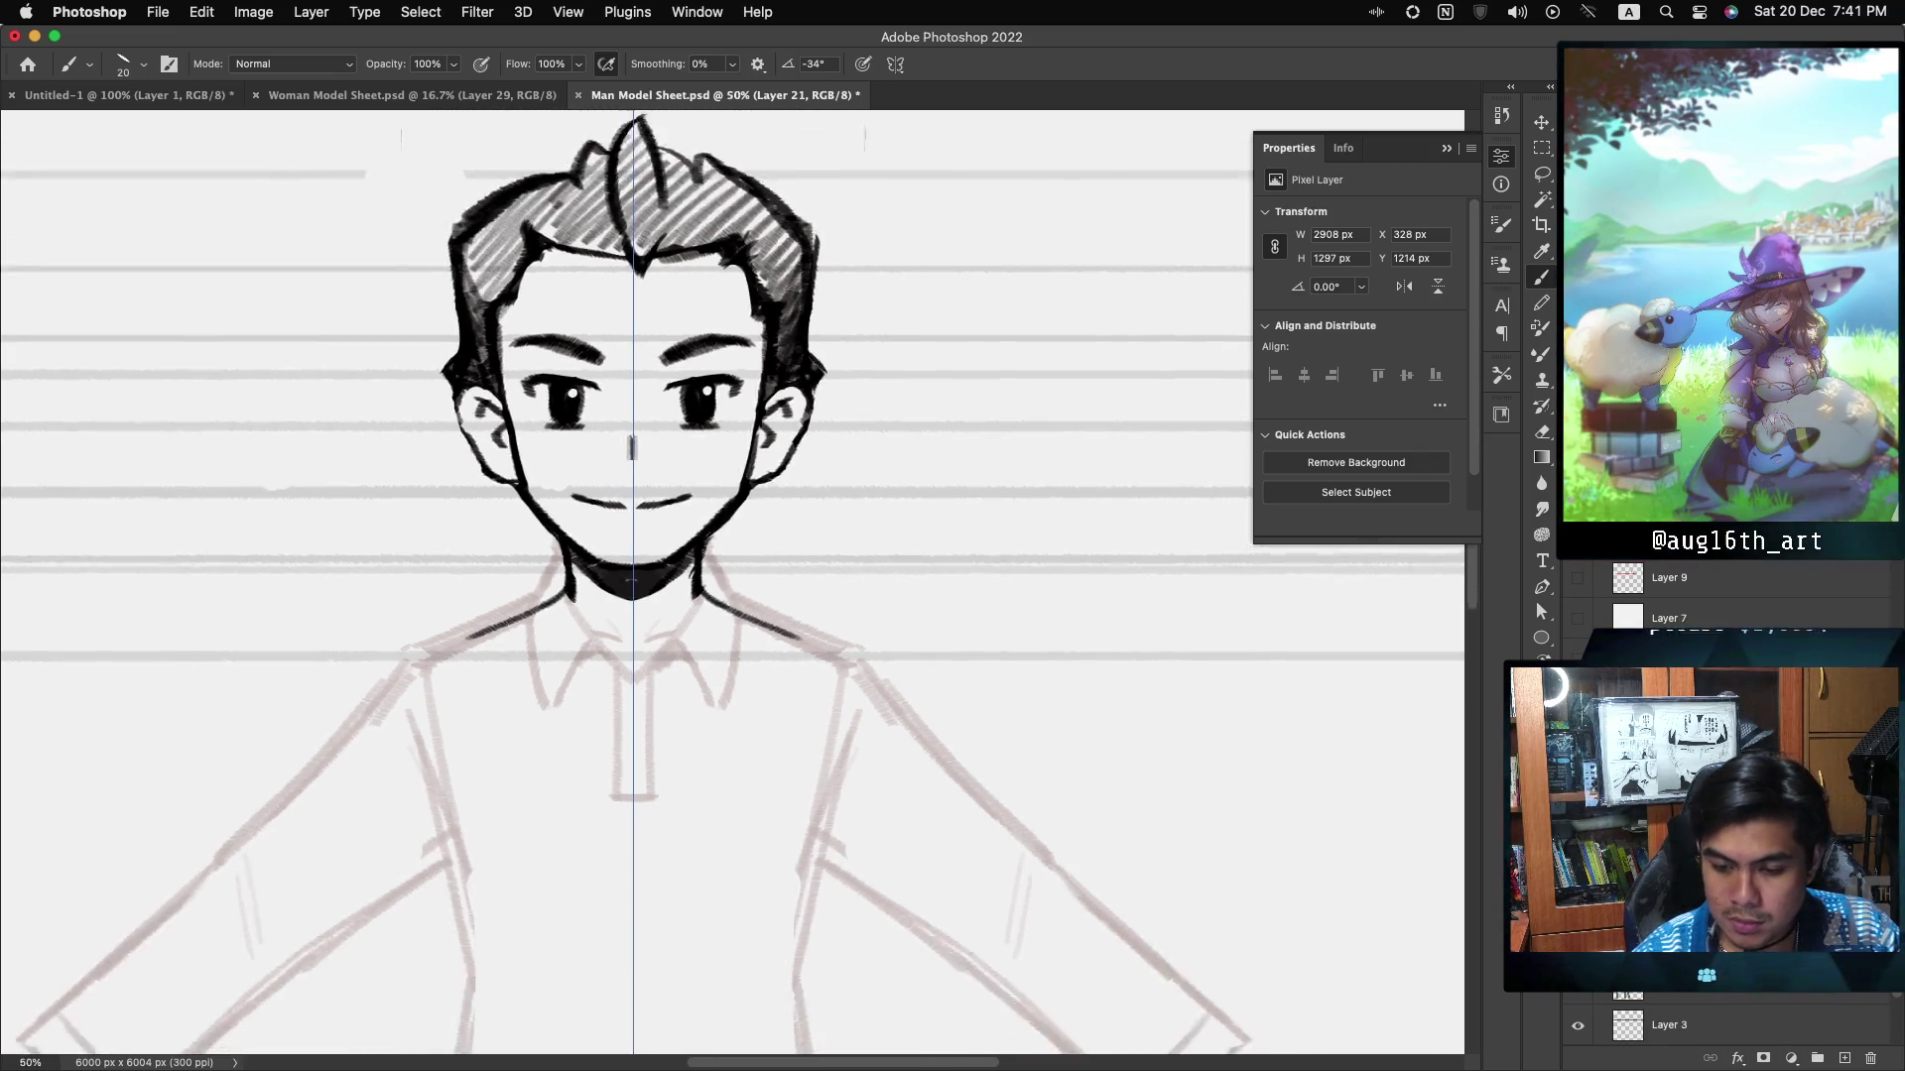
- Ink mirrored armpit curves and chest lines, redrawing one stroke as short centre chest lines
{"action": "scroll", "coordinate": [732, 583], "scroll_direction": "down", "scroll_amount": 10}
{"action": "scroll", "coordinate": [733, 583], "scroll_direction": "left", "scroll_amount": 2}
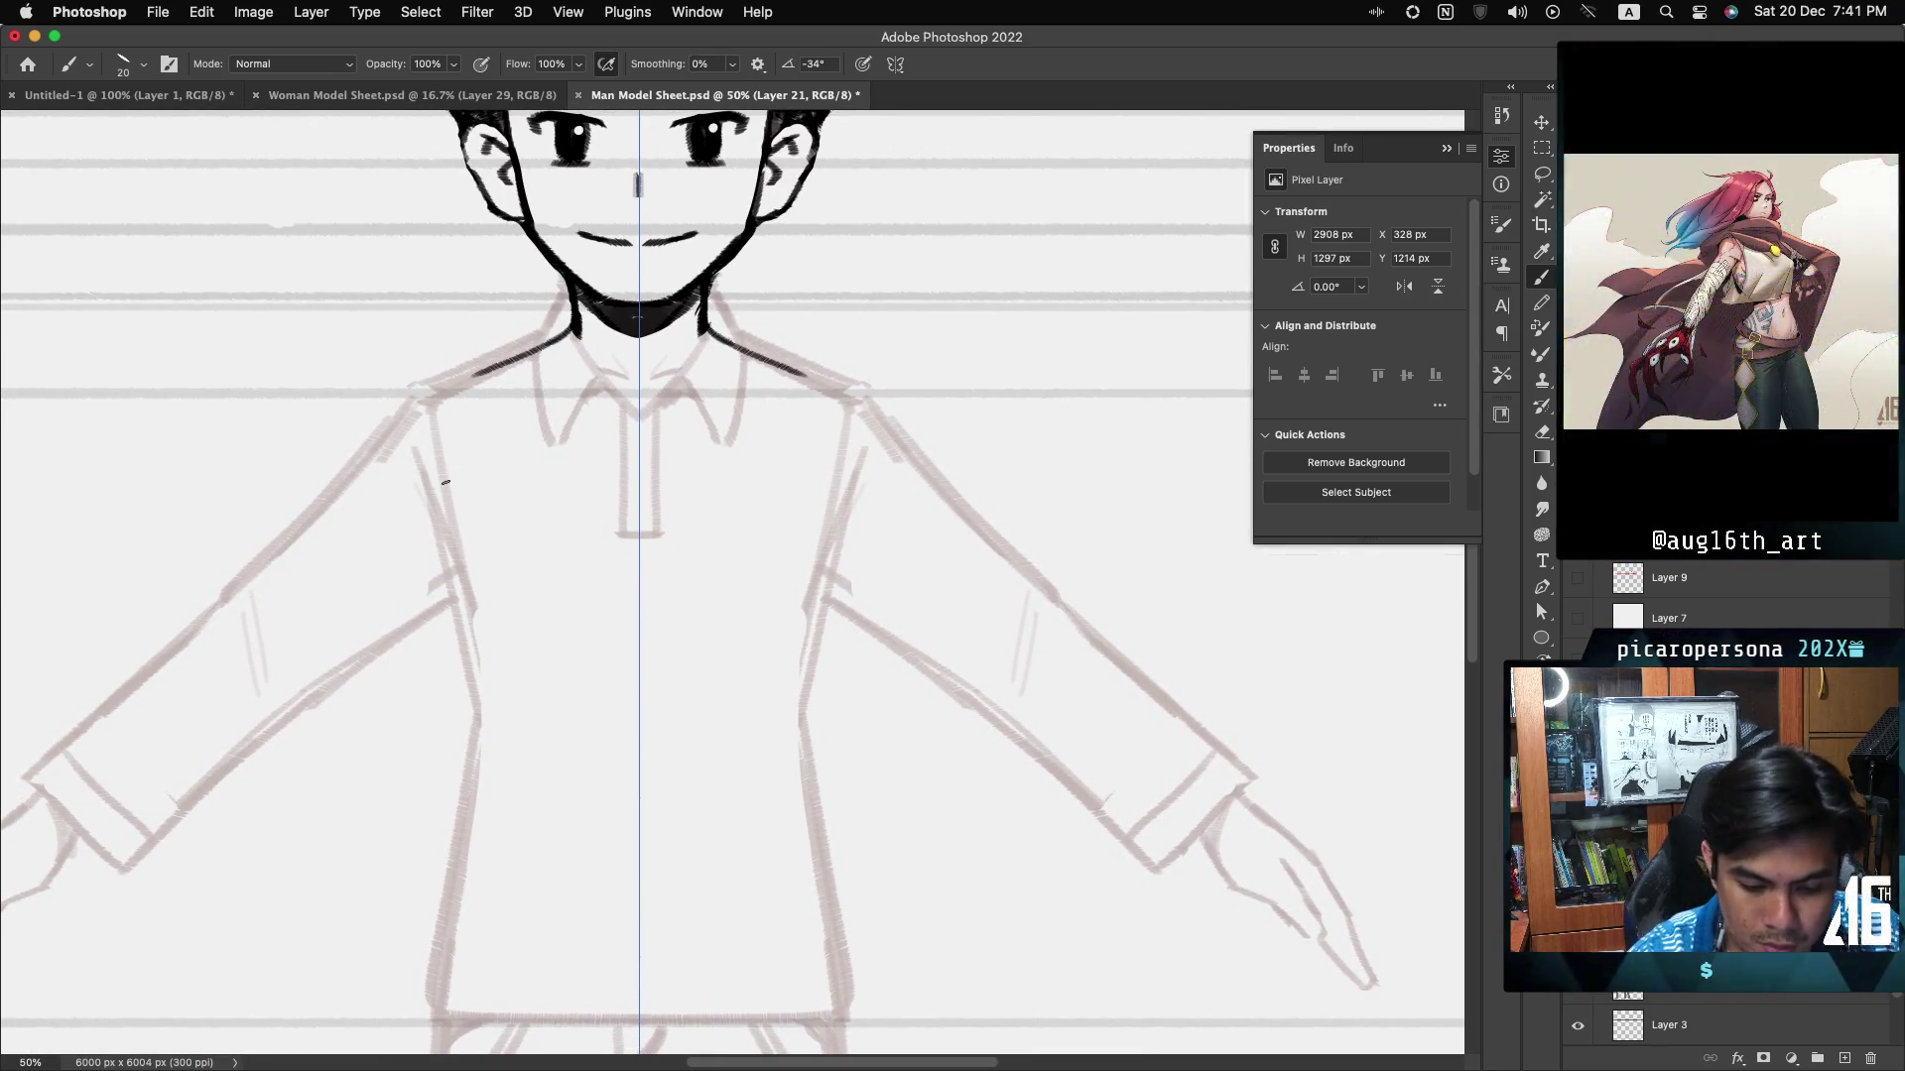
{"action": "left_click", "coordinate": [430, 513]}
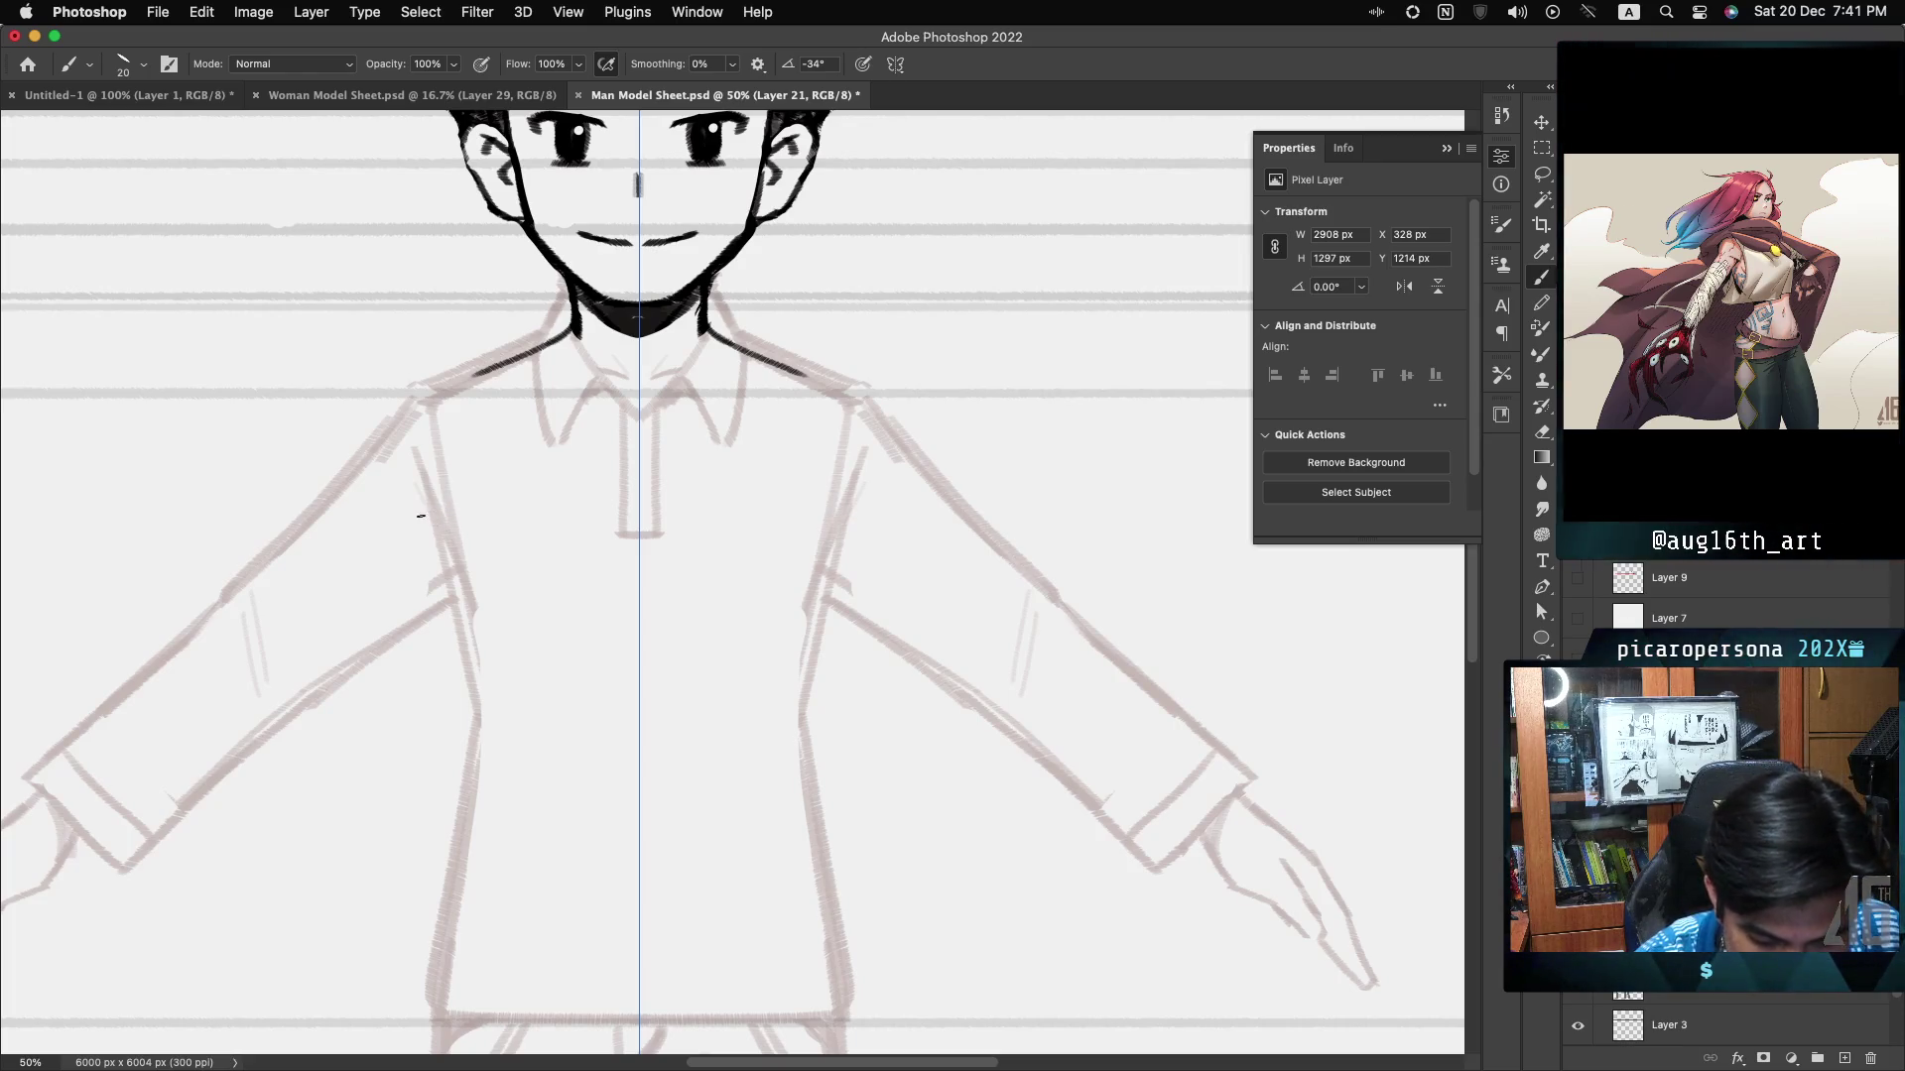
{"action": "left_click_drag", "start_coordinate": [421, 511], "coordinate": [453, 518]}
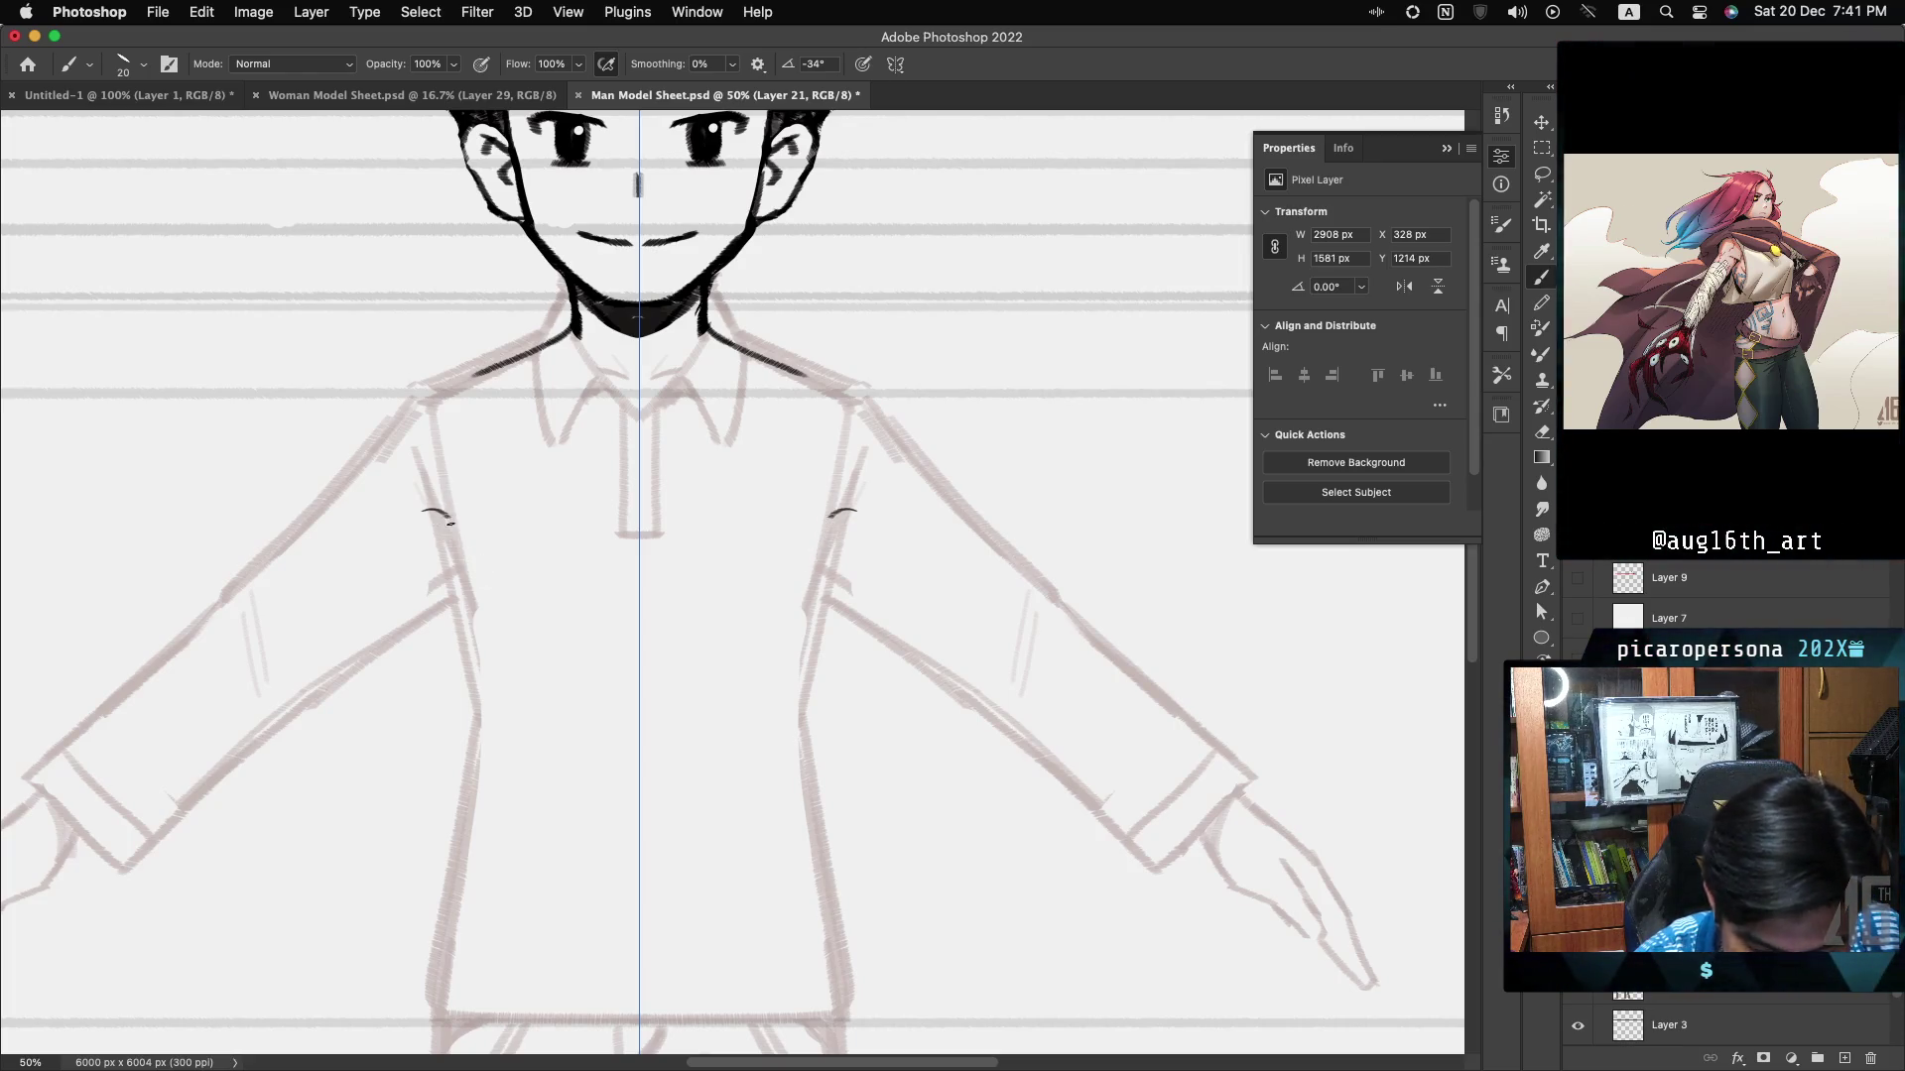
{"action": "left_click_drag", "start_coordinate": [429, 512], "coordinate": [483, 585]}
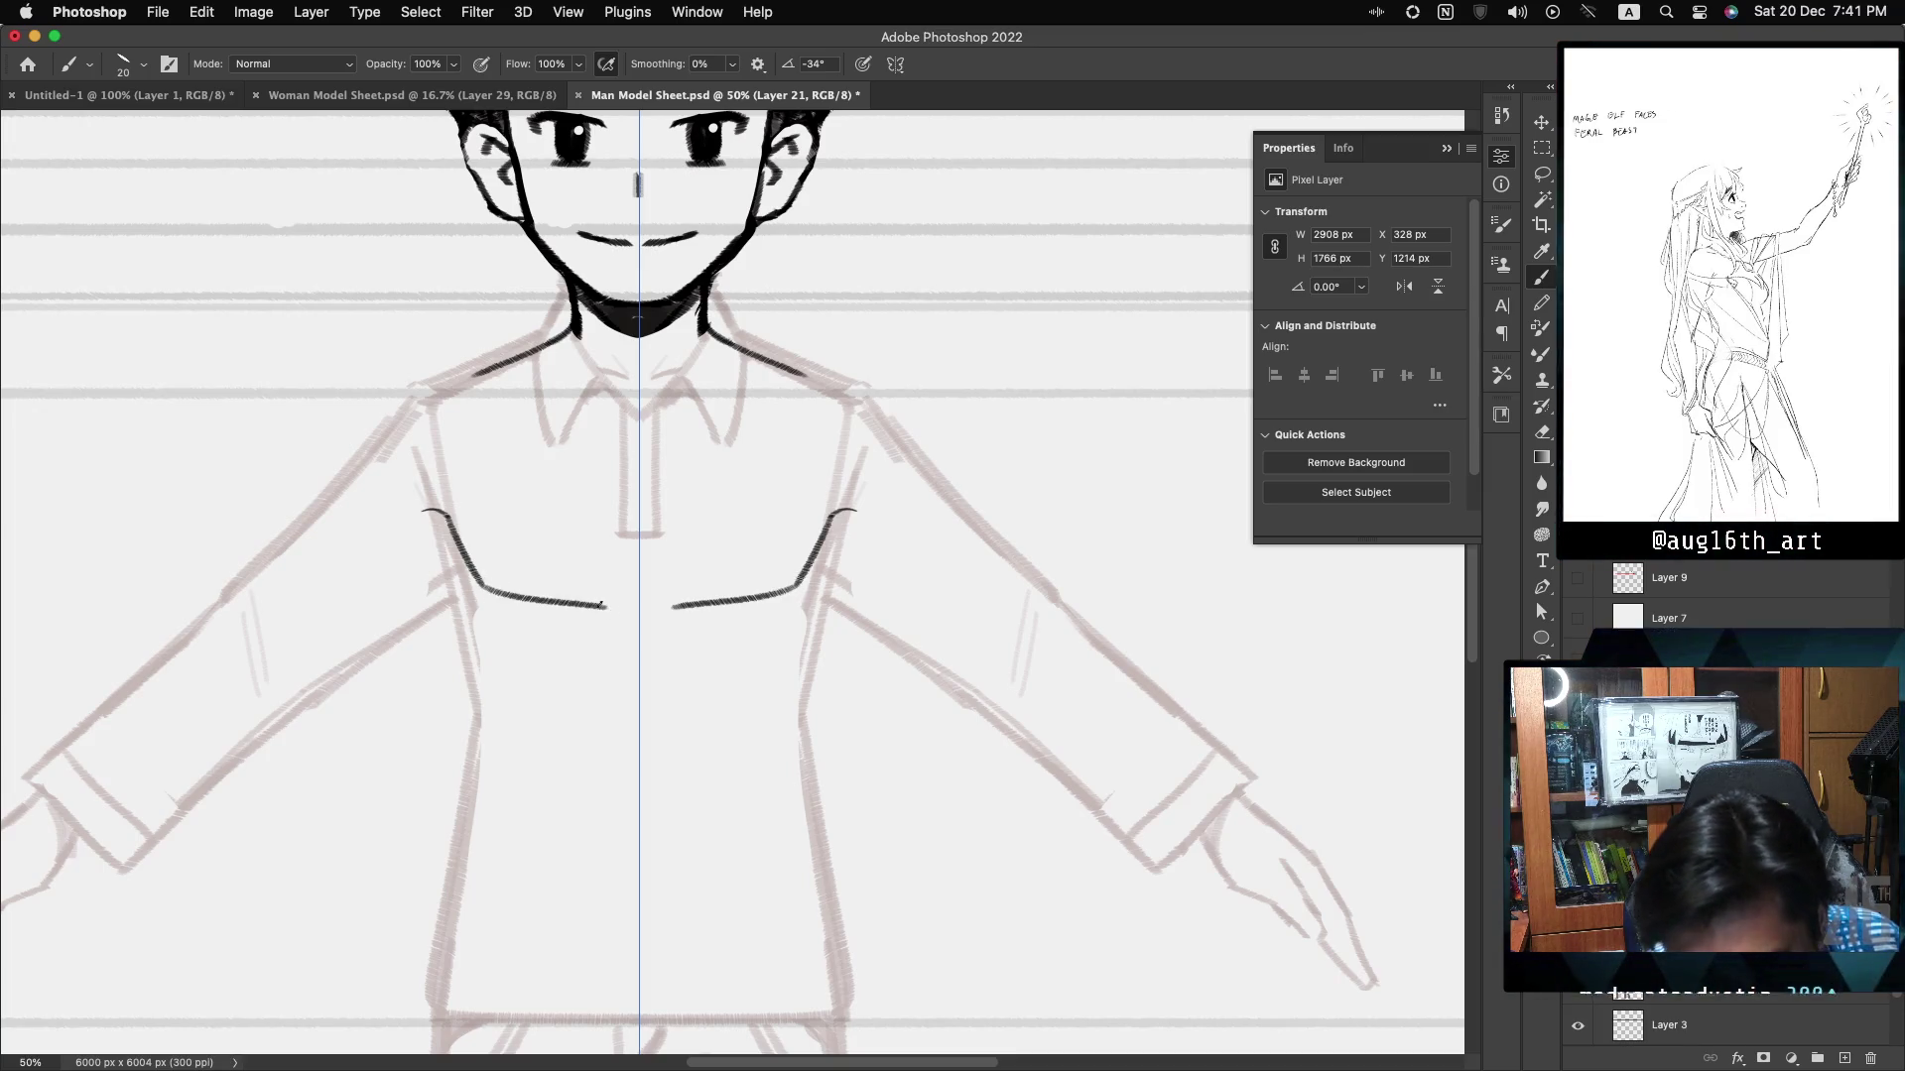
{"action": "key", "text": "cmd+z"}
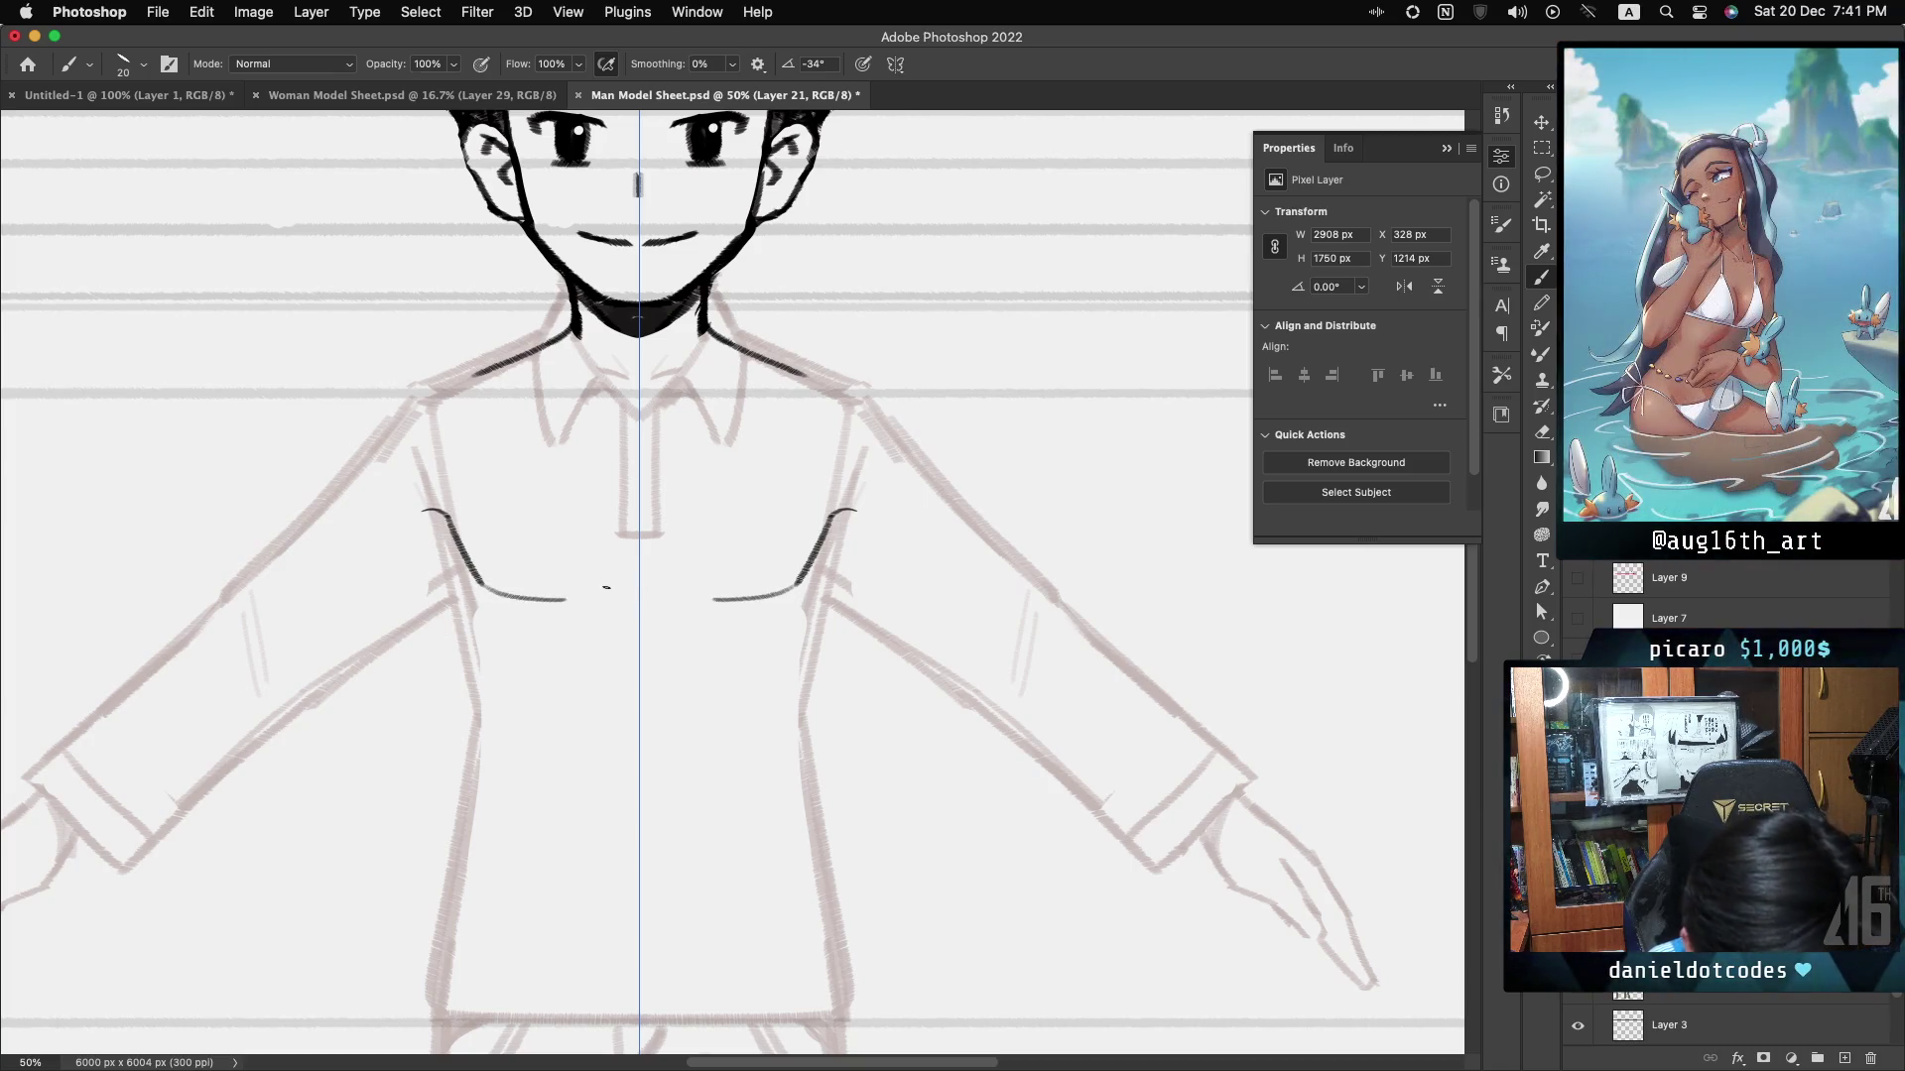
{"action": "left_click_drag", "start_coordinate": [579, 596], "coordinate": [612, 583]}
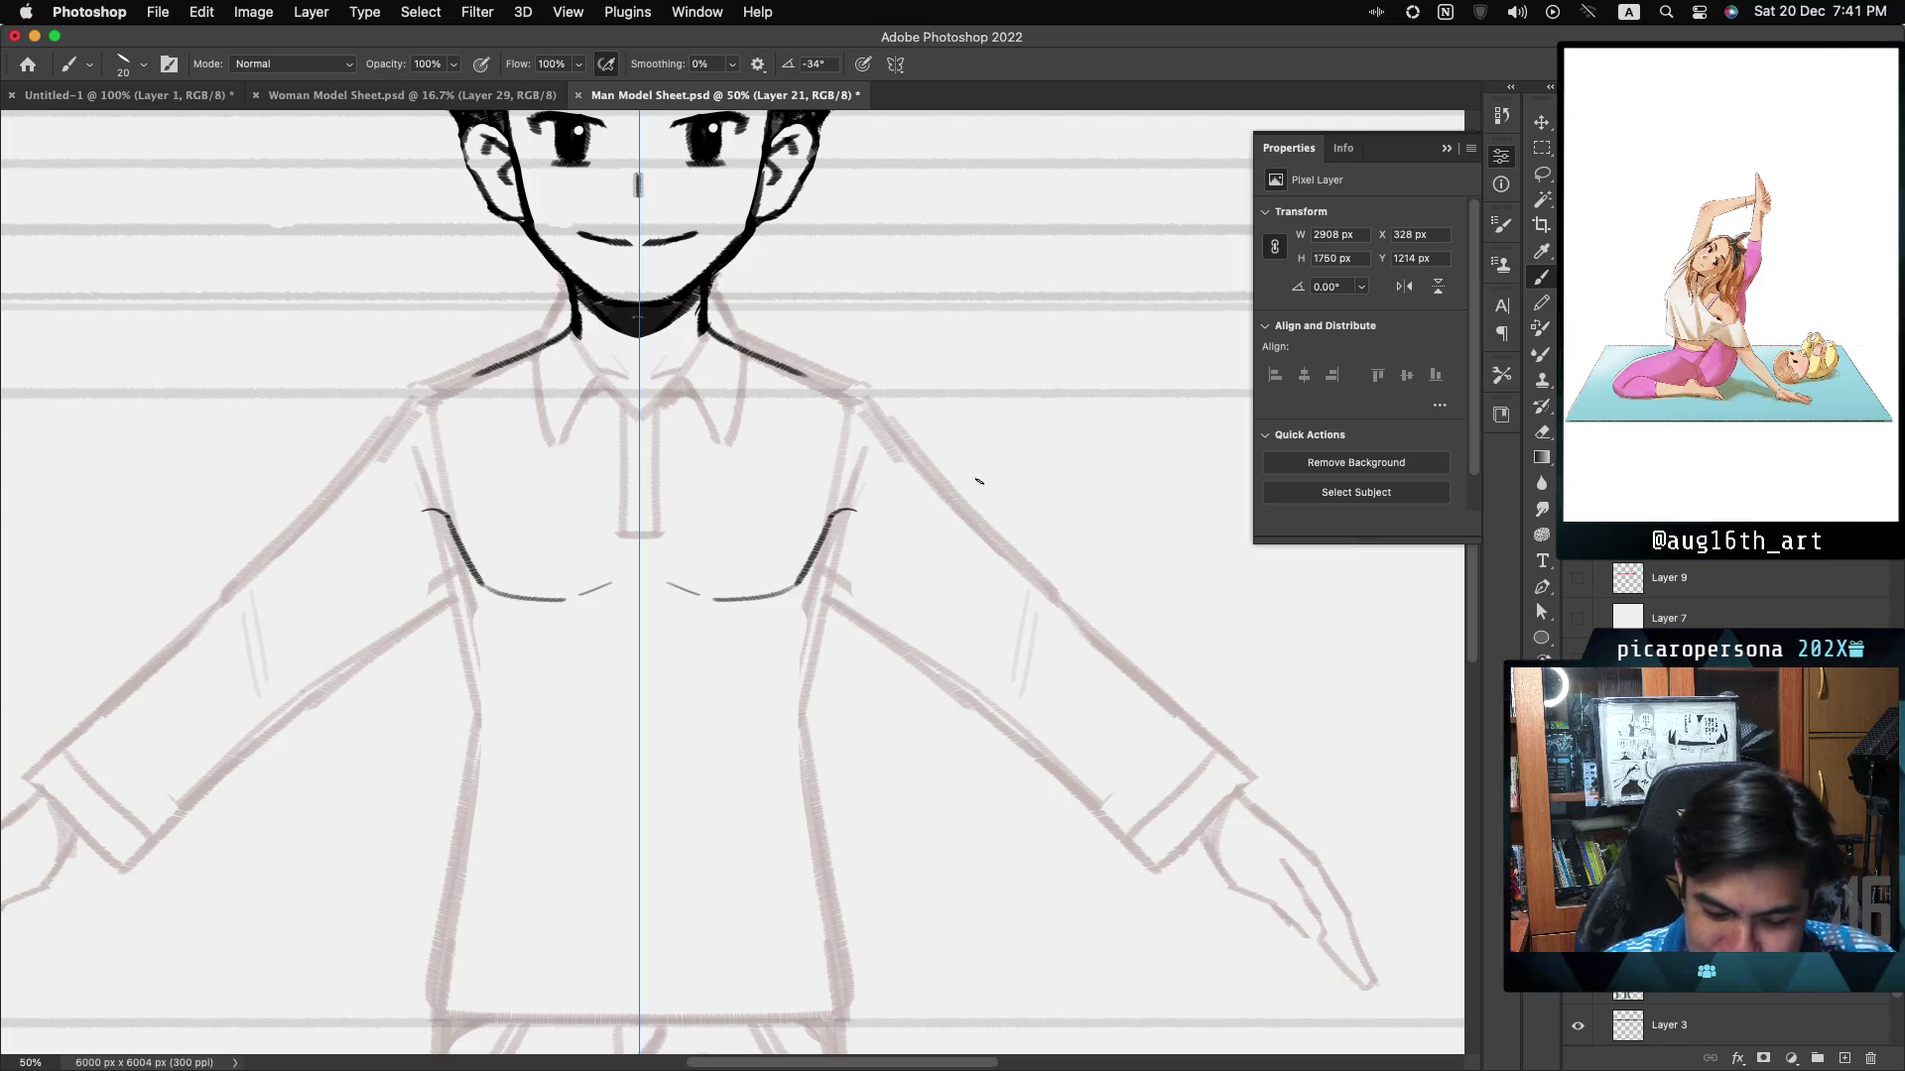
{"action": "key", "text": "super+minus"}
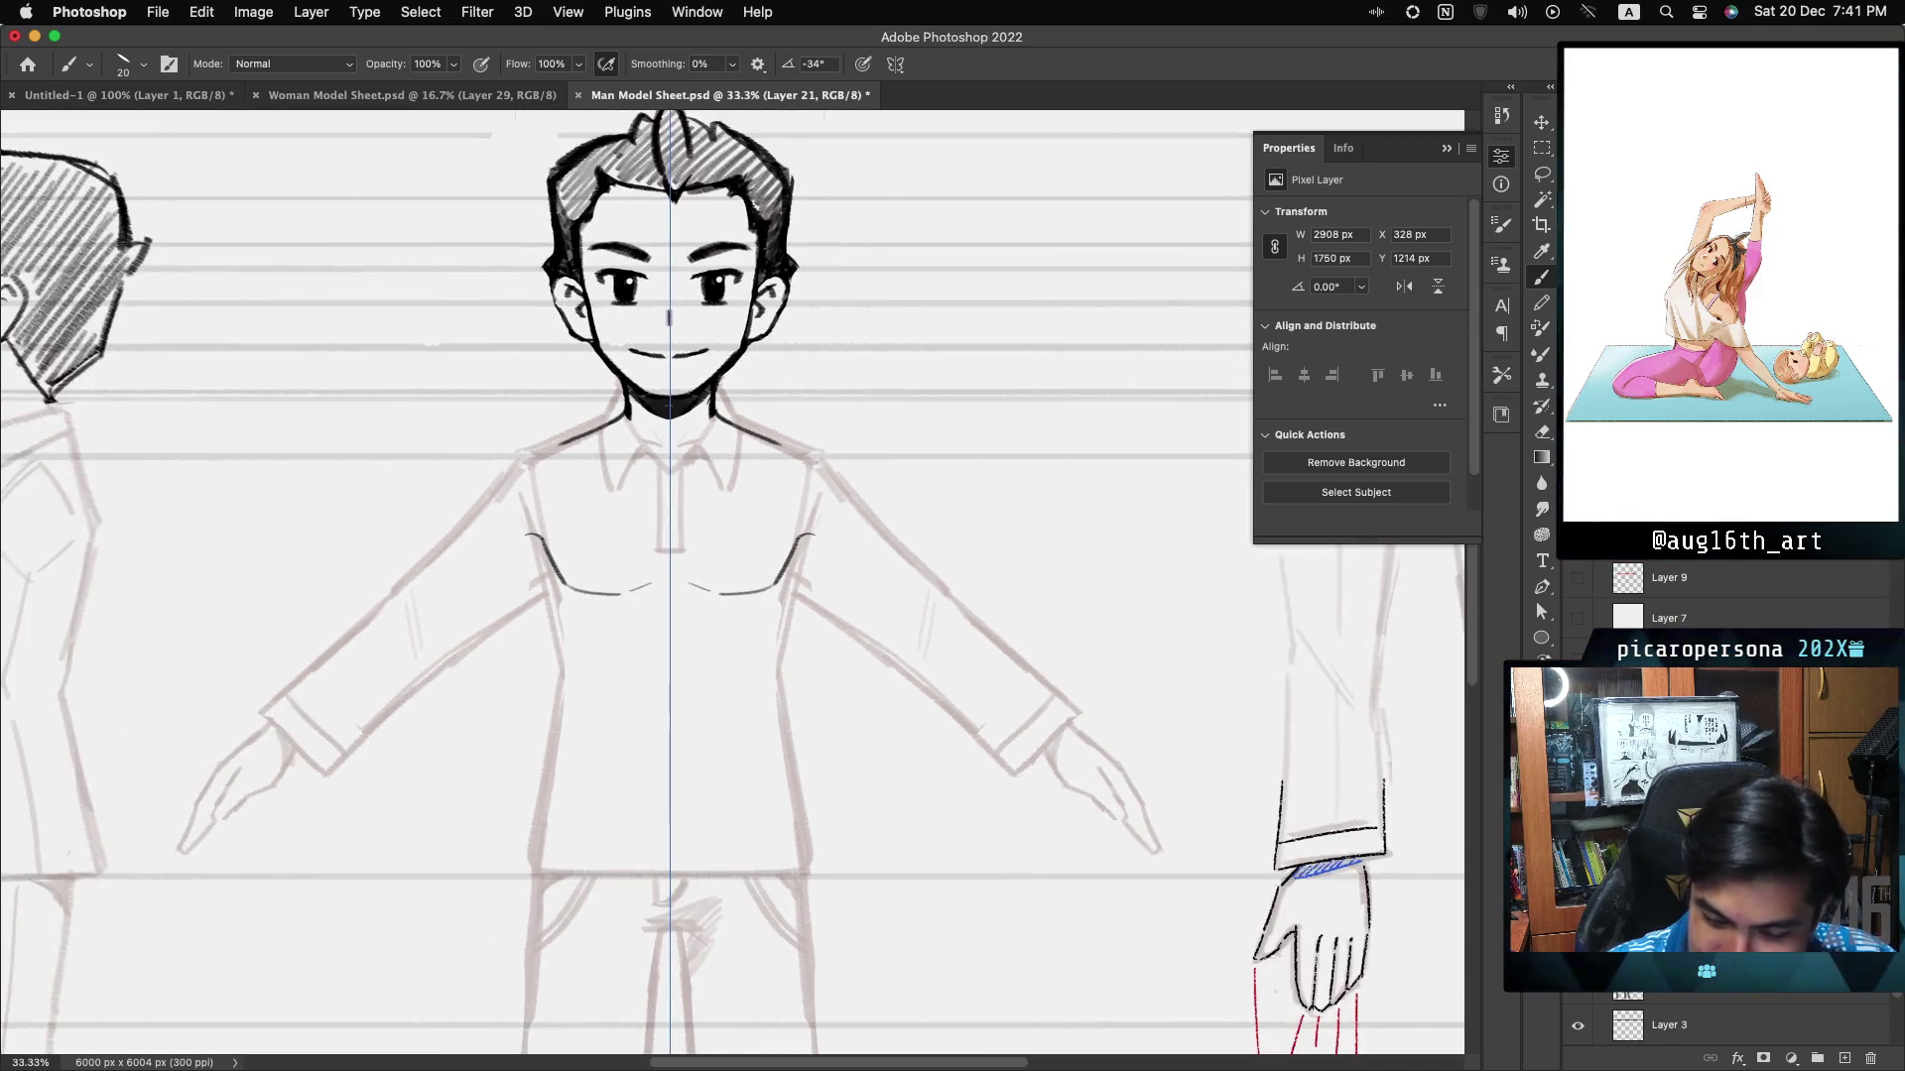
- Ink mirrored torso side lines just below the chest
{"action": "scroll", "coordinate": [556, 540], "scroll_direction": "down", "scroll_amount": 2}
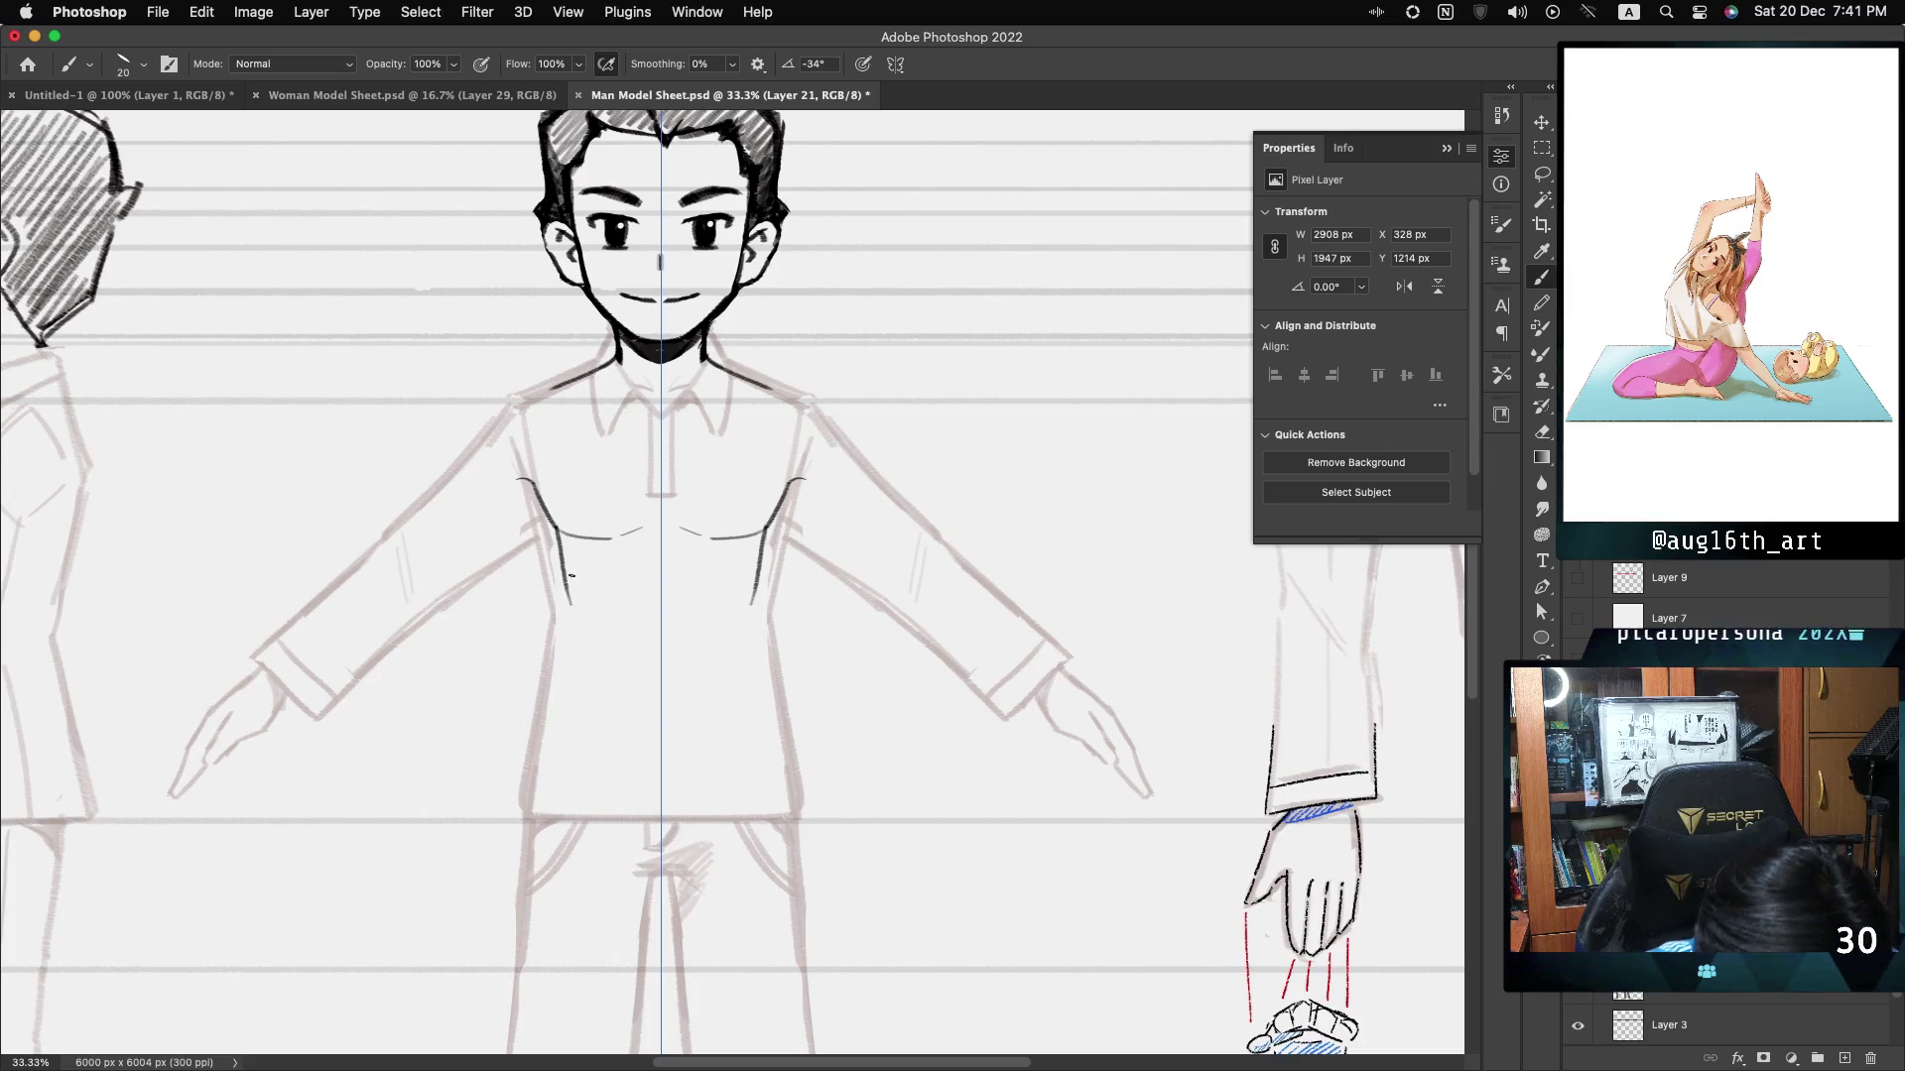
{"action": "left_click_drag", "start_coordinate": [555, 540], "coordinate": [569, 600]}
{"action": "left_click_drag", "start_coordinate": [773, 531], "coordinate": [754, 599]}
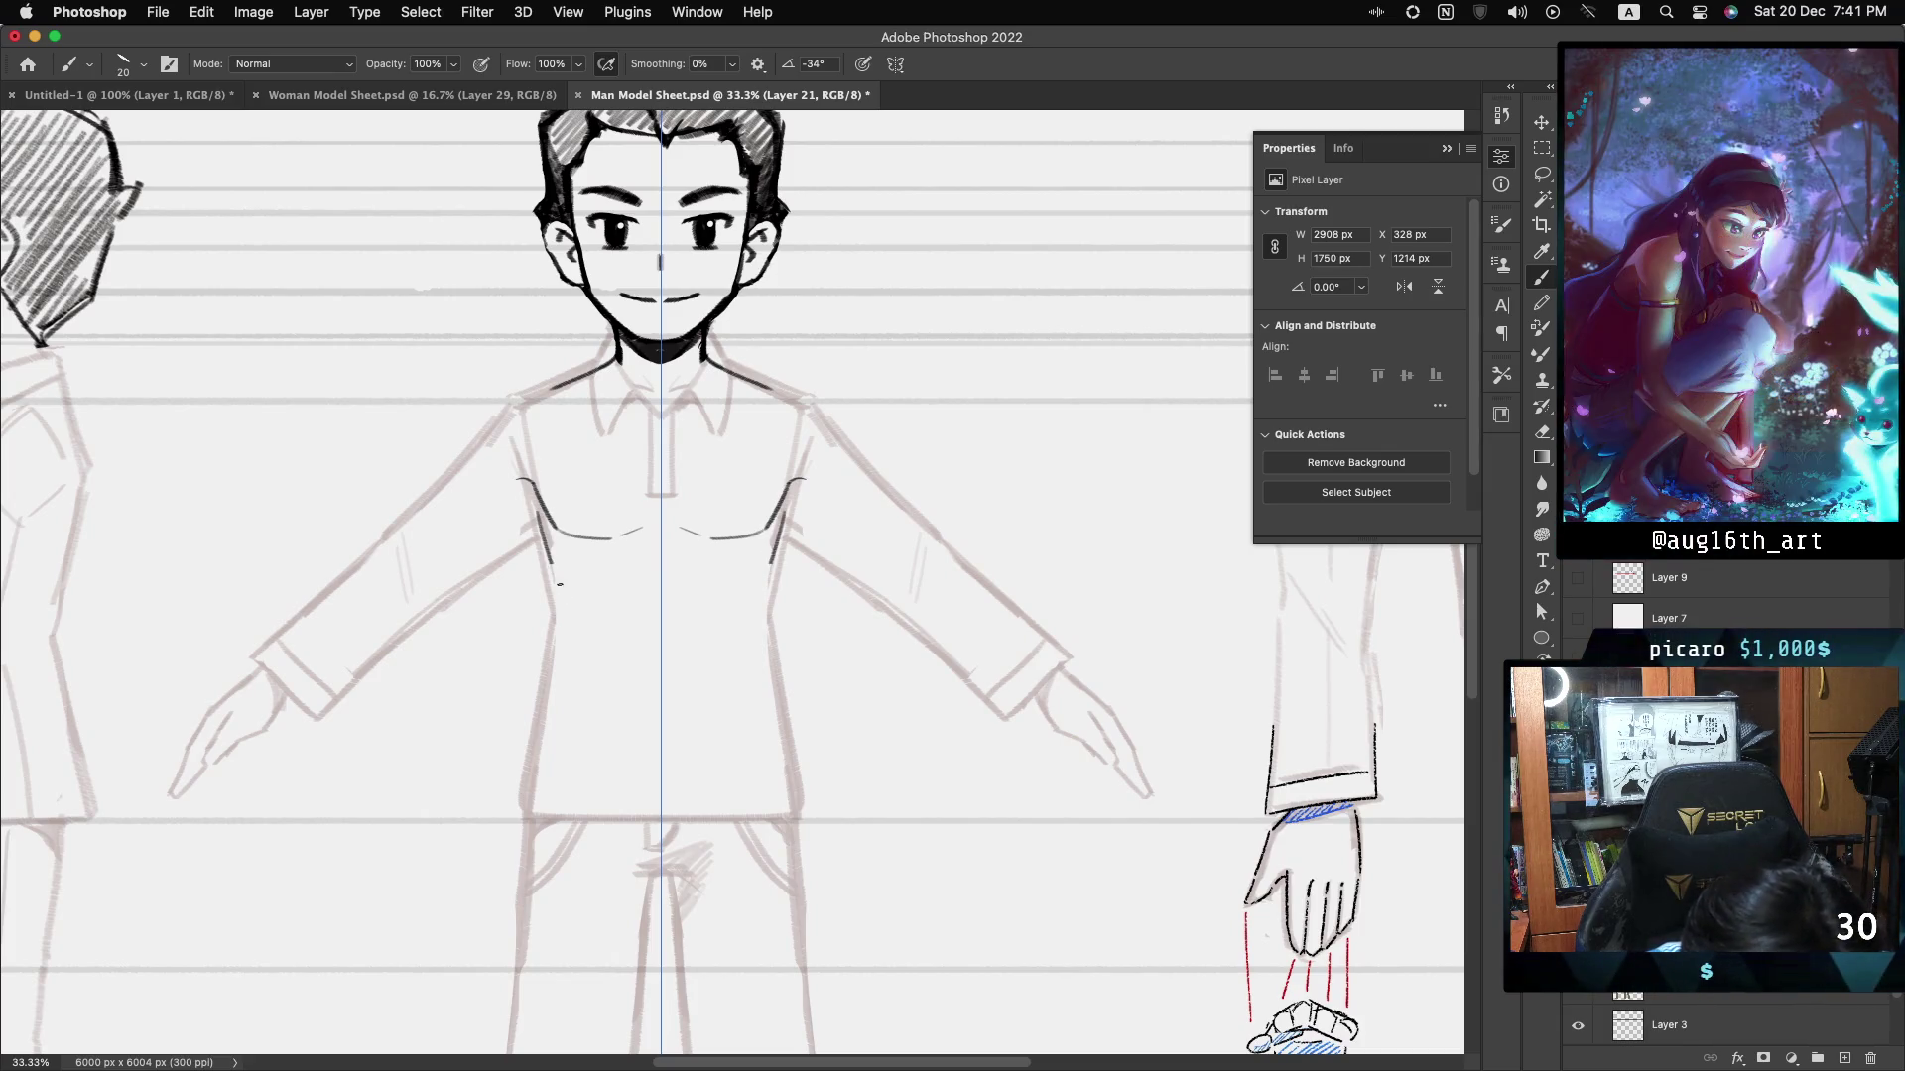
{"action": "left_click_drag", "start_coordinate": [540, 526], "coordinate": [567, 601]}
{"action": "left_click_drag", "start_coordinate": [779, 536], "coordinate": [754, 603]}
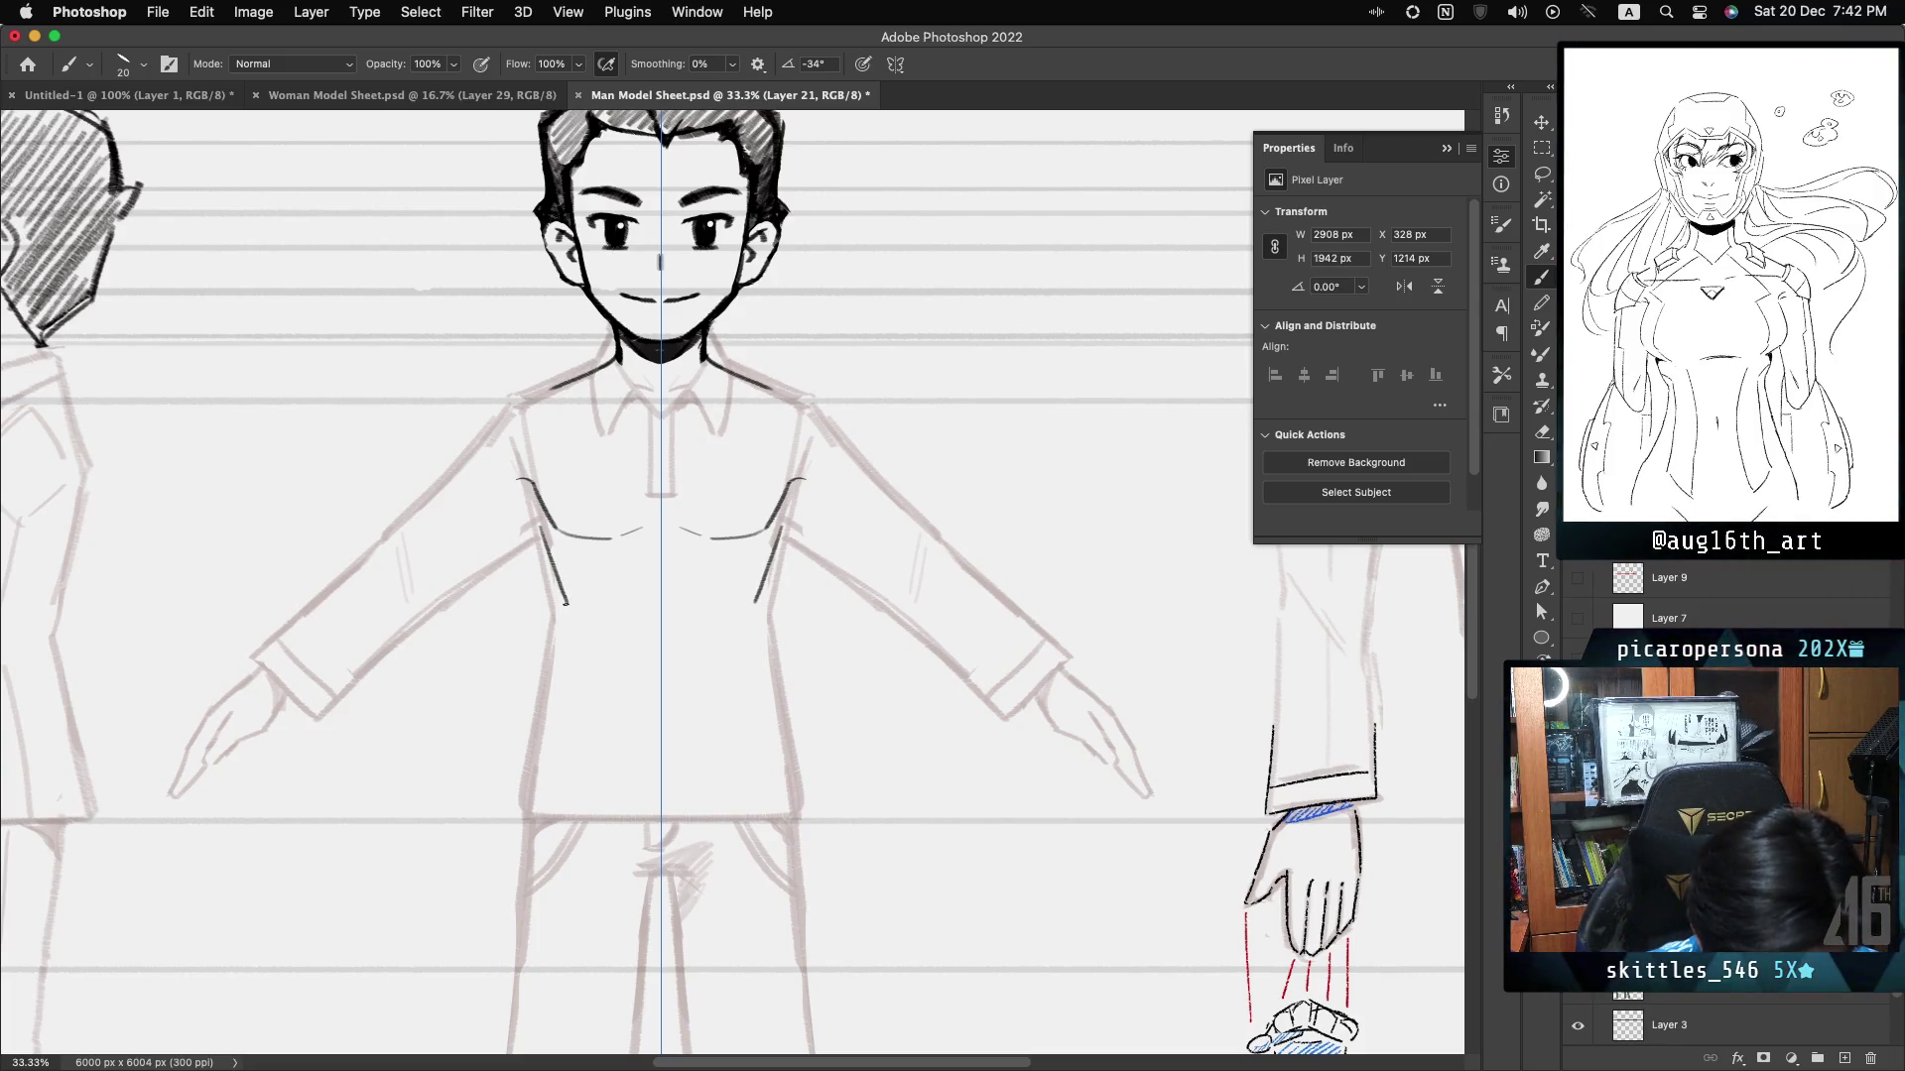
- Extend the torso sides down to the shirt hem and add mirrored curves below the chest
{"action": "left_click_drag", "start_coordinate": [566, 600], "coordinate": [572, 661]}
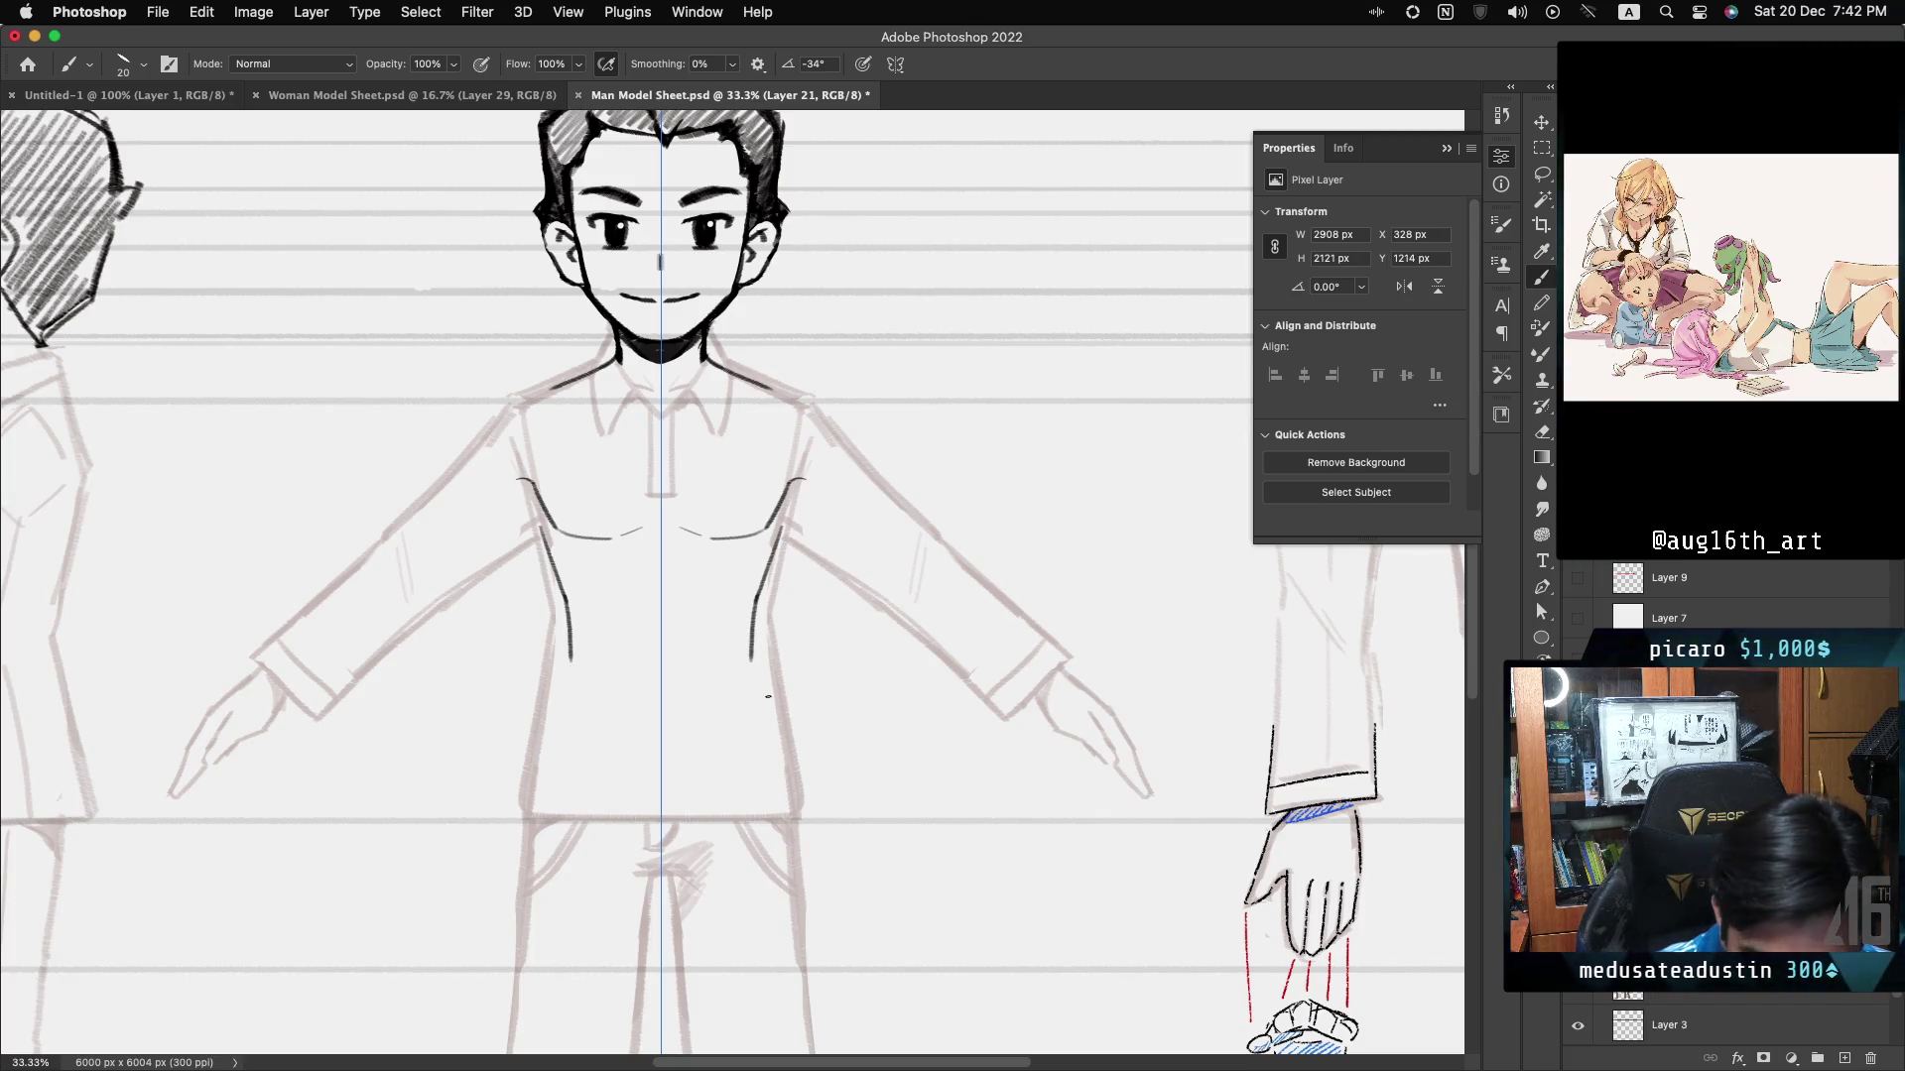
{"action": "left_click_drag", "start_coordinate": [571, 659], "coordinate": [544, 793]}
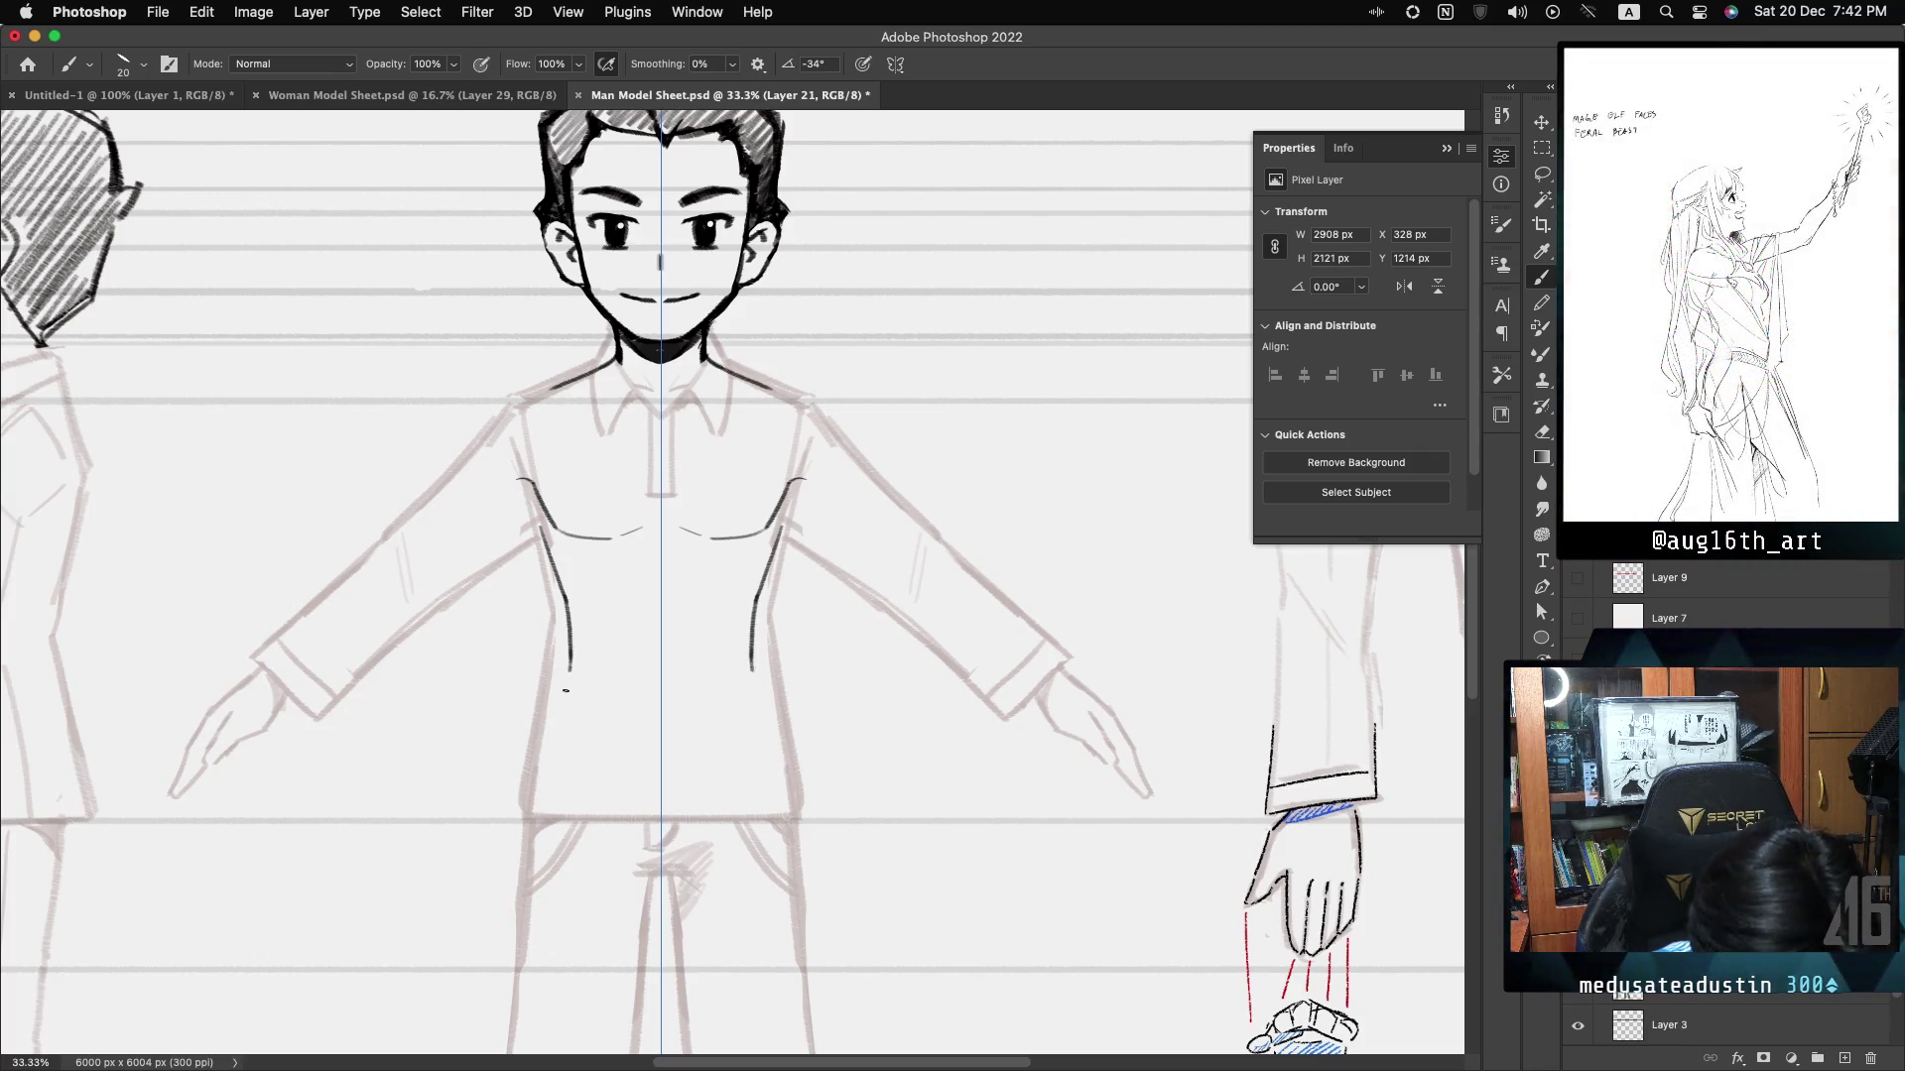
{"action": "left_click_drag", "start_coordinate": [556, 701], "coordinate": [544, 793]}
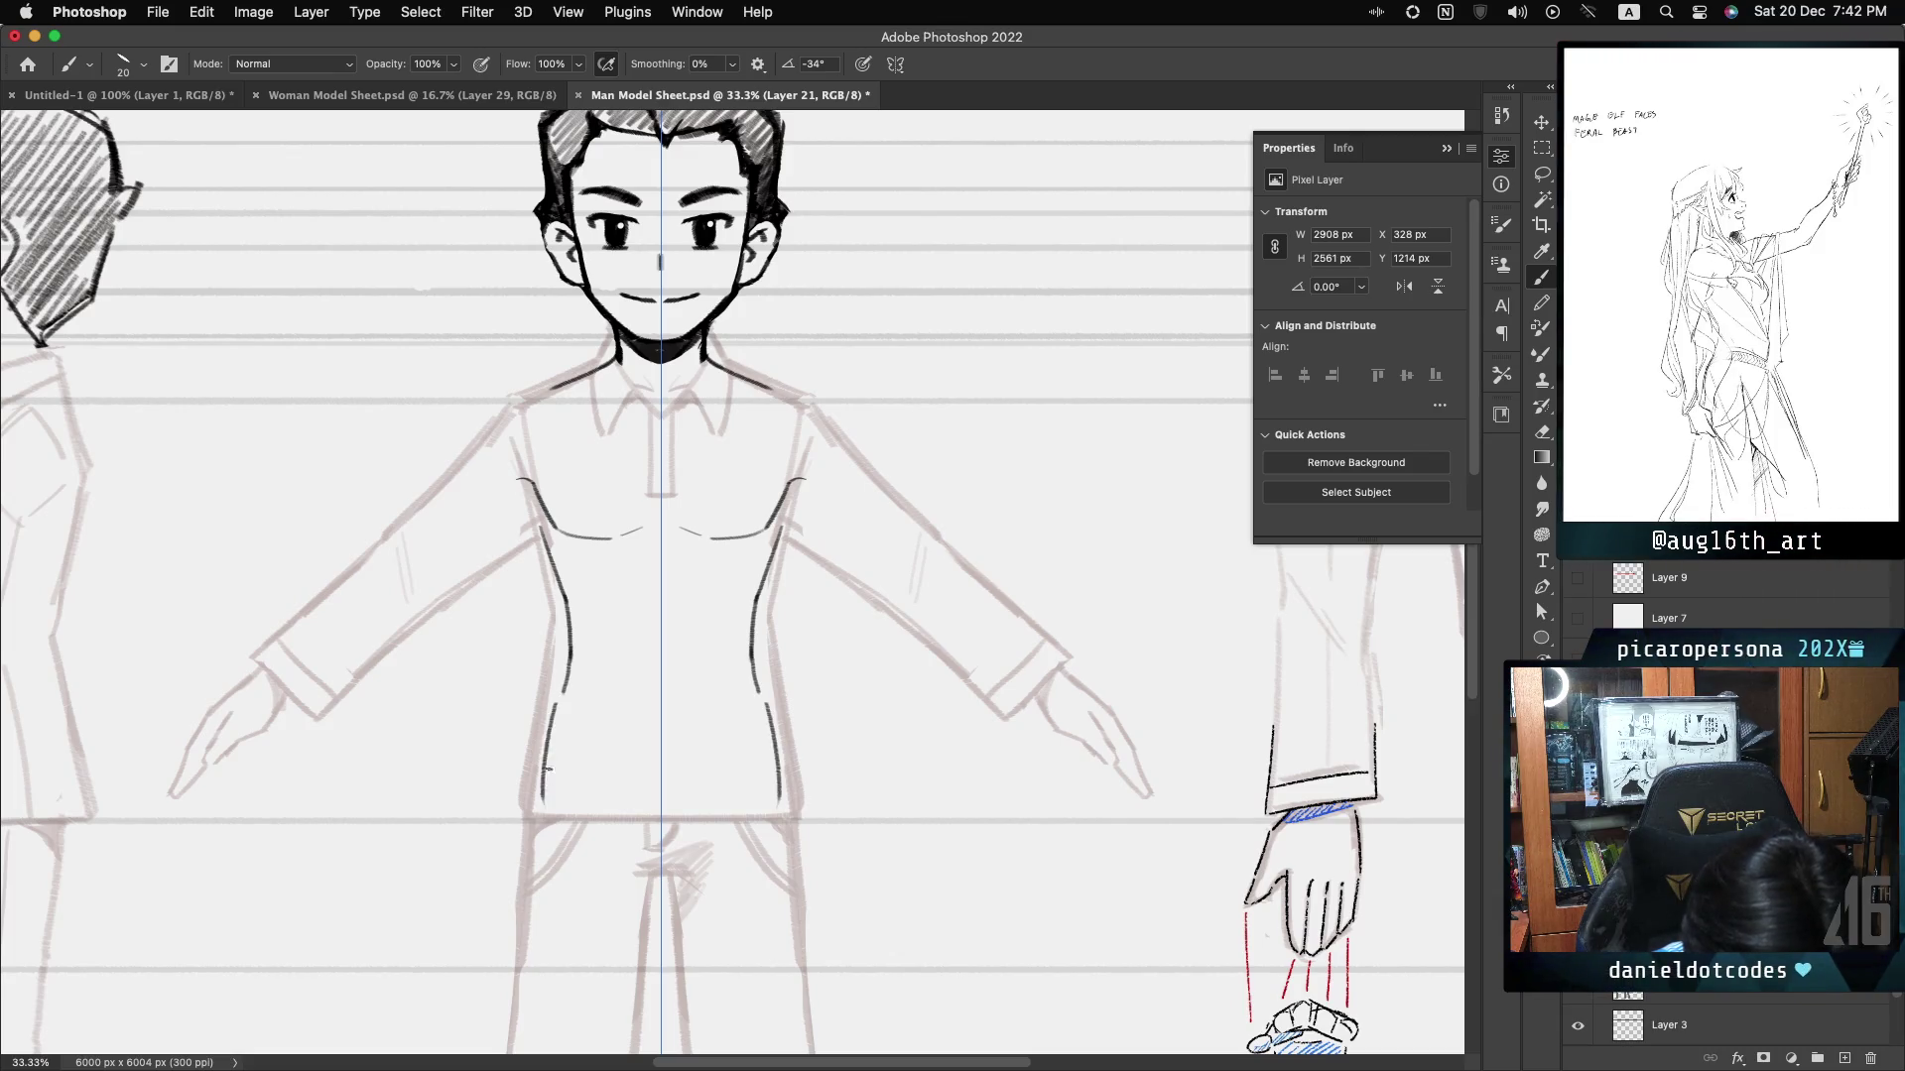
{"action": "key", "text": "cmd+z"}
{"action": "left_click_drag", "start_coordinate": [551, 704], "coordinate": [542, 809]}
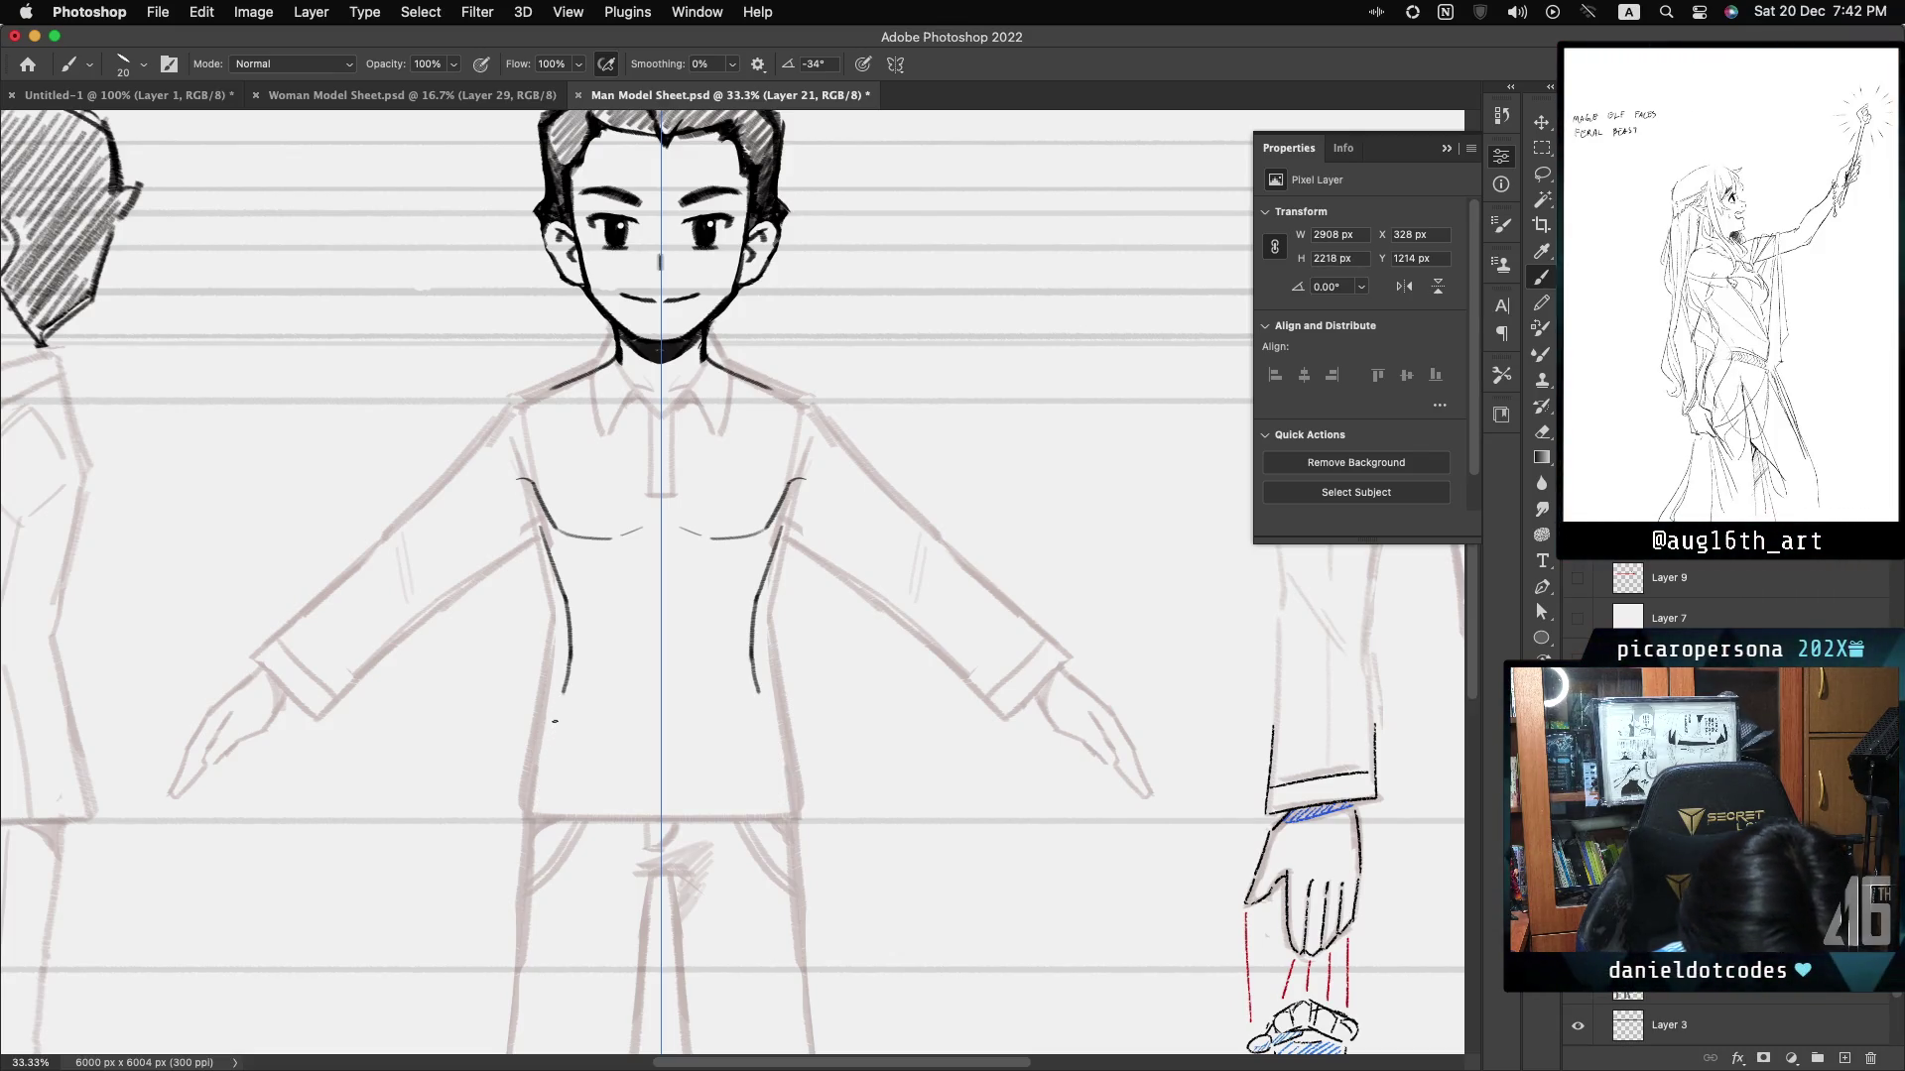
{"action": "left_click_drag", "start_coordinate": [546, 803], "coordinate": [550, 820]}
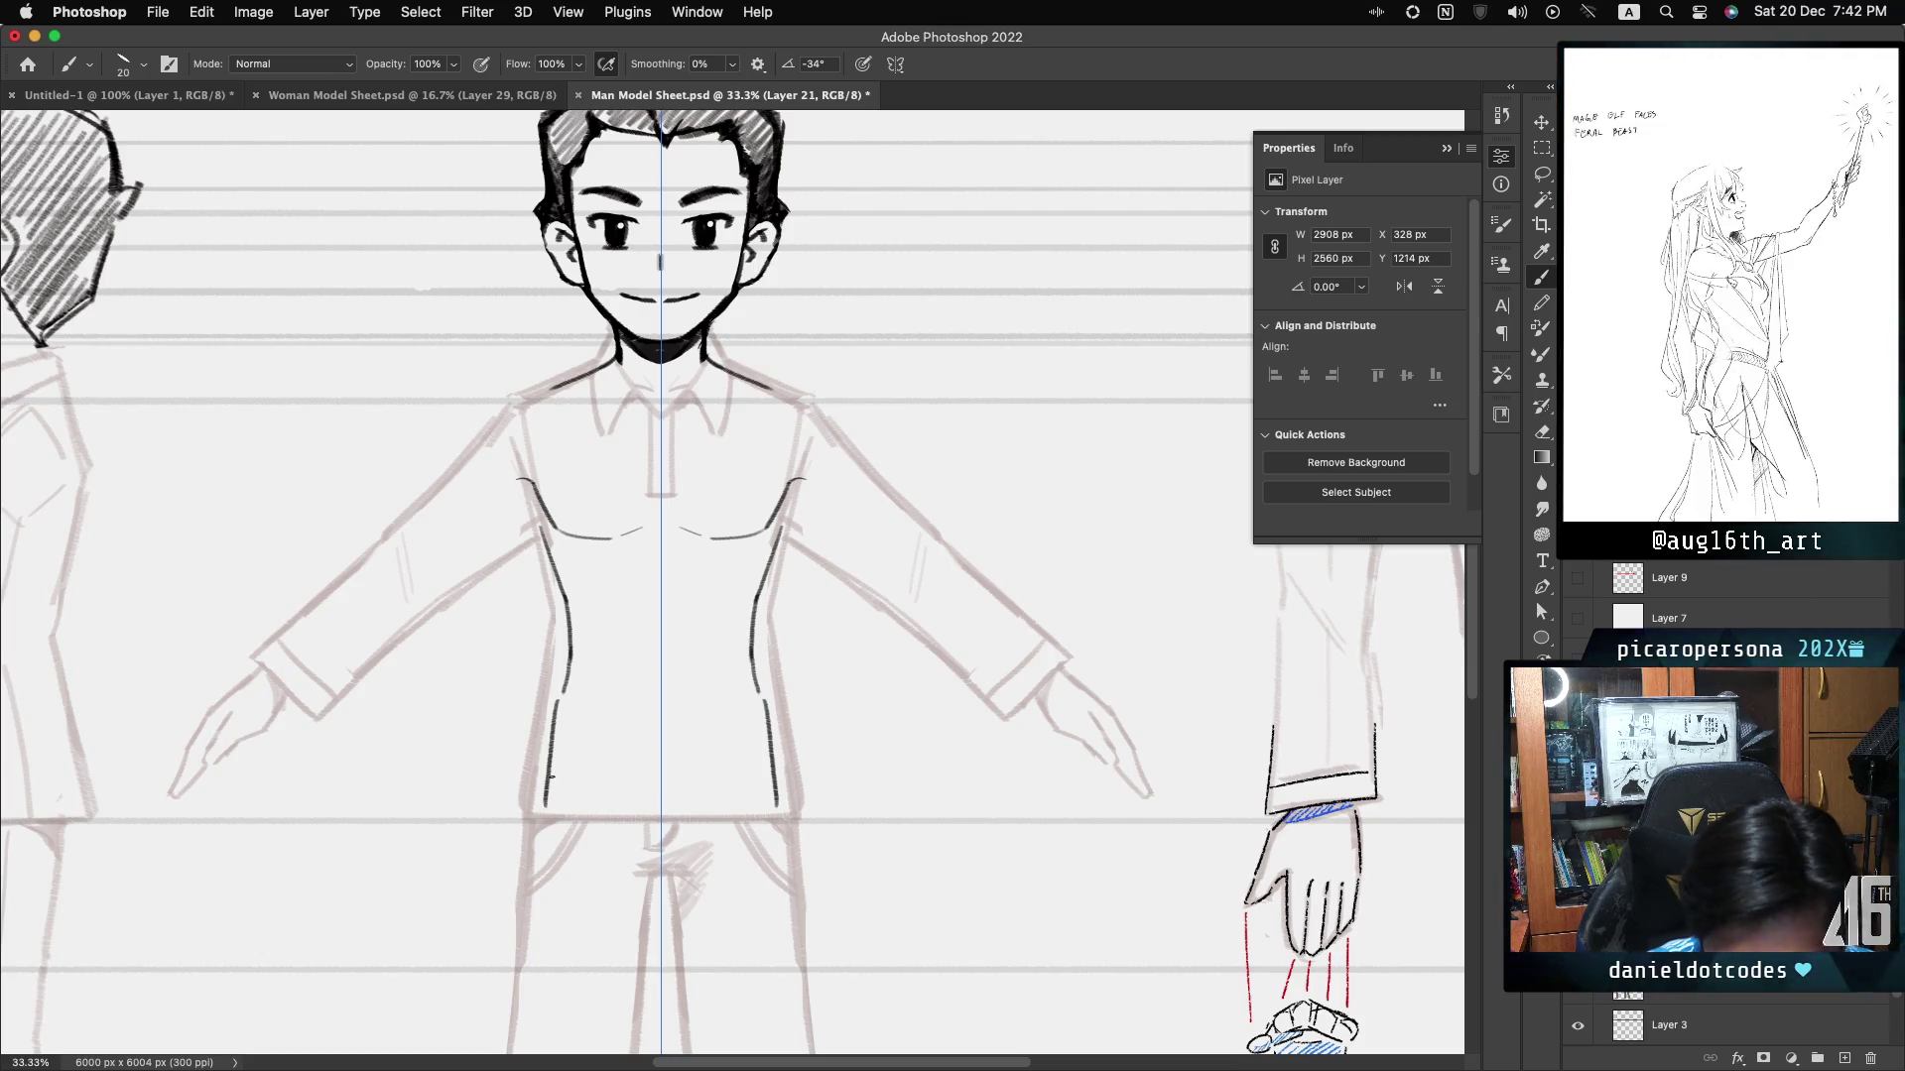
{"action": "left_click_drag", "start_coordinate": [593, 593], "coordinate": [638, 558]}
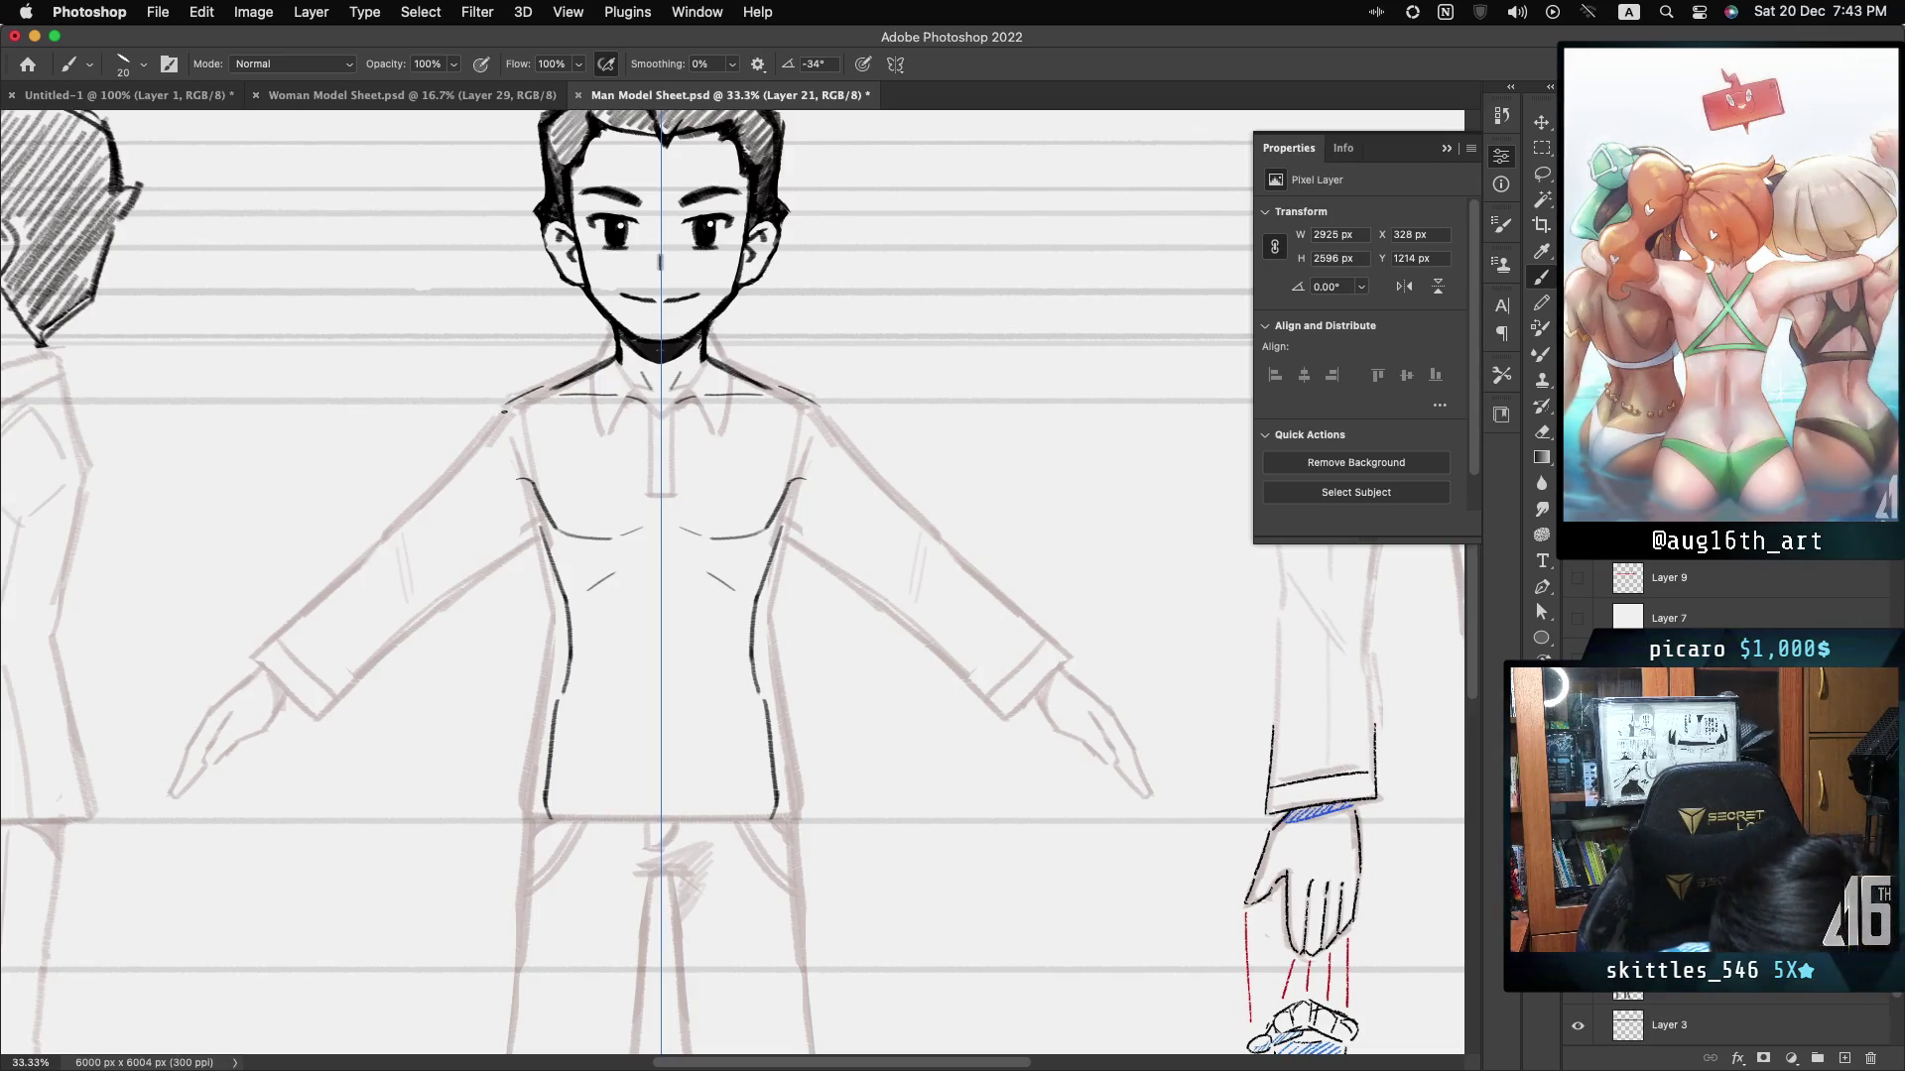
- Undo the last stroke, then ink mirrored outer upper-arm outlines on both sleeves
{"action": "key", "text": "cmd+z"}
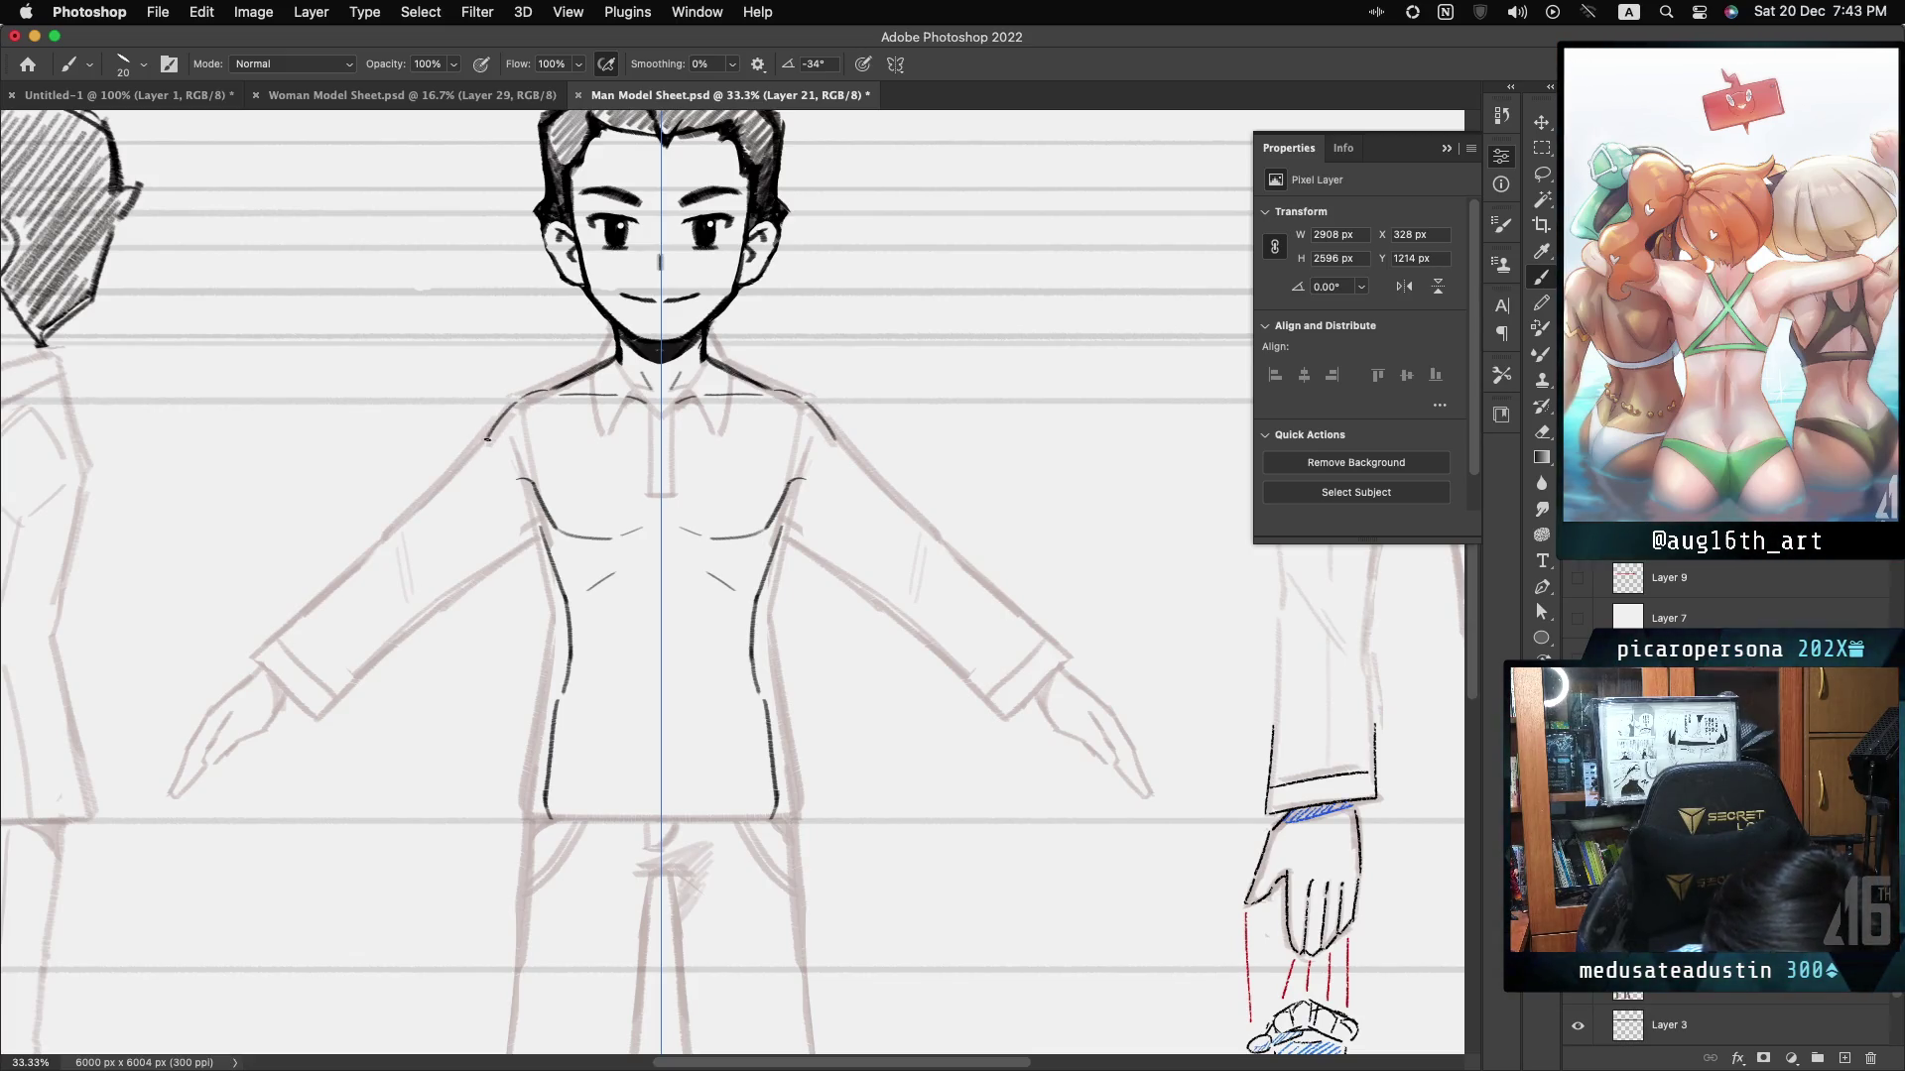
{"action": "left_click_drag", "start_coordinate": [519, 513], "coordinate": [531, 524]}
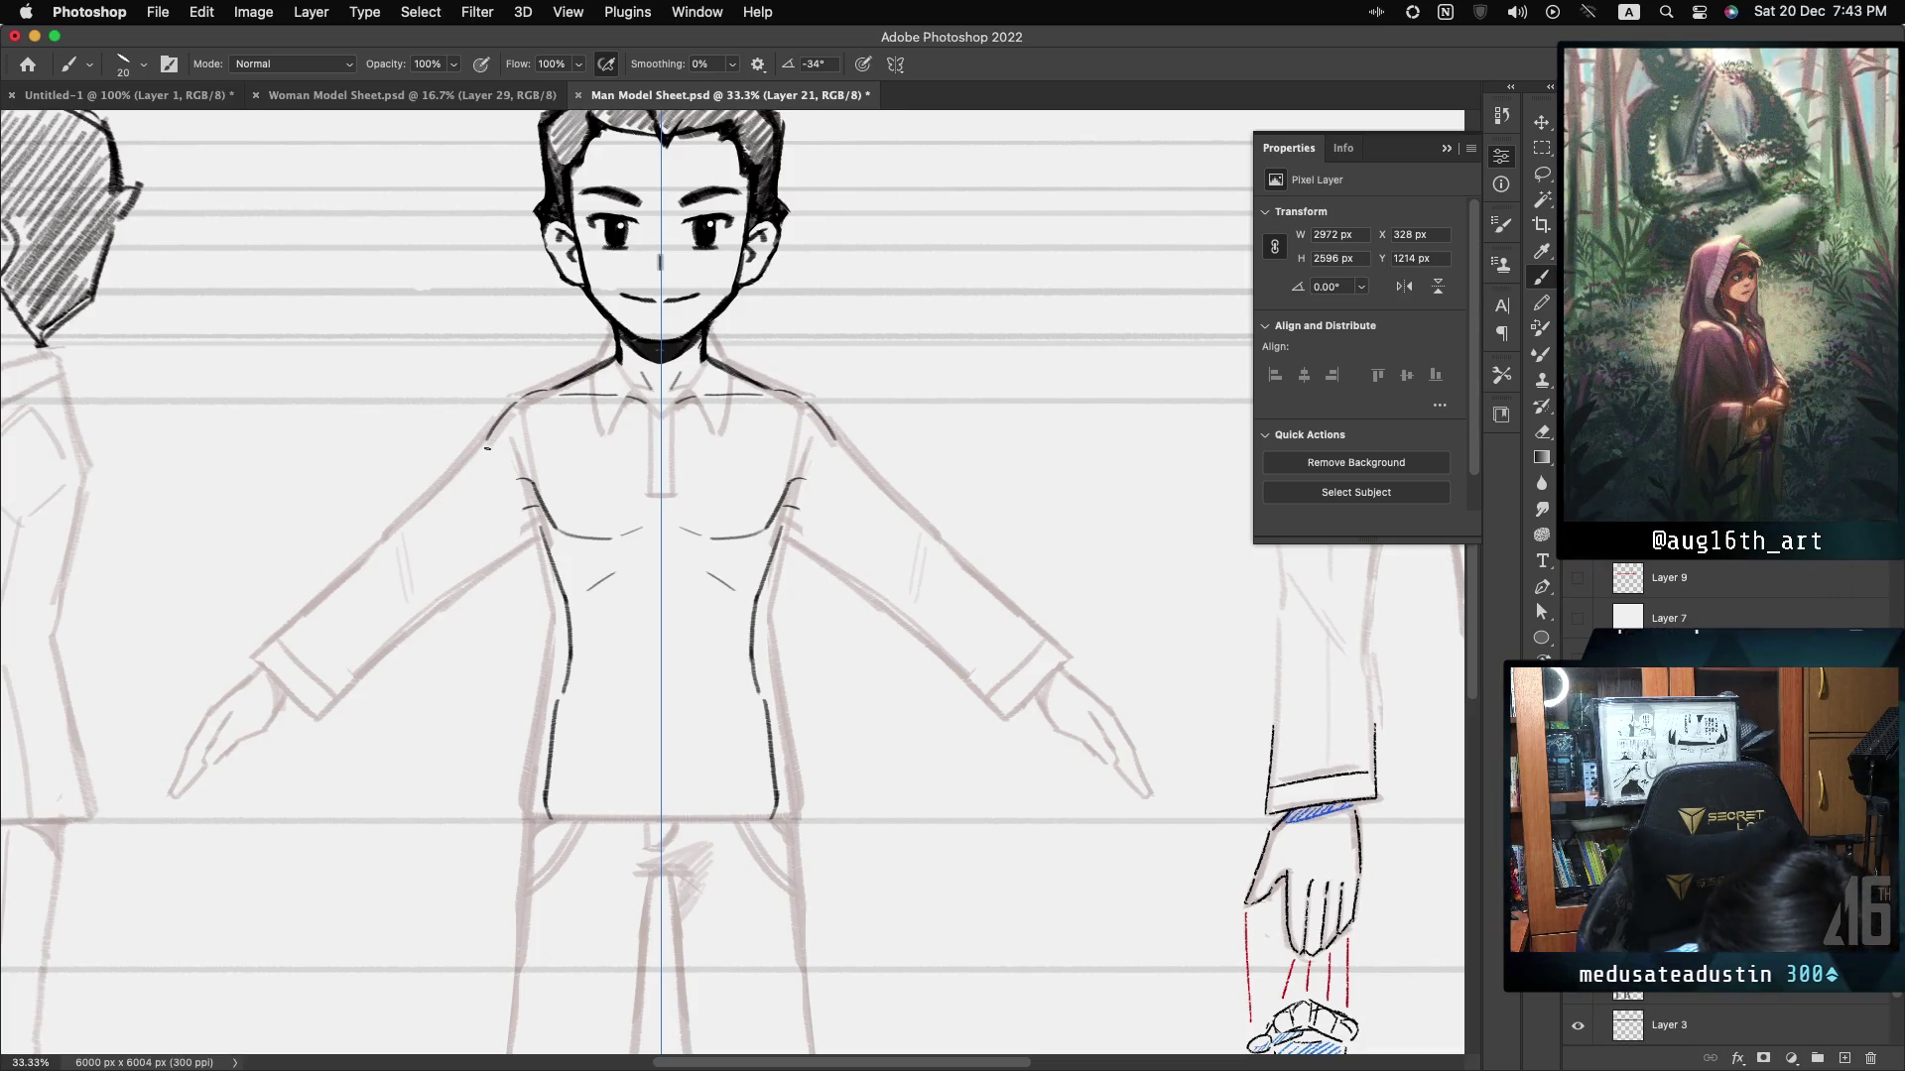
{"action": "left_click_drag", "start_coordinate": [811, 405], "coordinate": [903, 499]}
{"action": "left_click_drag", "start_coordinate": [418, 498], "coordinate": [472, 456]}
{"action": "left_click_drag", "start_coordinate": [848, 452], "coordinate": [909, 515]}
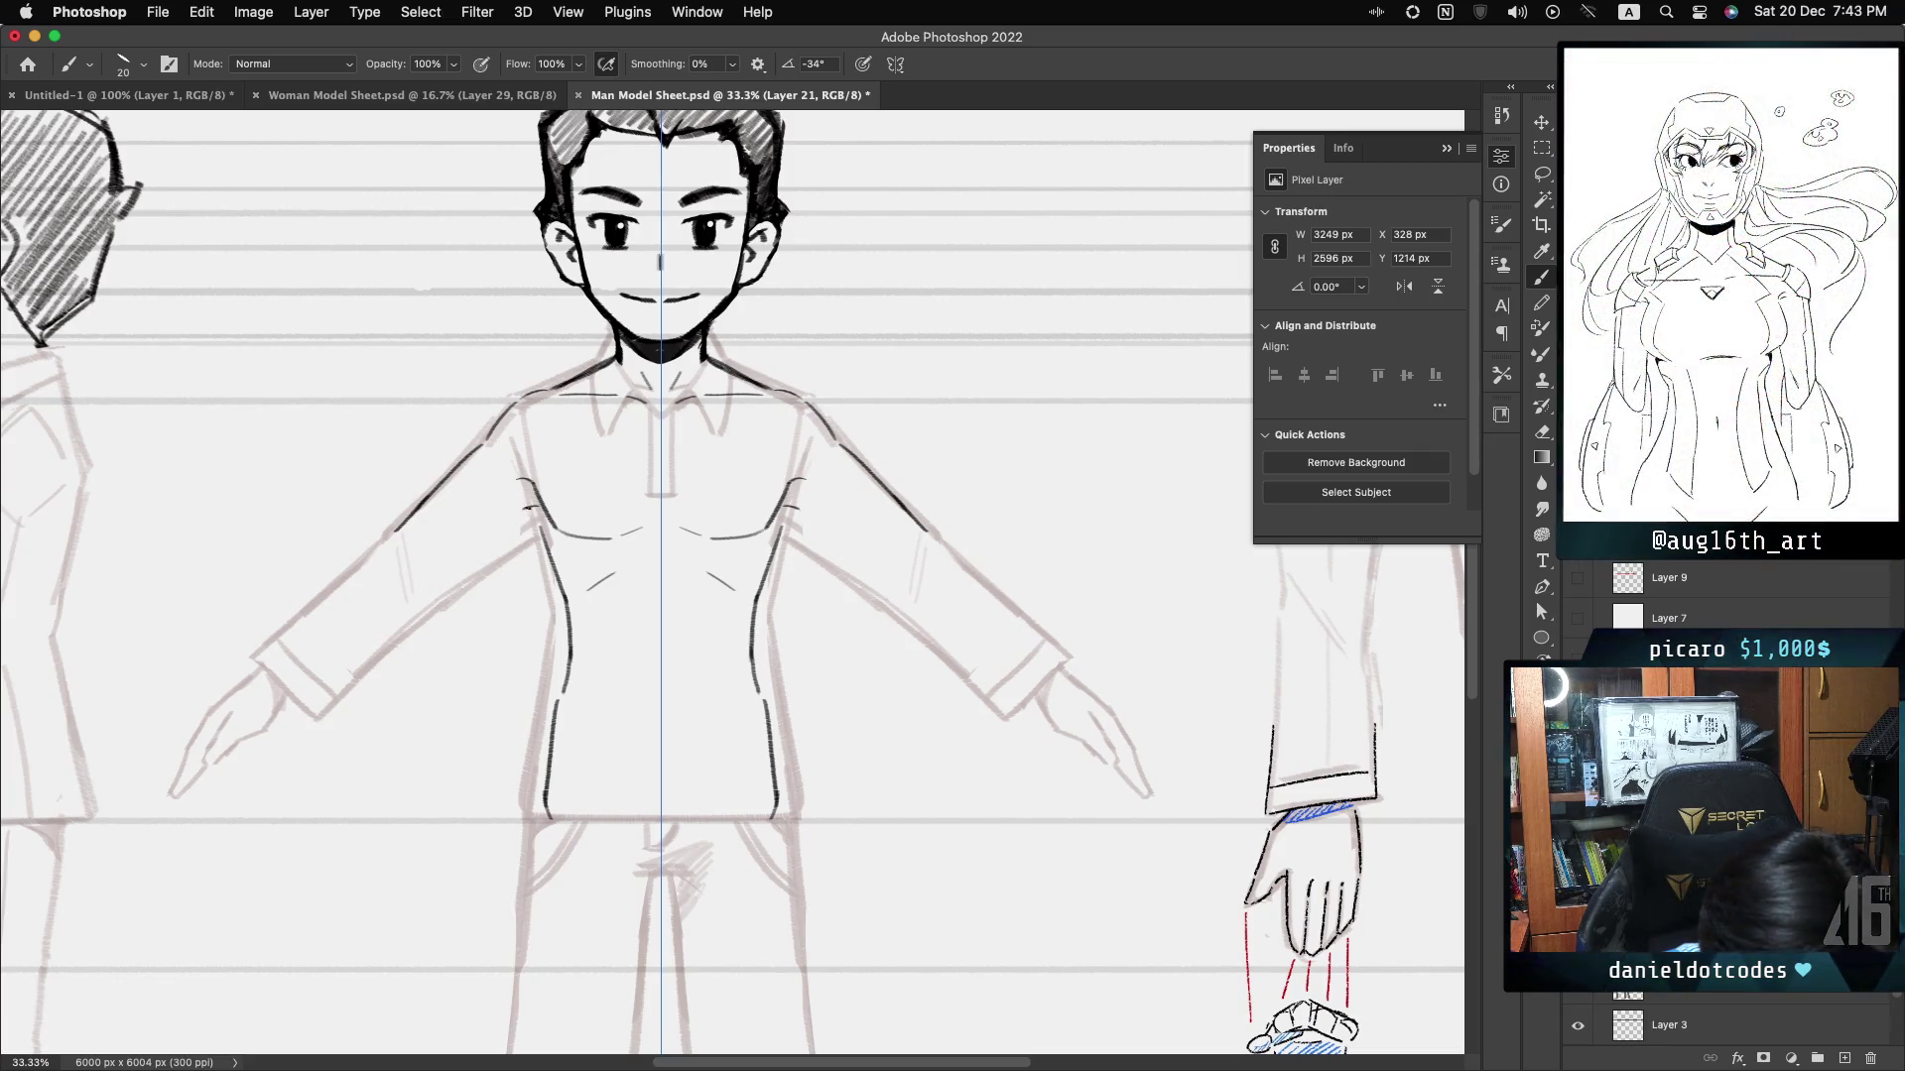
- Ink the mirrored inner arm lines from the upper arms down to the cuffs
{"action": "left_click_drag", "start_coordinate": [526, 509], "coordinate": [452, 565]}
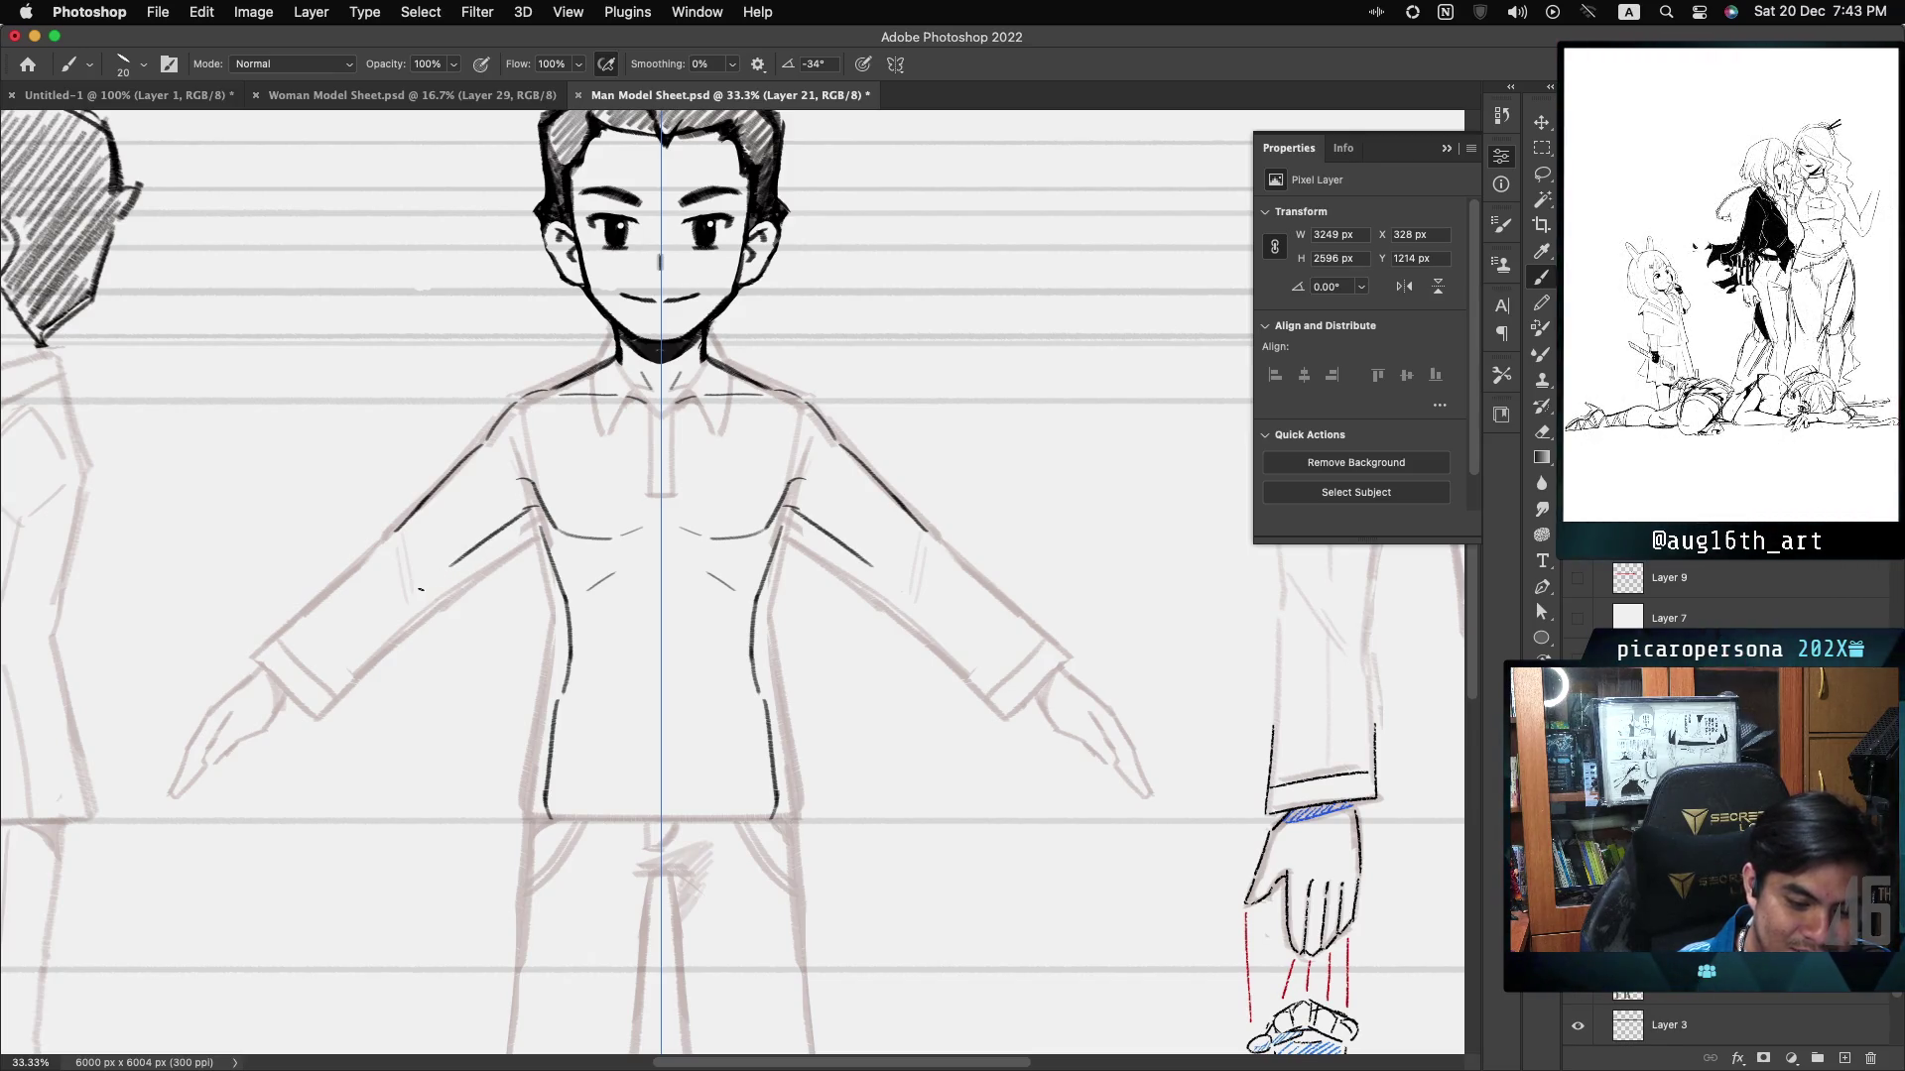
{"action": "left_click_drag", "start_coordinate": [419, 592], "coordinate": [489, 539]}
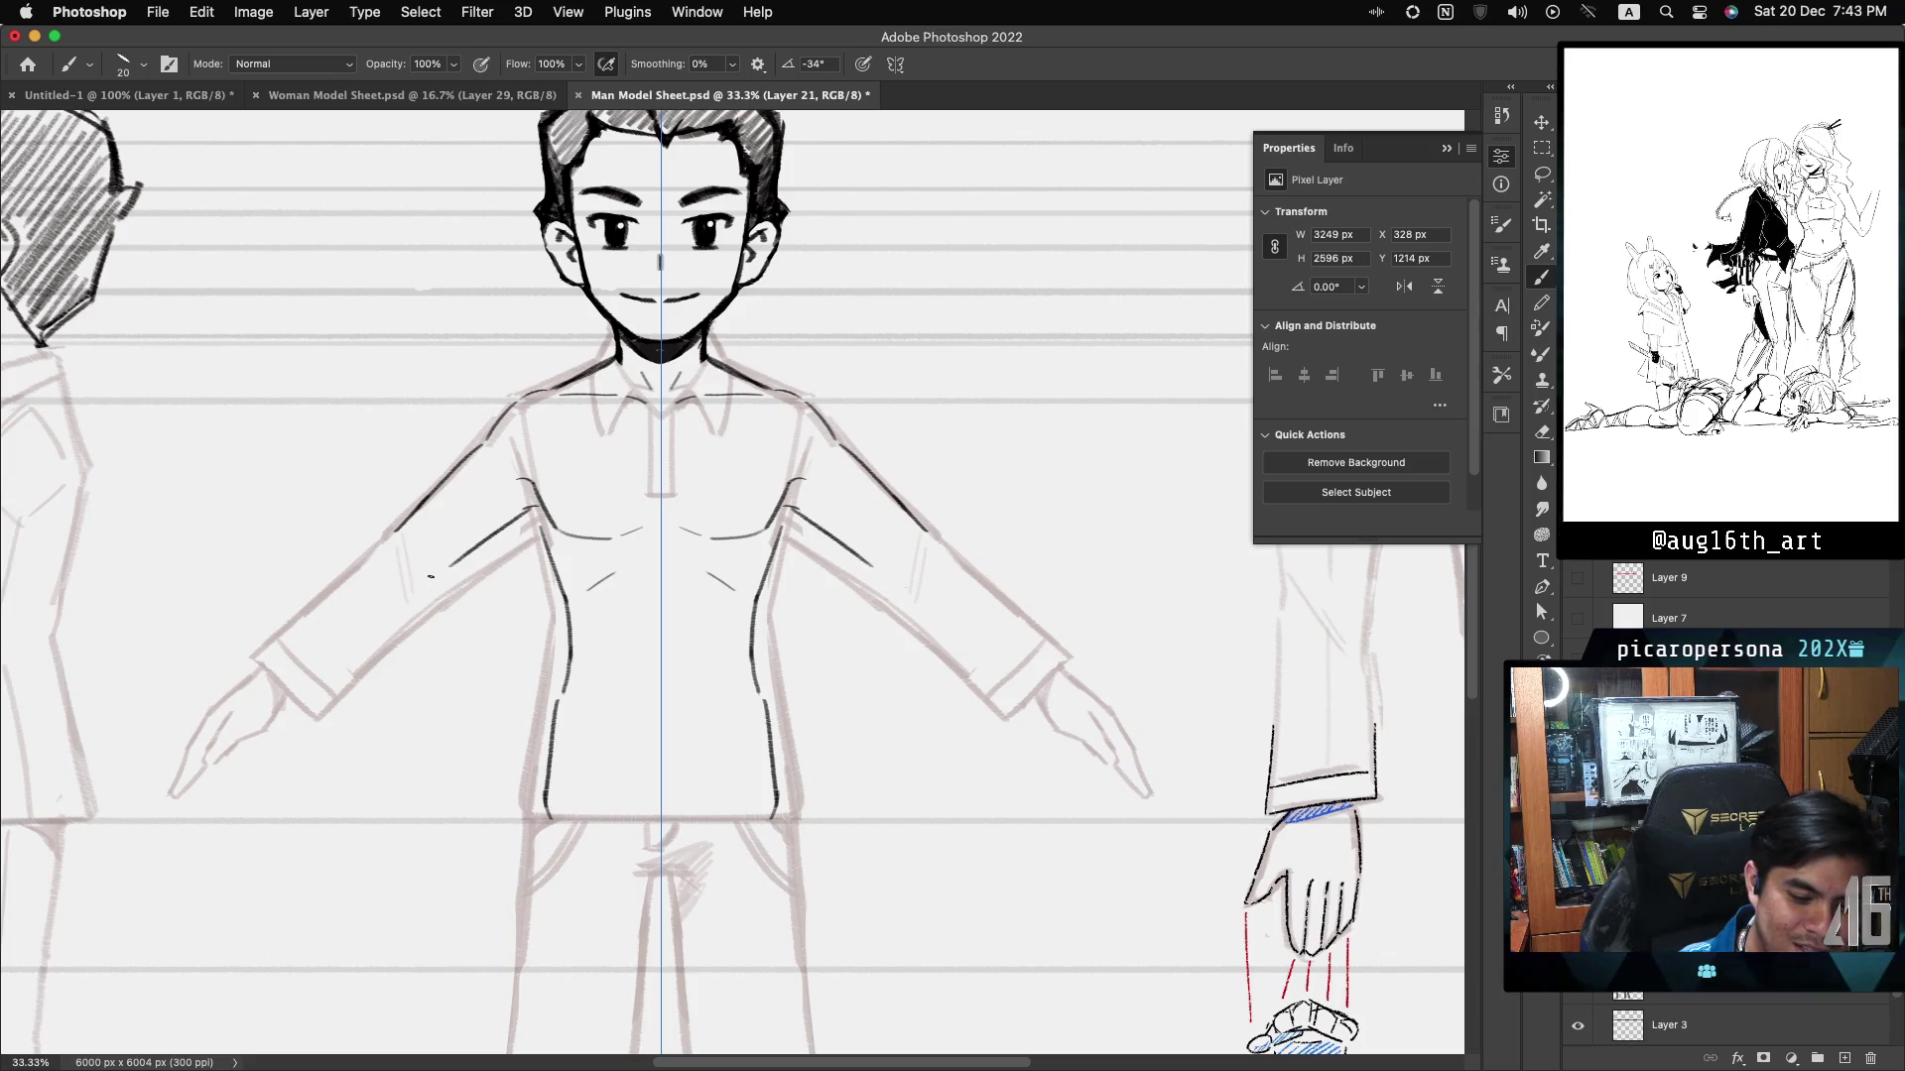
{"action": "left_click_drag", "start_coordinate": [429, 580], "coordinate": [391, 627]}
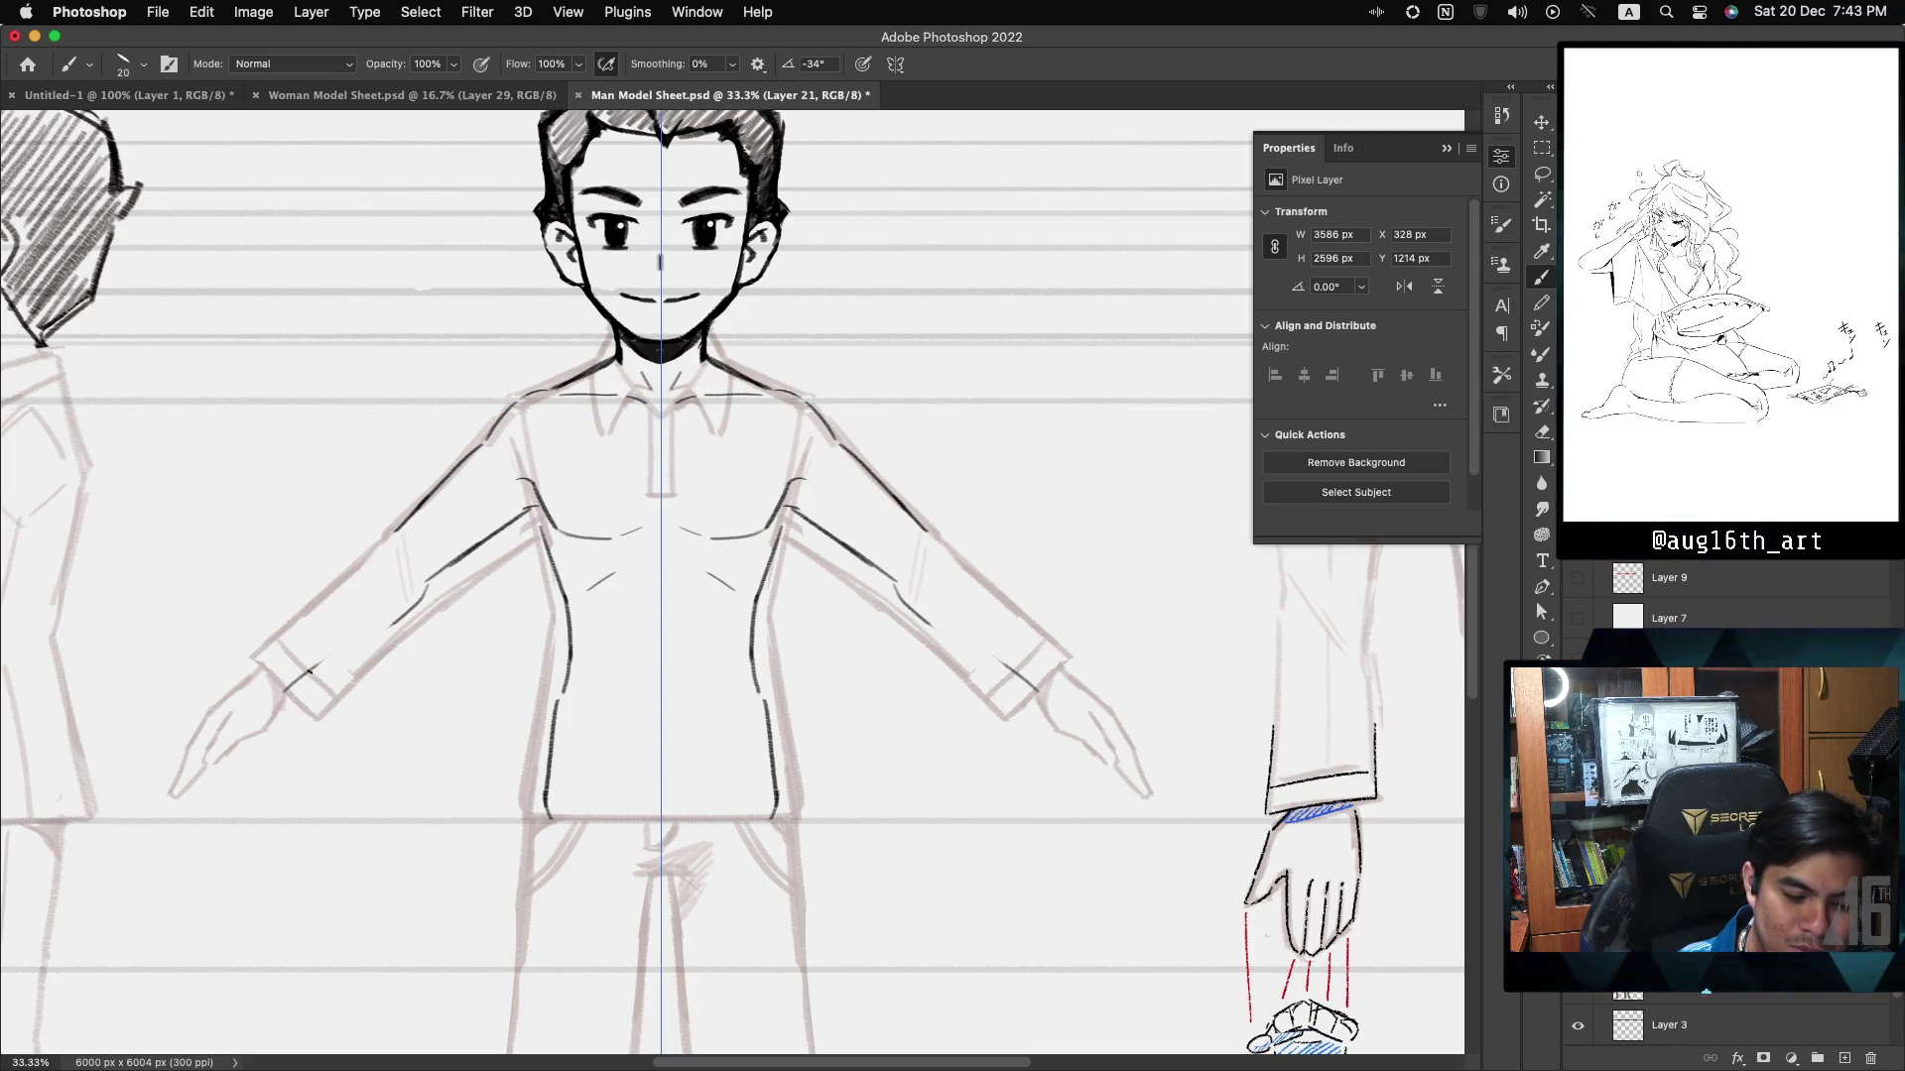
{"action": "left_click_drag", "start_coordinate": [301, 677], "coordinate": [392, 625]}
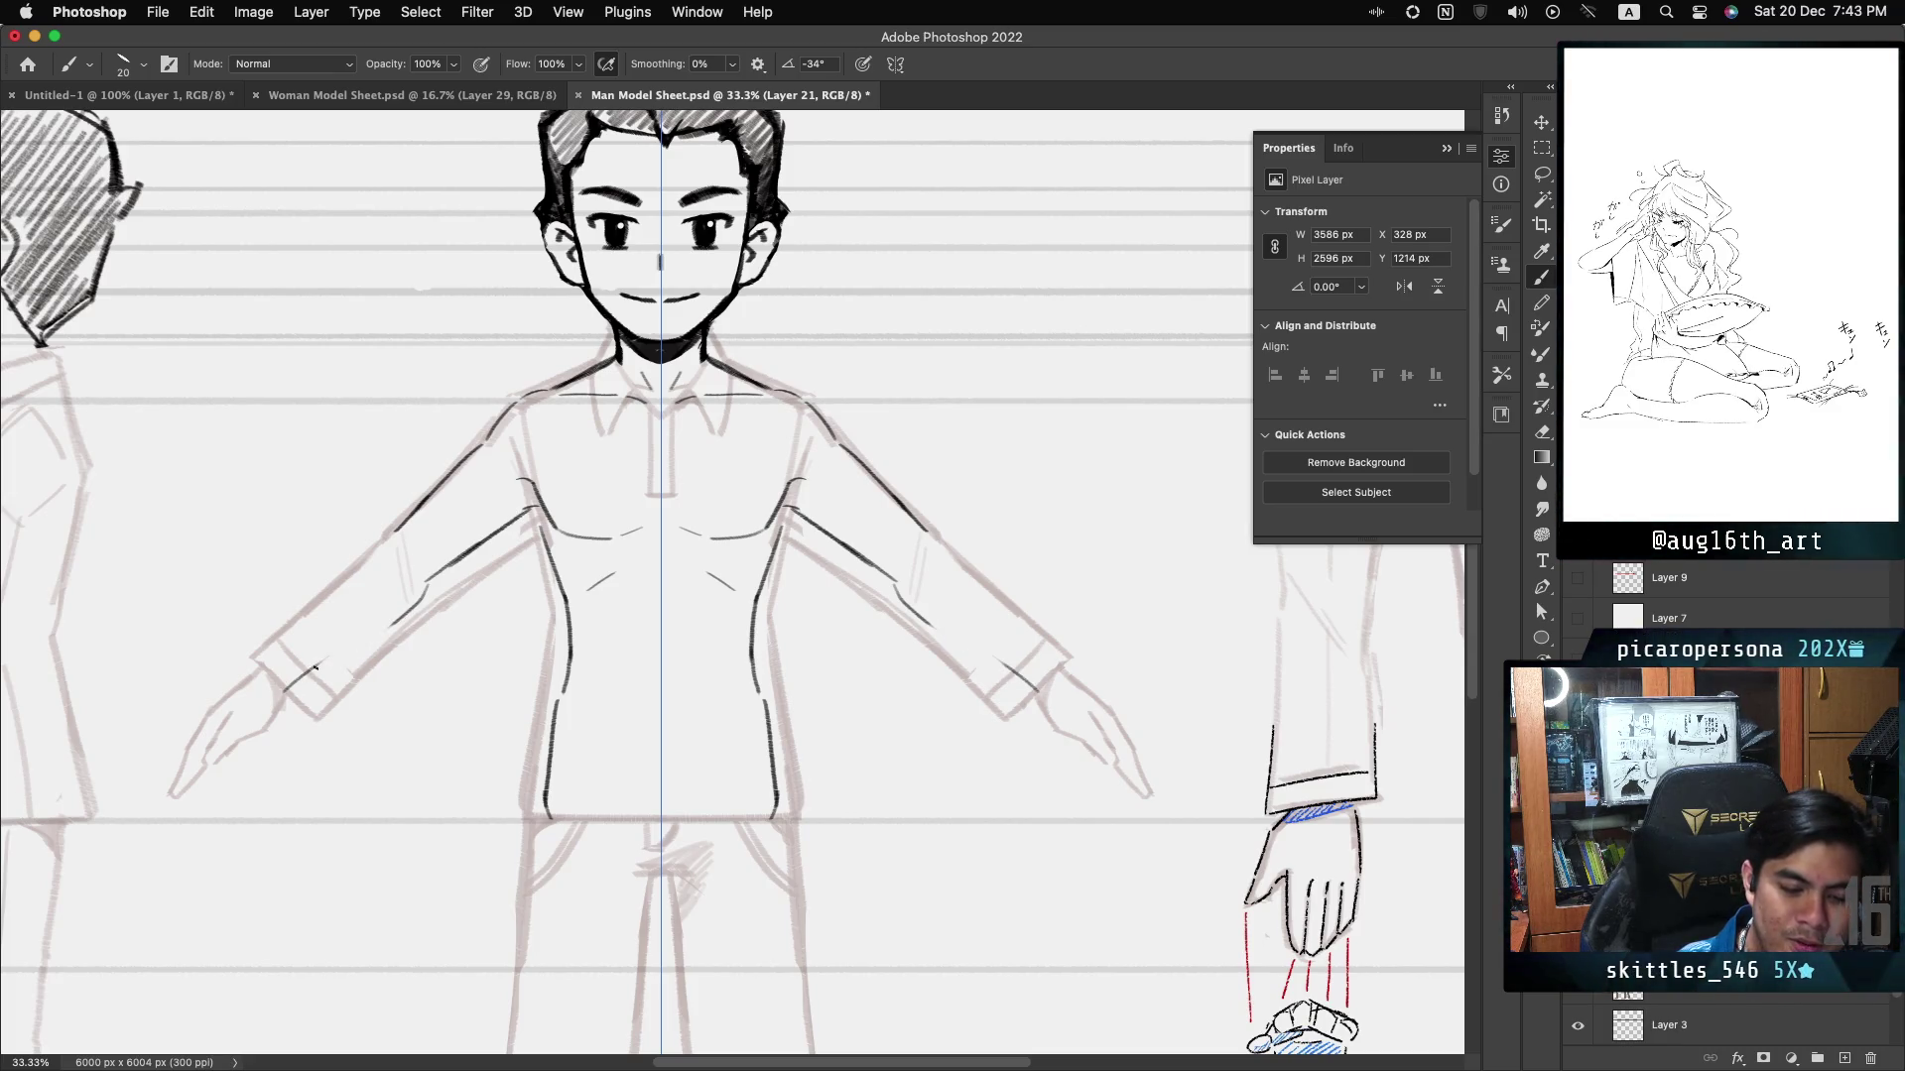